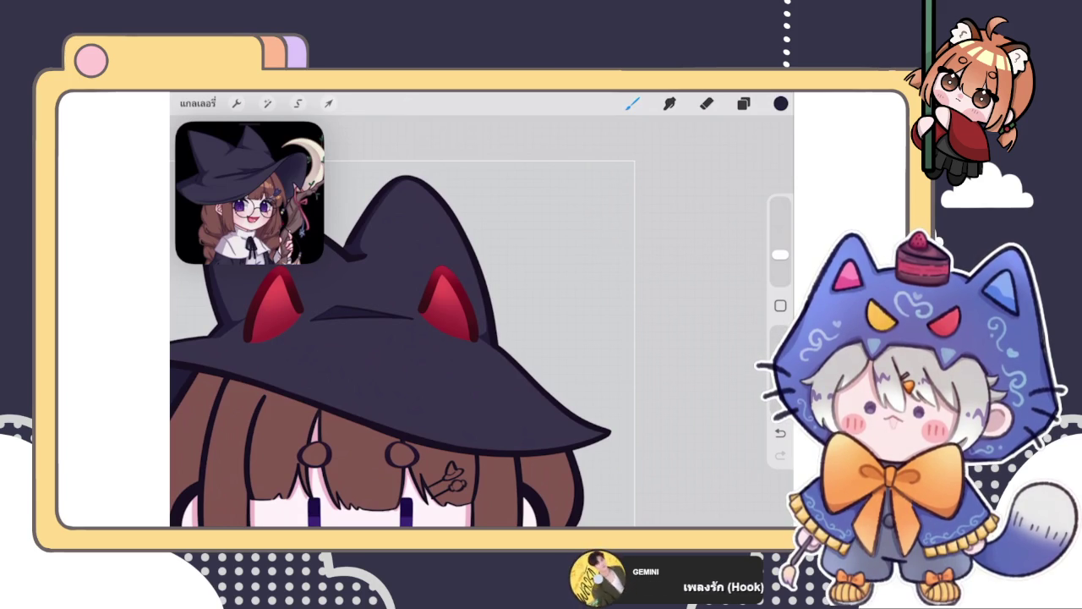
# Step: Draw thin dark shading strokes down the hat brim's left edge beside the hair
pyautogui.click(744, 103)
pyautogui.click(743, 103)
pyautogui.scroll(-3, 389, 355)
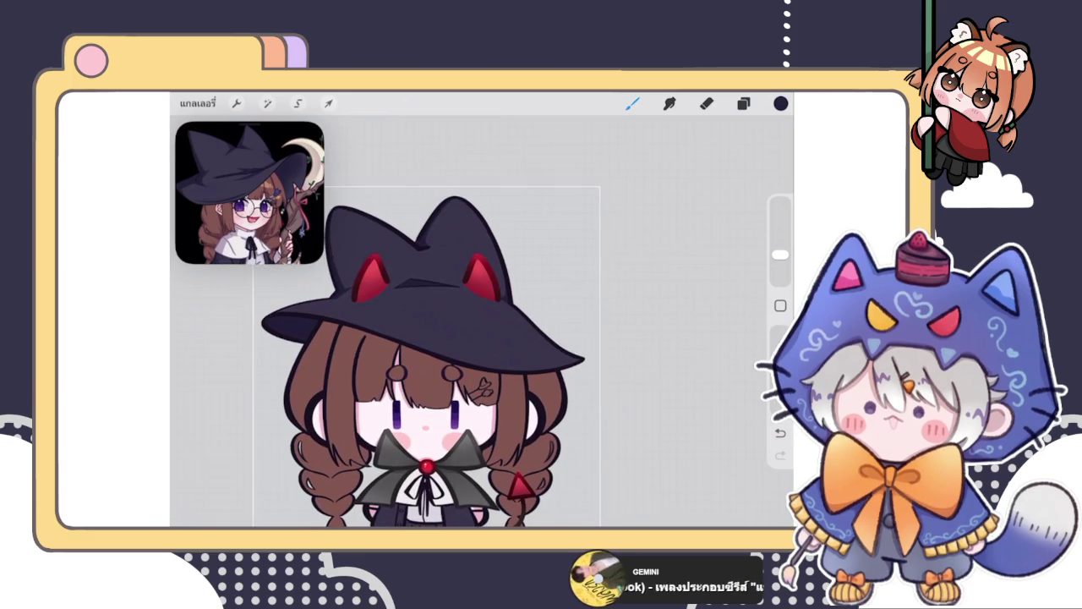
pyautogui.scroll(10, 339, 329)
pyautogui.moveTo(391, 438); pyautogui.dragTo(394, 283)
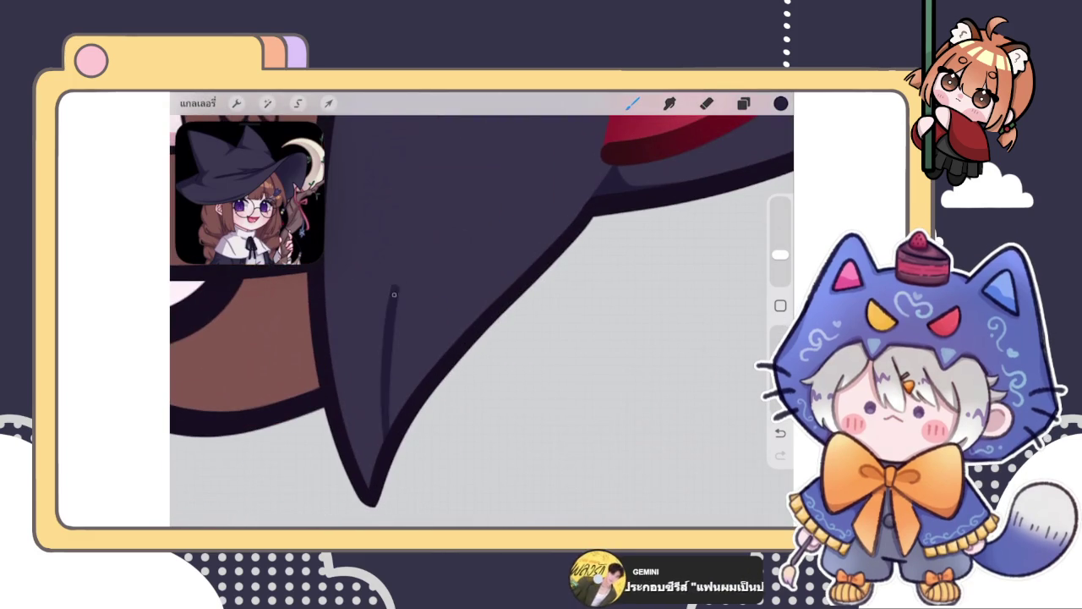
pyautogui.hotkey('ctrl', 'z')
pyautogui.moveTo(367, 233); pyautogui.dragTo(390, 441)
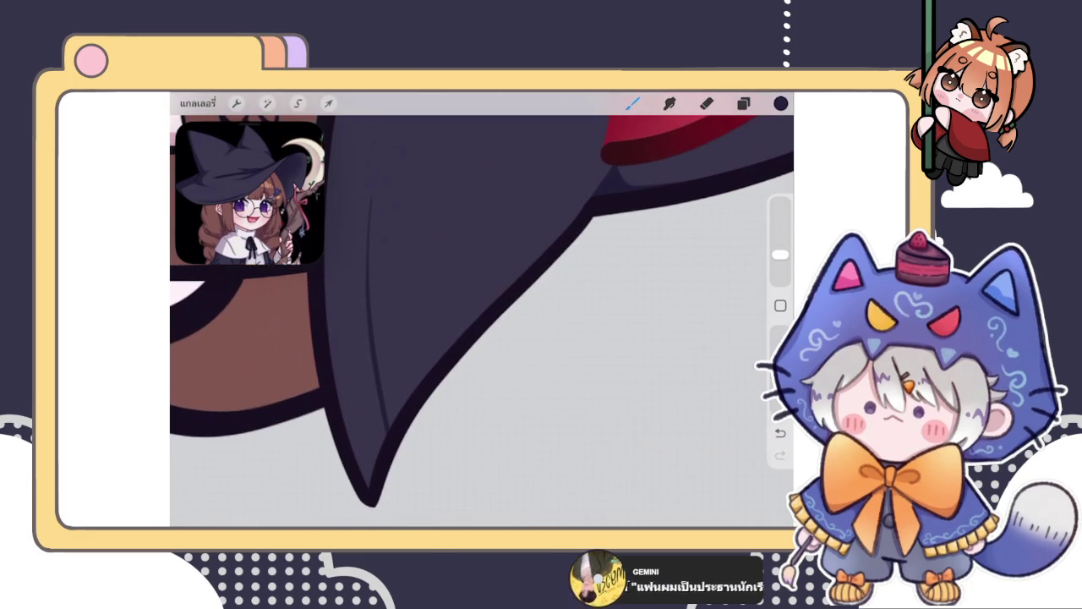
pyautogui.moveTo(369, 197); pyautogui.dragTo(382, 448)
pyautogui.moveTo(378, 394); pyautogui.dragTo(387, 454)
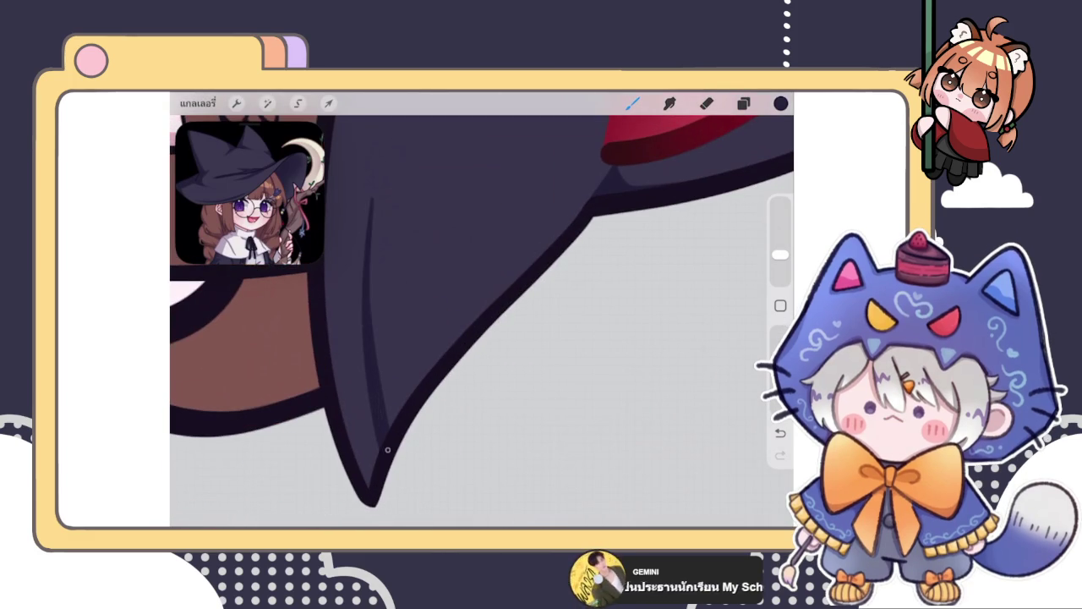
# Step: Replace the last shading stroke with a new thin stroke on the hat
pyautogui.scroll(-3, 482, 308)
pyautogui.scroll(-2, 482, 308)
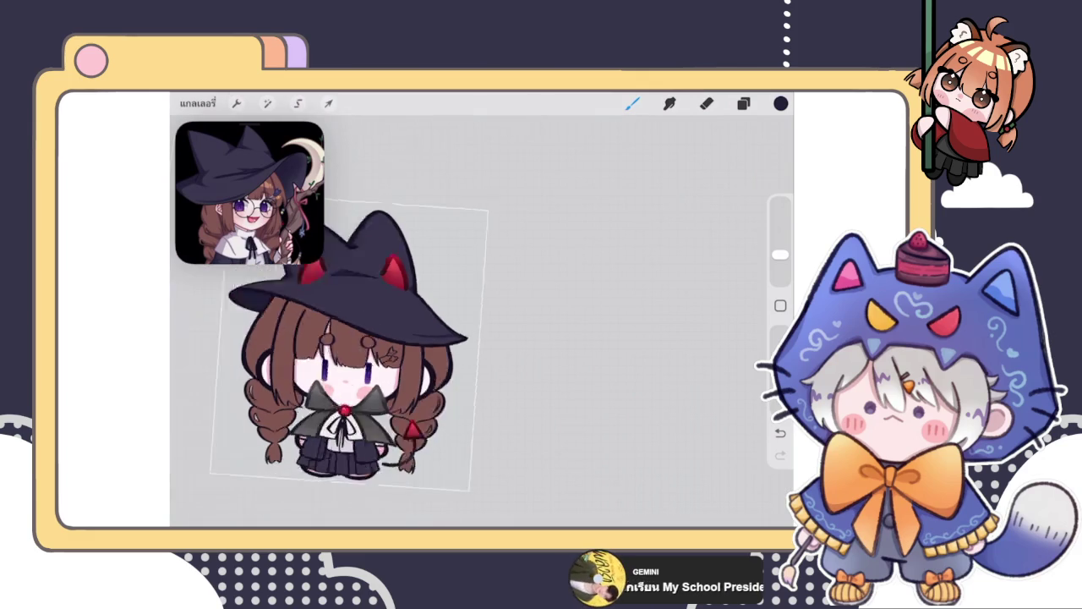
pyautogui.scroll(2, 481, 322)
pyautogui.scroll(2, 481, 322)
pyautogui.scroll(2, 482, 321)
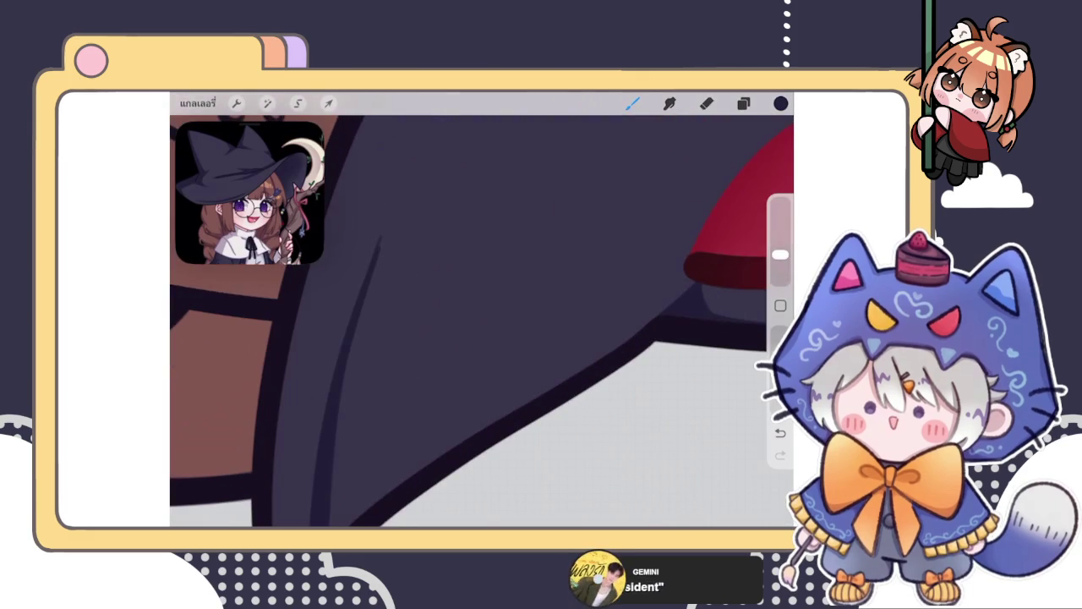
pyautogui.hotkey('ctrl', 'z')
pyautogui.moveTo(395, 201); pyautogui.dragTo(352, 378)
# Step: Compare that stroke with undo and redo, then draw a thin dark line along the brim's left edge
pyautogui.hscroll(2, 481, 330)
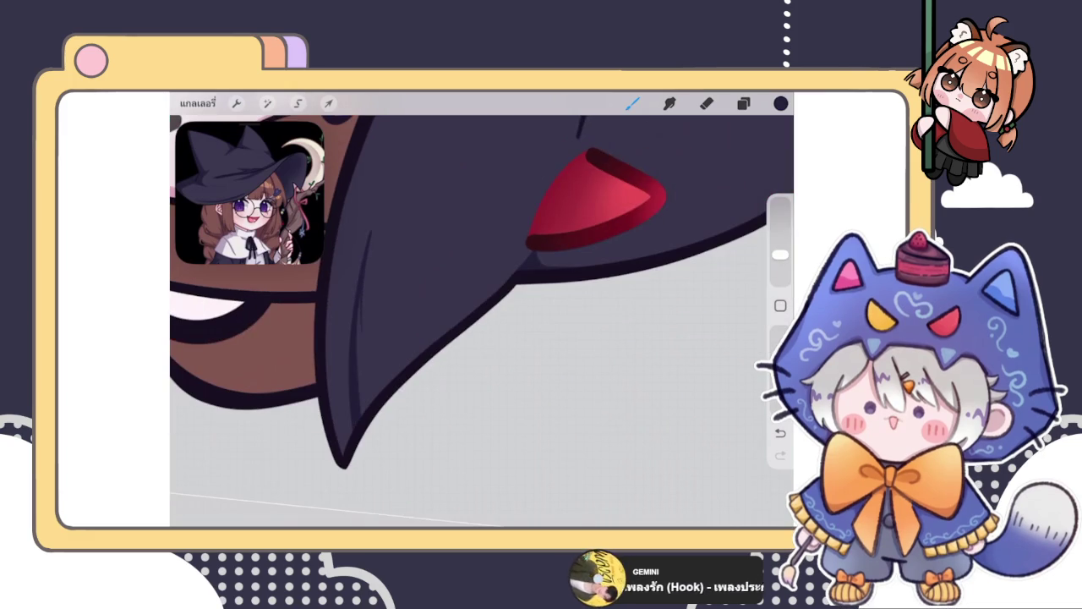
pyautogui.hotkey('ctrl', 'z')
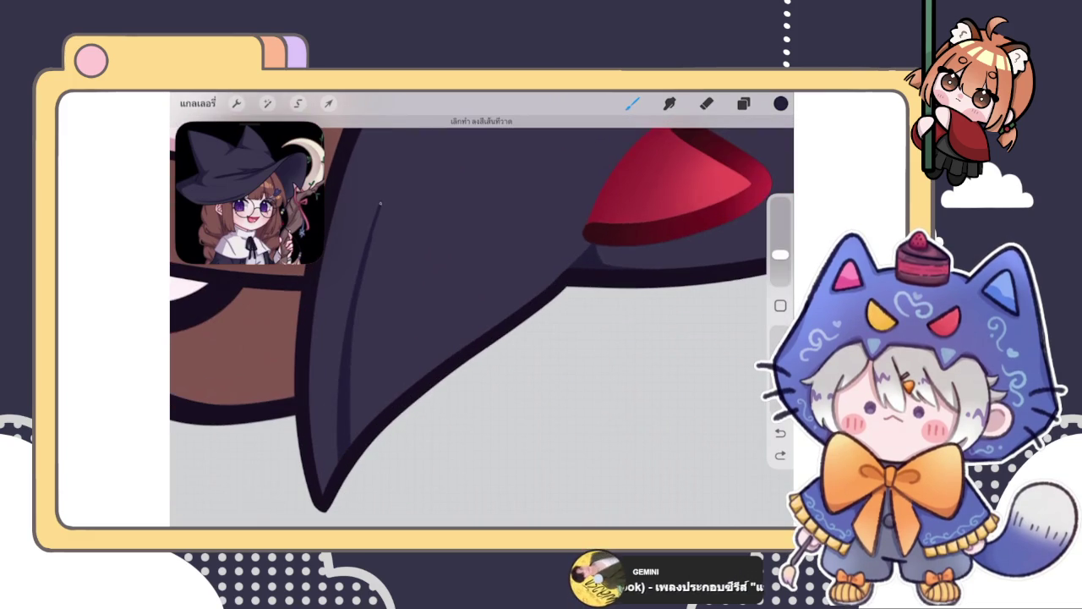
pyautogui.hotkey('ctrl', 'shift', 'z')
pyautogui.hotkey('ctrl', 'z')
pyautogui.moveTo(368, 257); pyautogui.dragTo(353, 433)
pyautogui.moveTo(357, 309); pyautogui.dragTo(352, 443)
pyautogui.scroll(-5, 482, 308)
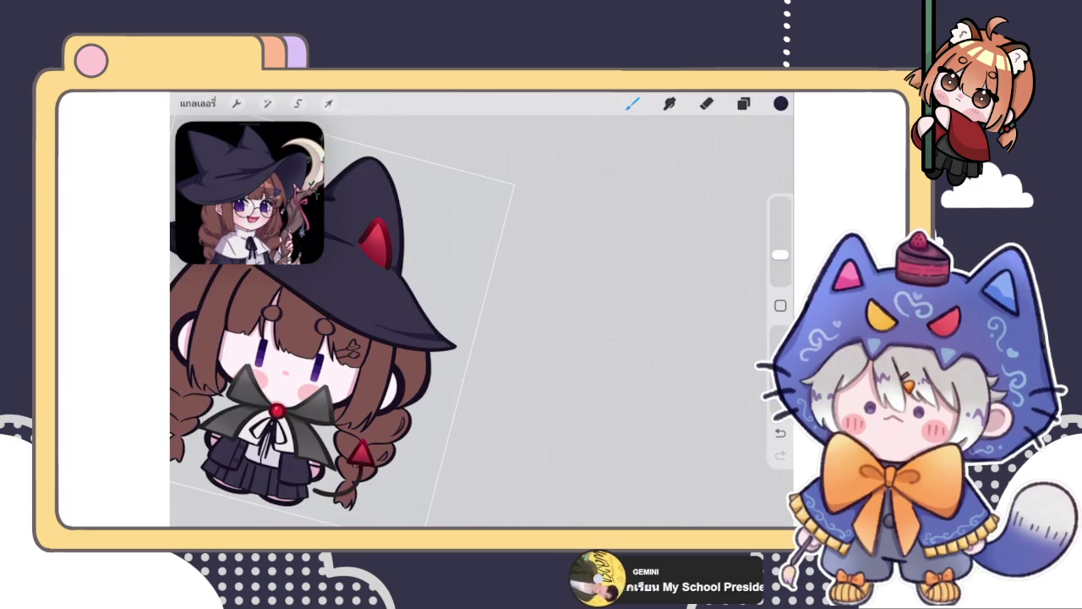
pyautogui.scroll(5, 482, 321)
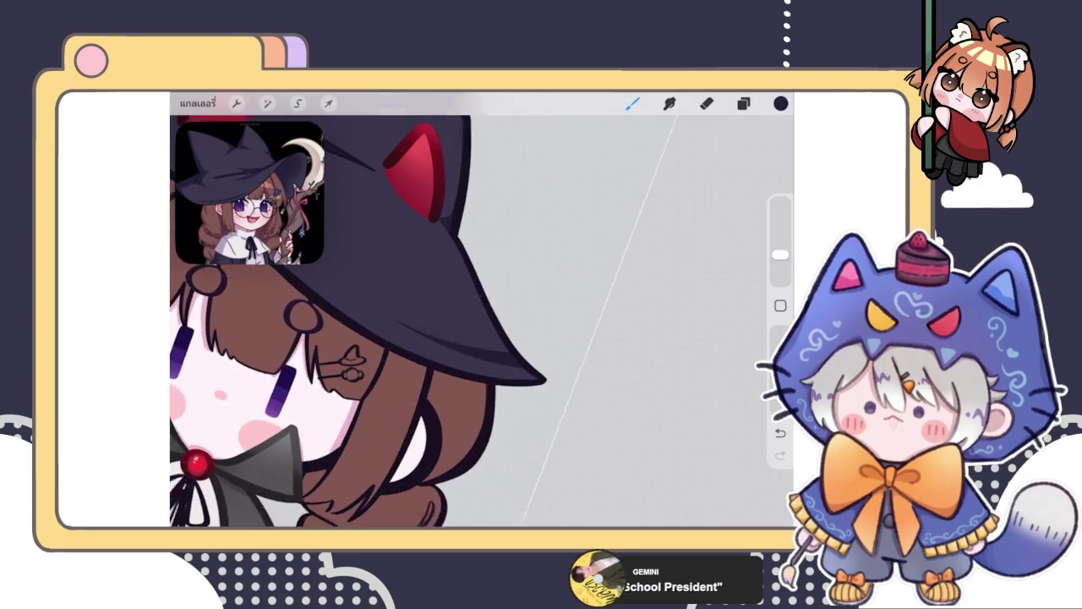
pyautogui.scroll(-5, 482, 321)
pyautogui.scroll(3, 482, 321)
pyautogui.scroll(5, 481, 308)
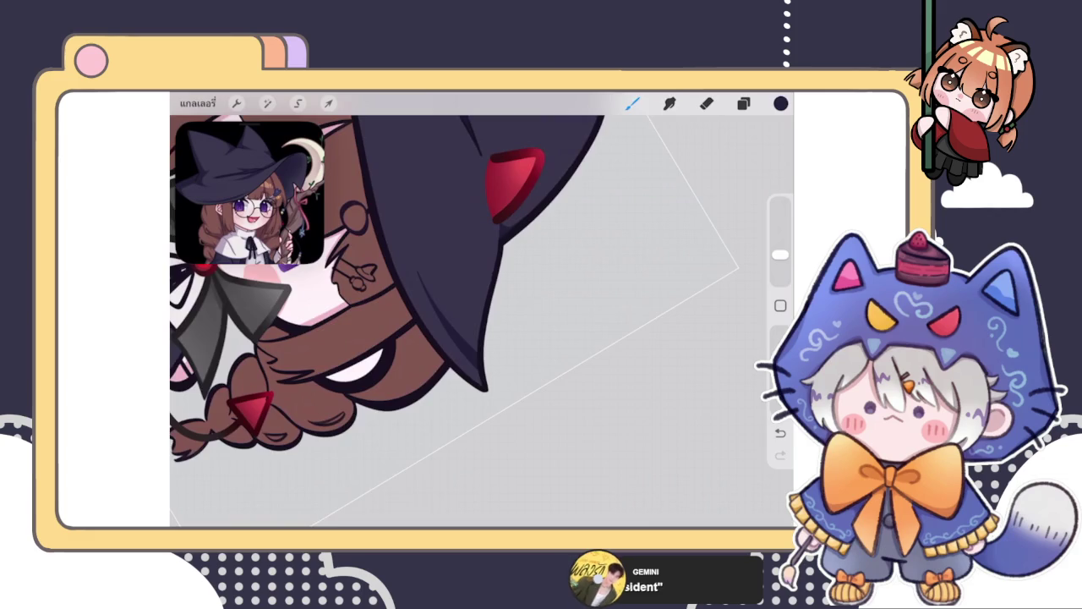
pyautogui.scroll(3, 482, 308)
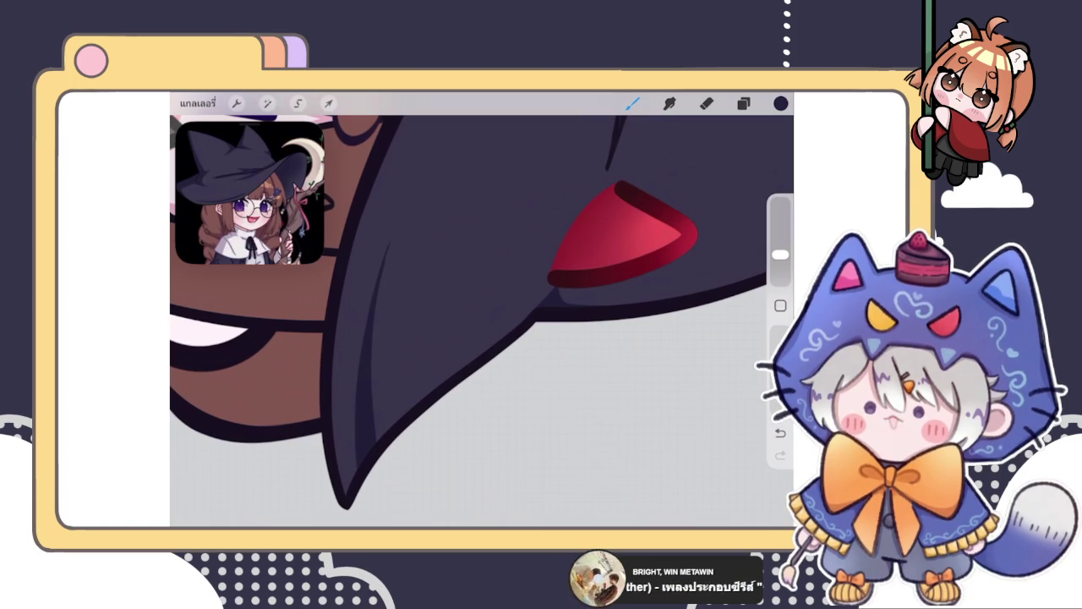
# Step: Add thin dark shading strokes down the hat's left side, removing a misplaced line
pyautogui.moveTo(391, 237); pyautogui.dragTo(374, 359)
pyautogui.moveTo(380, 286); pyautogui.dragTo(368, 442)
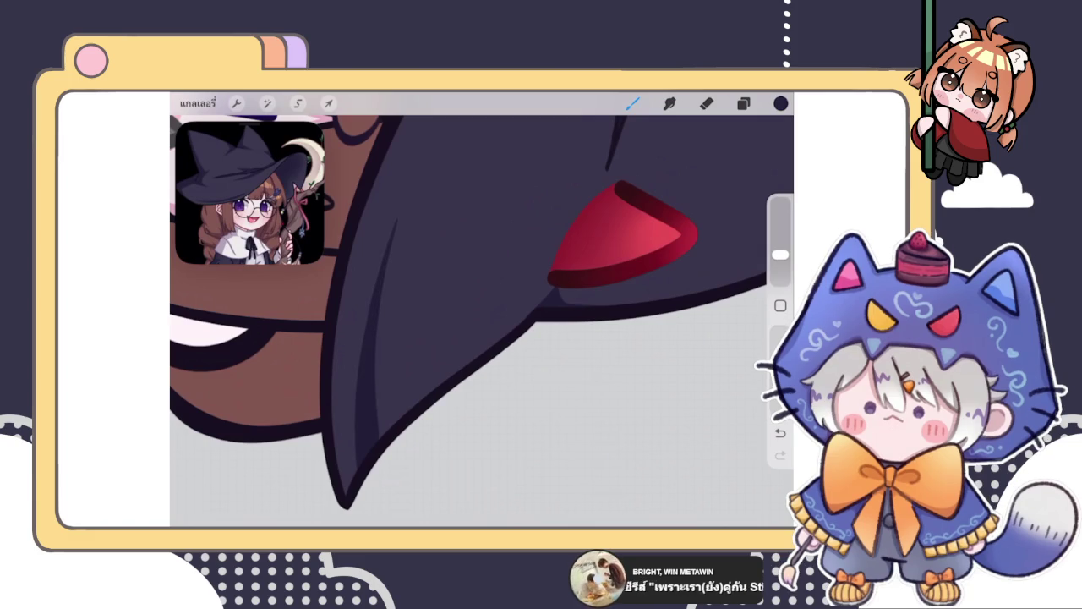
pyautogui.scroll(-10, 389, 338)
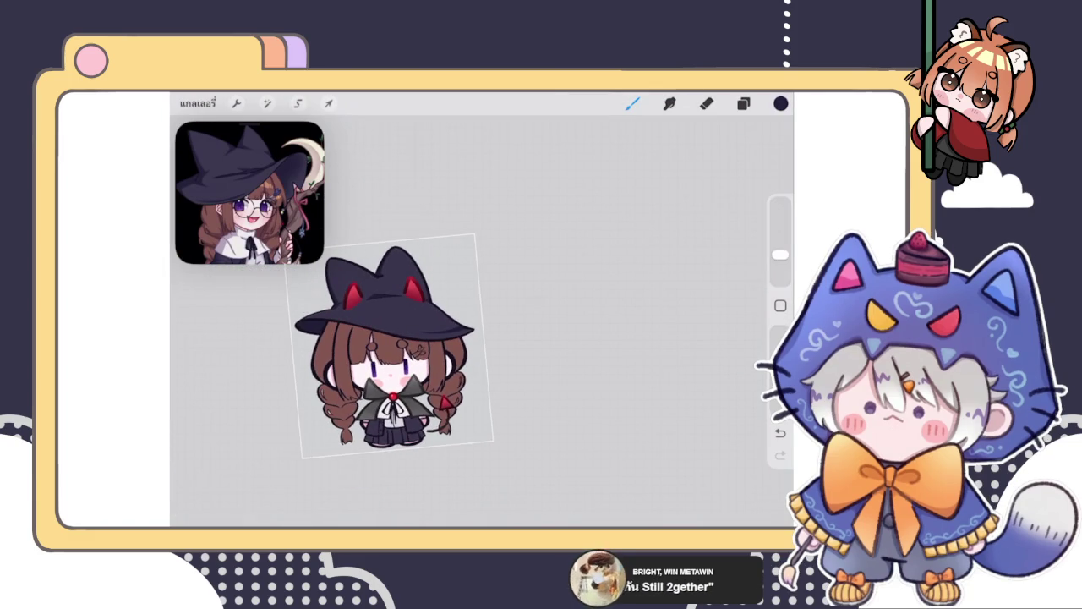
pyautogui.scroll(5, 355, 296)
pyautogui.scroll(3, 355, 296)
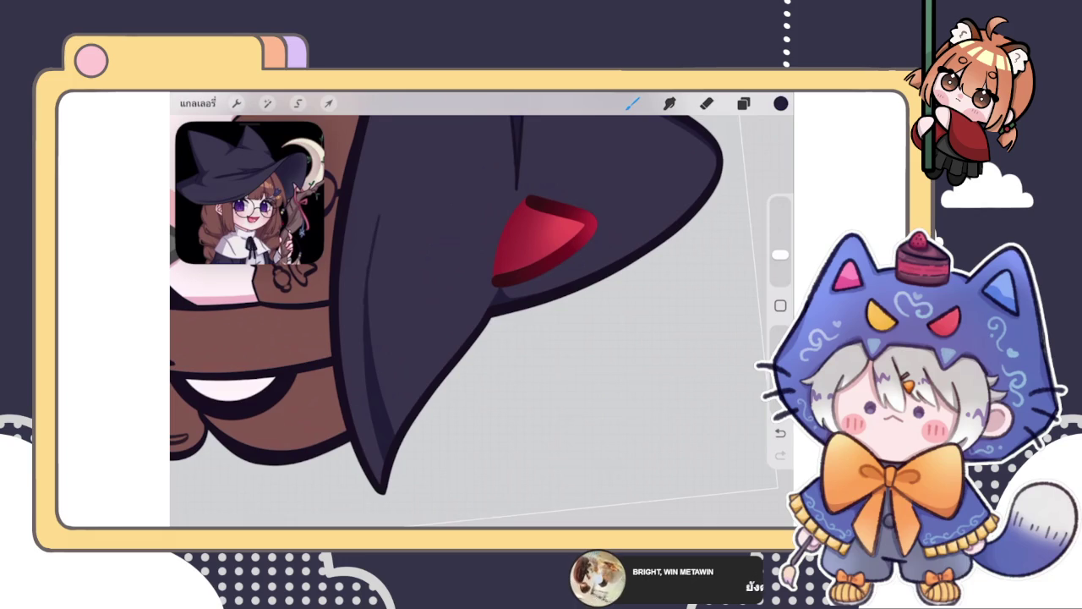
pyautogui.moveTo(365, 290); pyautogui.dragTo(362, 374)
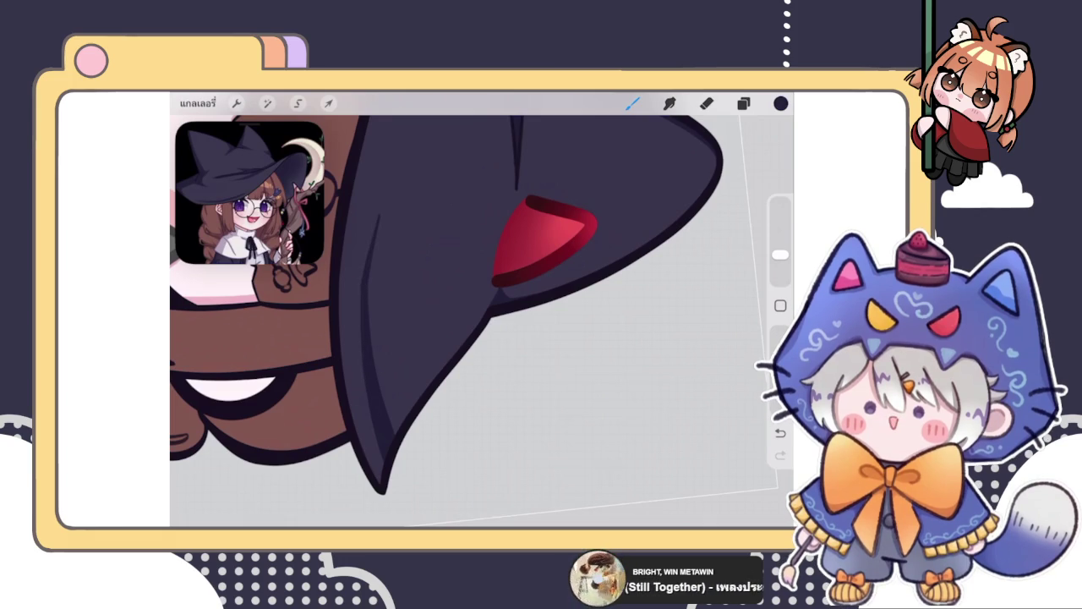
pyautogui.scroll(5, 482, 321)
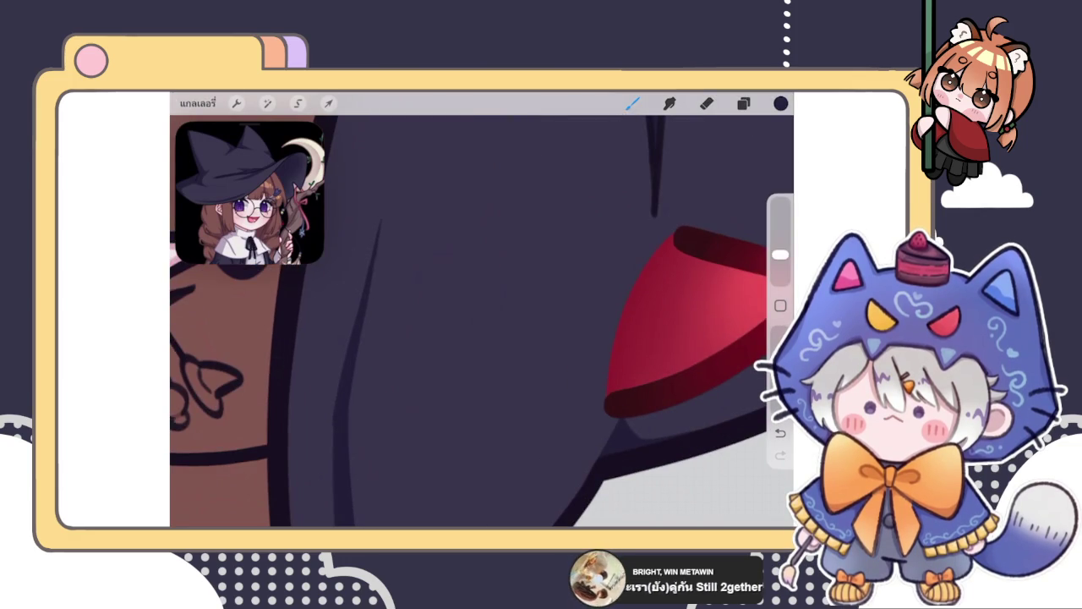
pyautogui.hotkey('ctrl', 'z')
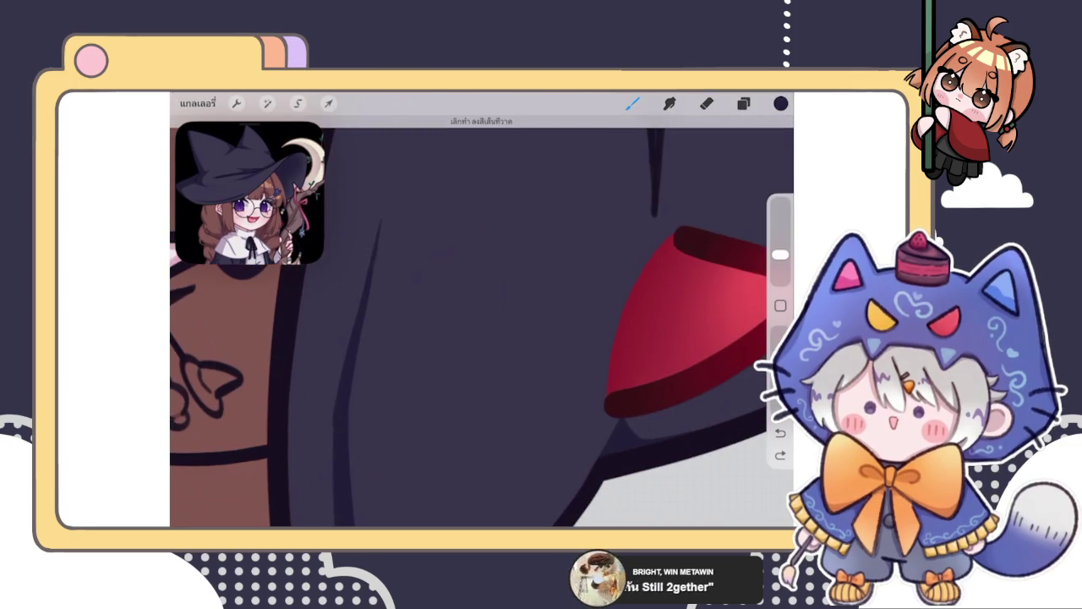
pyautogui.scroll(-2, 602, 366)
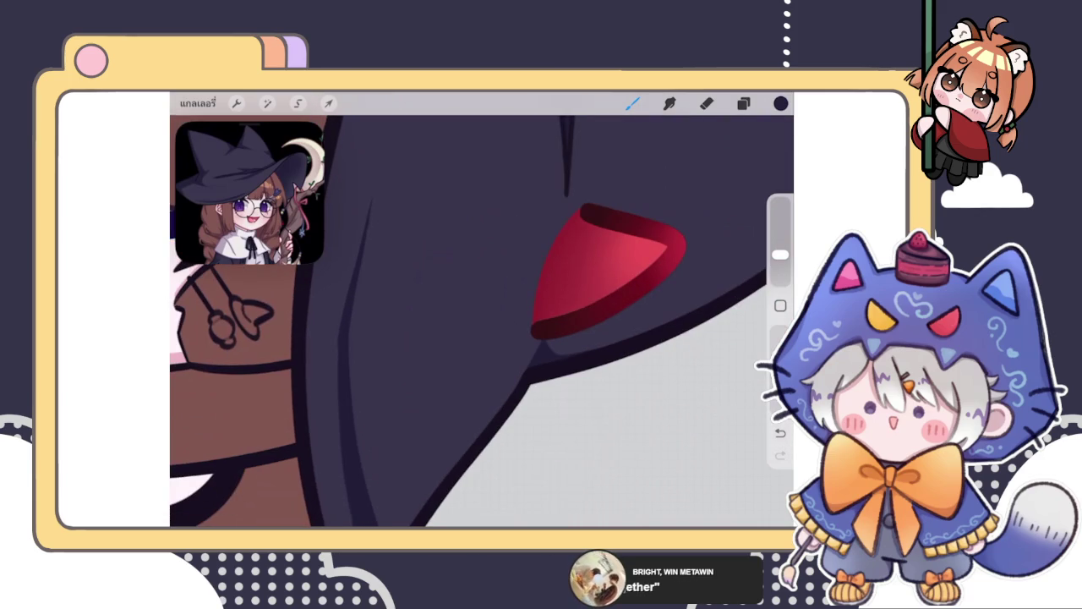
# Step: Draw a straight dark line down the hat and shade its left side darker near the tip
pyautogui.moveTo(353, 290); pyautogui.dragTo(346, 355)
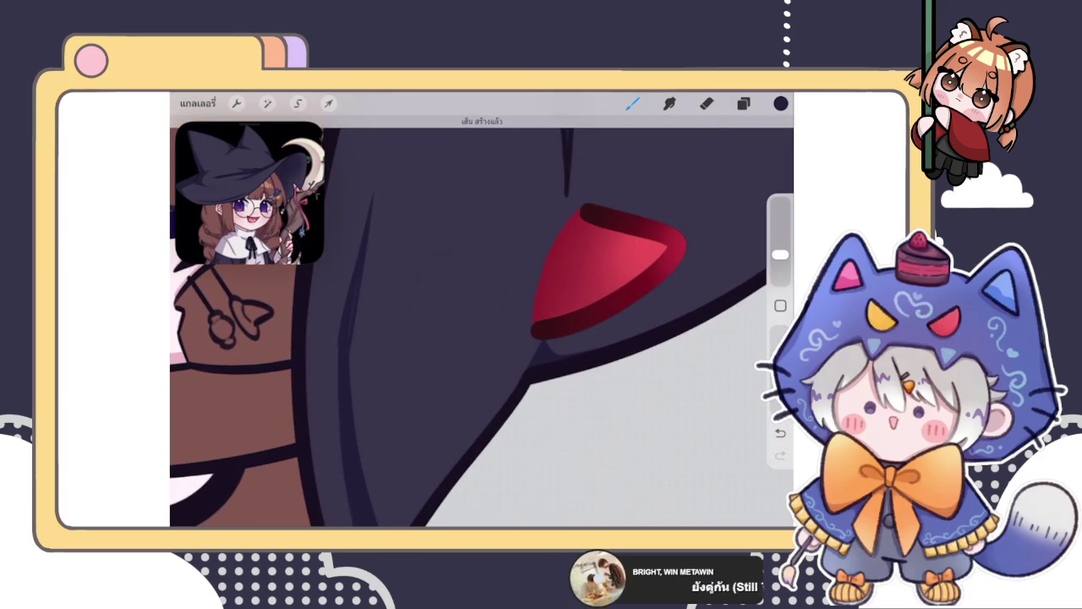
pyautogui.scroll(-1, 580, 310)
pyautogui.scroll(-1, 560, 310)
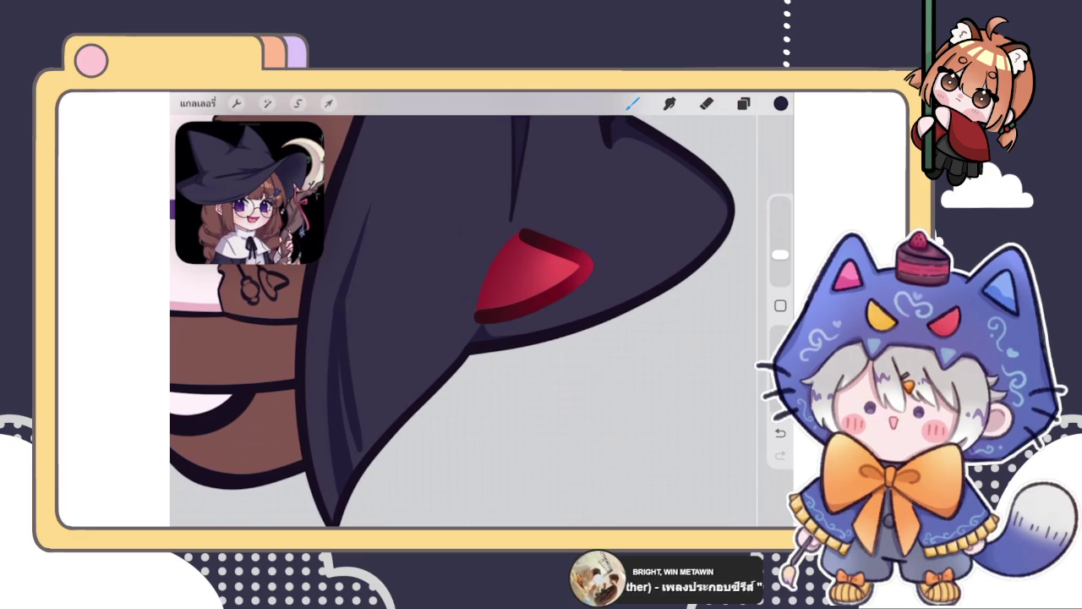
pyautogui.moveTo(363, 435); pyautogui.dragTo(366, 465)
pyautogui.moveTo(356, 426); pyautogui.dragTo(351, 460)
pyautogui.moveTo(345, 364); pyautogui.dragTo(352, 467)
pyautogui.scroll(-5, 463, 322)
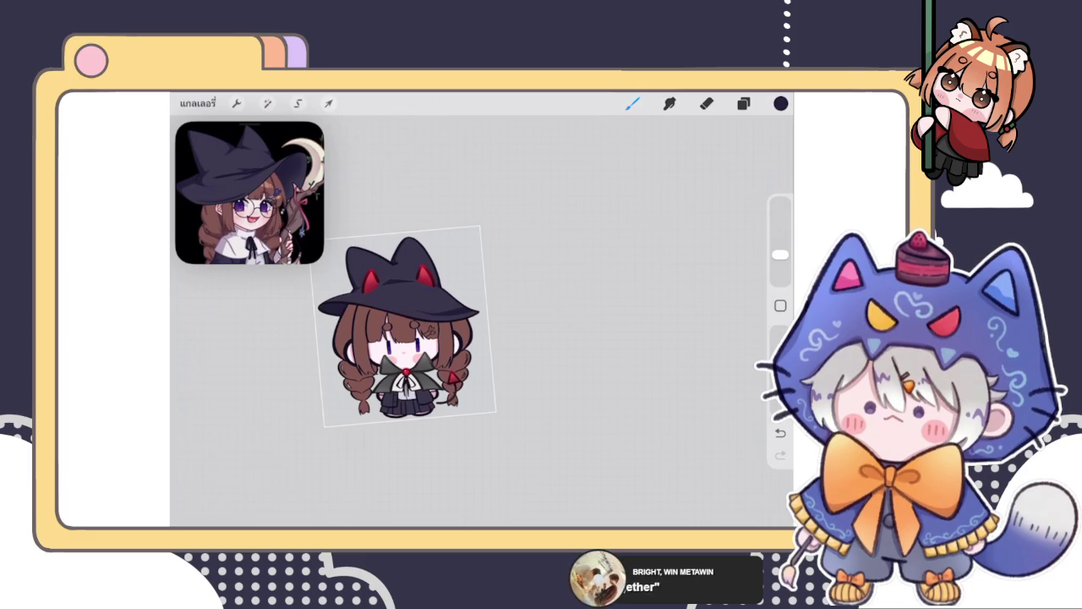
pyautogui.scroll(5, 406, 330)
# Step: Check the layer list, toggle between eraser and brush, and remove the last stroke
pyautogui.click(743, 104)
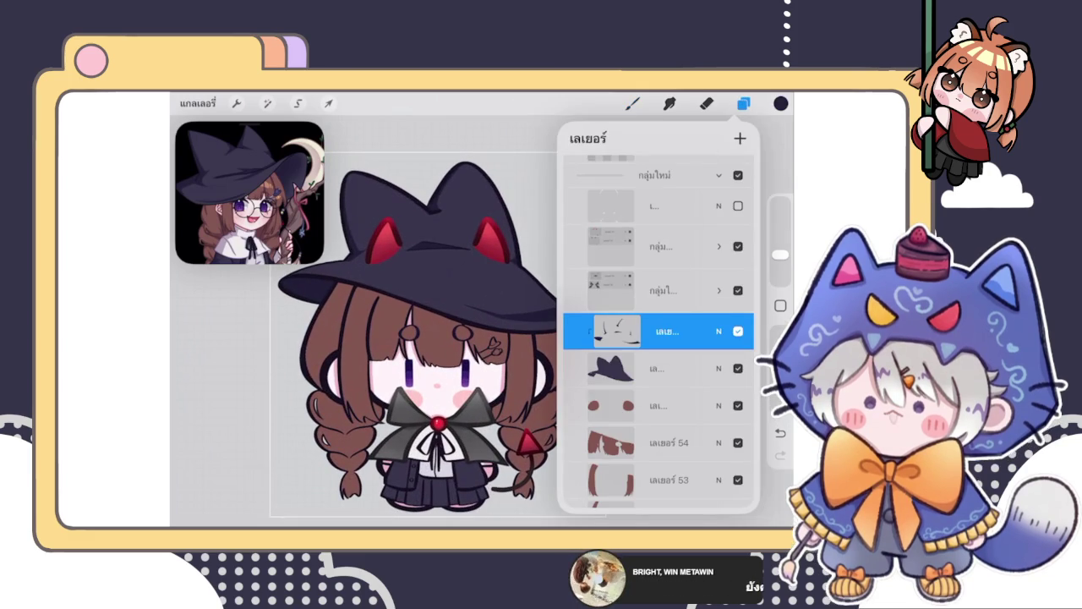
pyautogui.click(743, 103)
pyautogui.scroll(5, 439, 321)
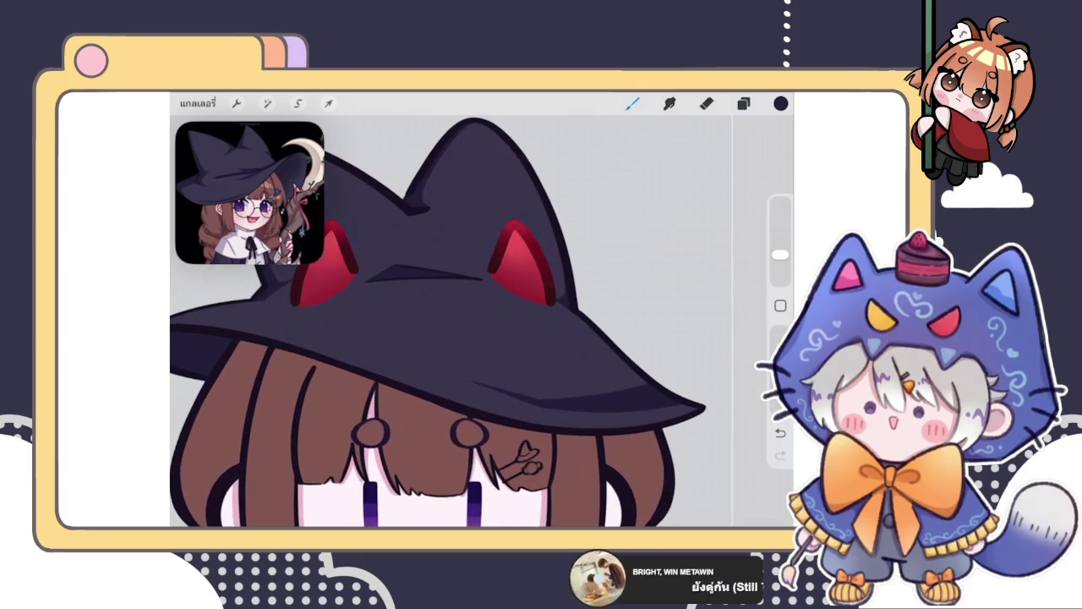
pyautogui.scroll(3, 439, 321)
pyautogui.scroll(-5, 440, 321)
pyautogui.scroll(3, 440, 338)
pyautogui.scroll(-4, 440, 339)
pyautogui.press('e')
pyautogui.scroll(-1, 474, 338)
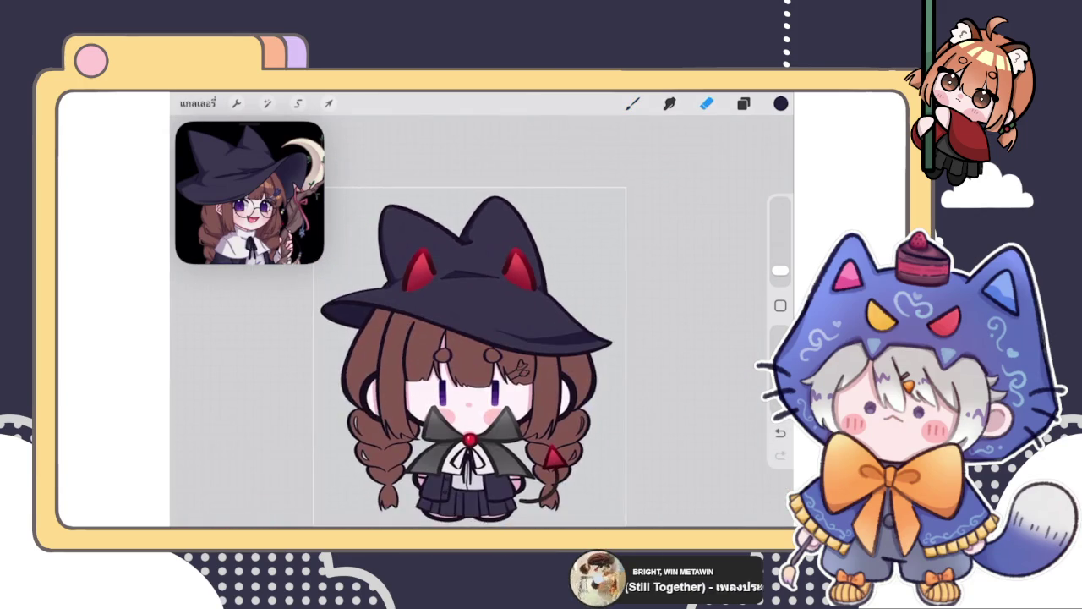
pyautogui.scroll(6, 473, 338)
pyautogui.press('b')
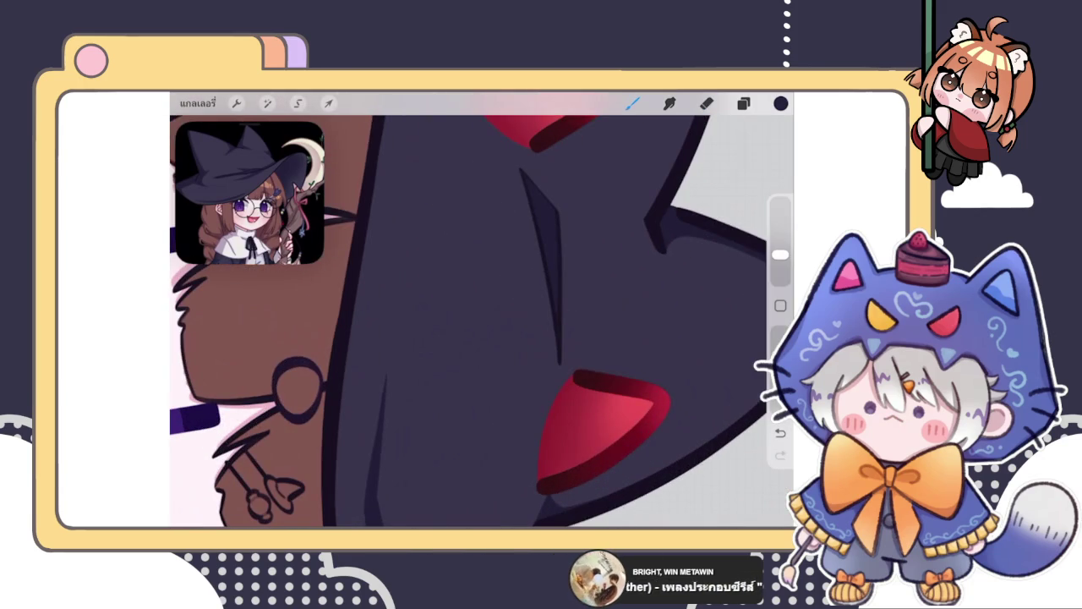
pyautogui.scroll(-3, 482, 321)
pyautogui.scroll(4, 482, 321)
pyautogui.hotkey('ctrl', 'z')
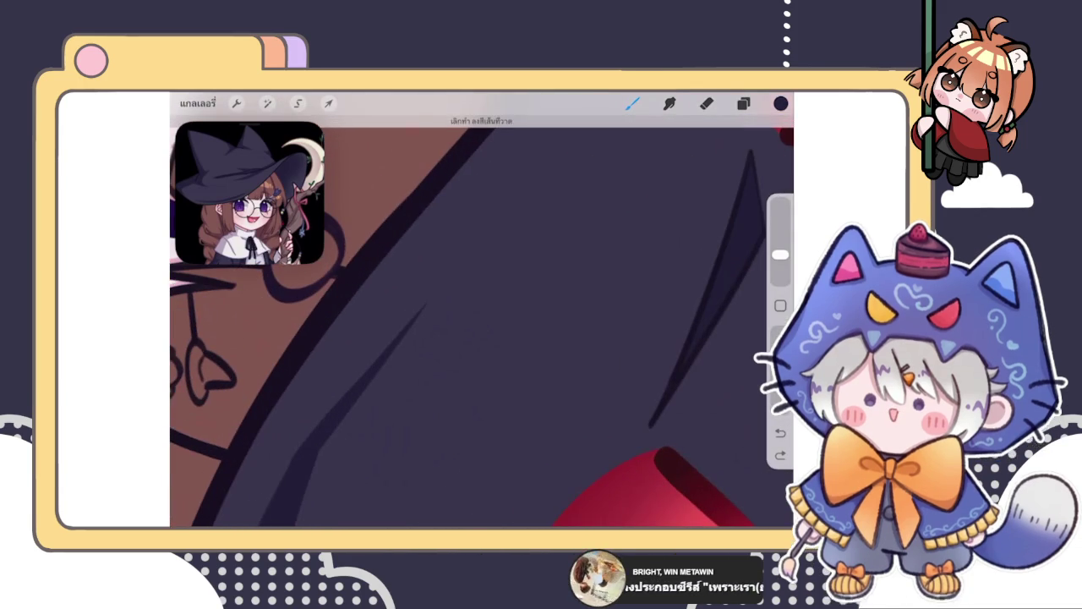
# Step: Draw a long dark shading stroke across the hat brim, redoing the first attempt
pyautogui.moveTo(453, 261); pyautogui.dragTo(331, 410)
pyautogui.hotkey('ctrl', 'z')
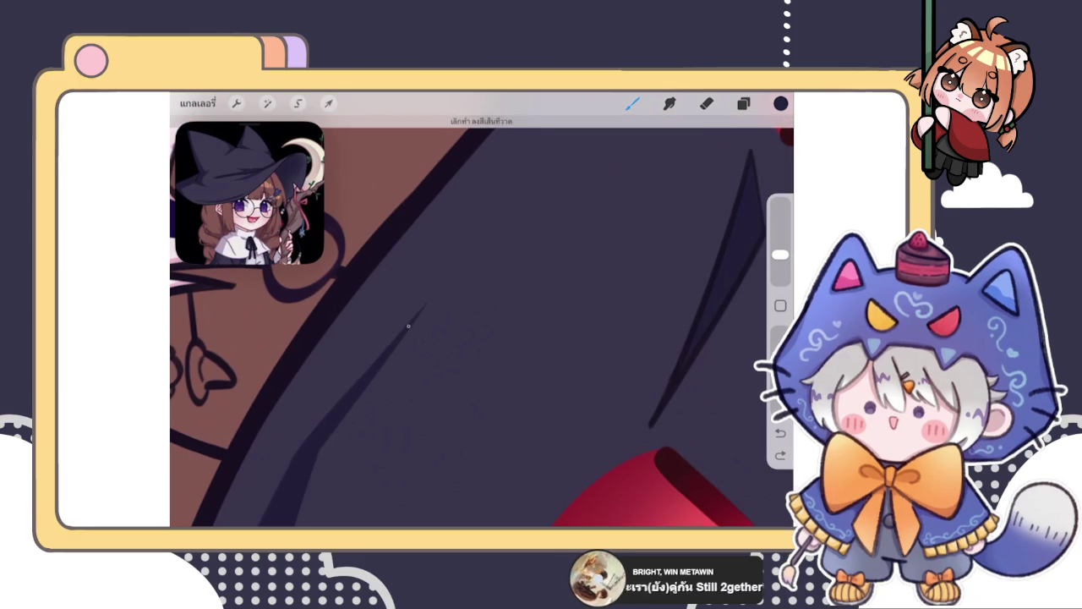
pyautogui.moveTo(450, 264); pyautogui.dragTo(368, 369)
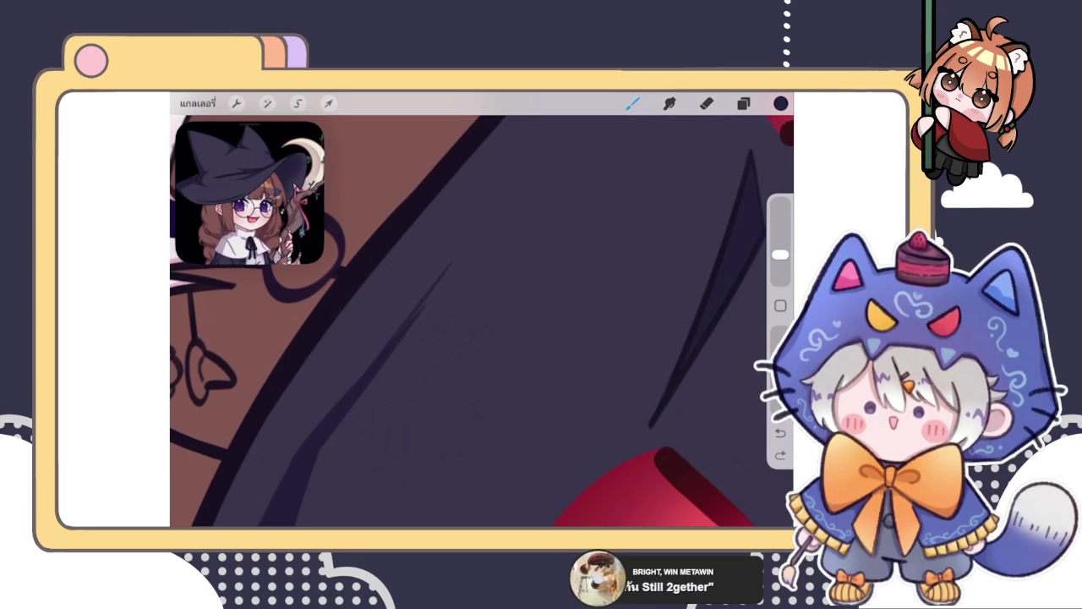
pyautogui.scroll(-2, 482, 322)
pyautogui.scroll(-2, 482, 321)
pyautogui.scroll(-2, 482, 321)
pyautogui.scroll(3, 482, 322)
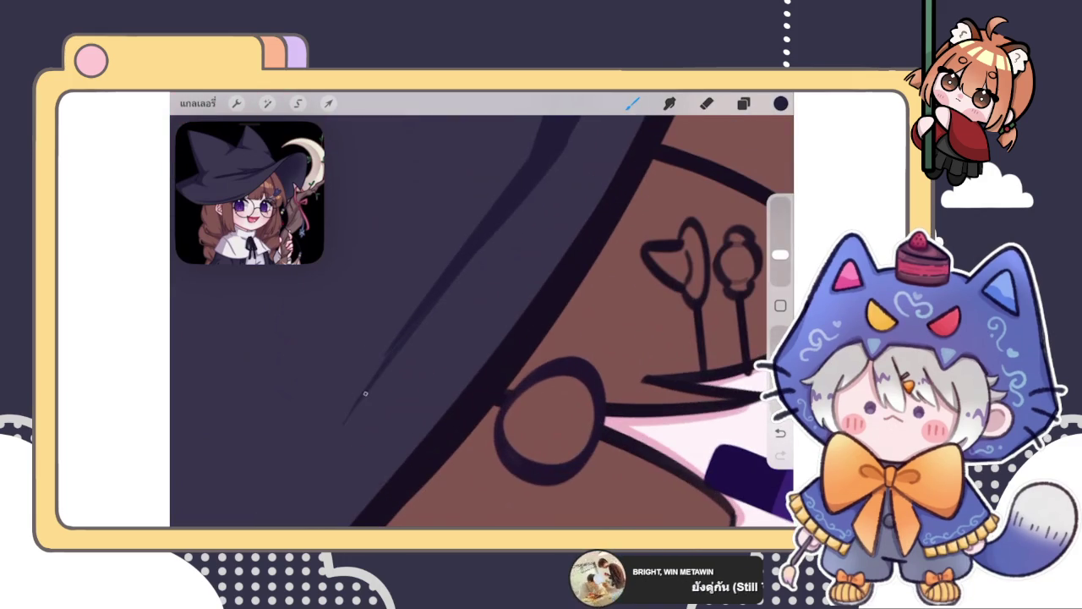
pyautogui.scroll(2, 482, 322)
# Step: Resize the brush and draw a diagonal crease across the brim, snapped to a straight line
pyautogui.press('e')
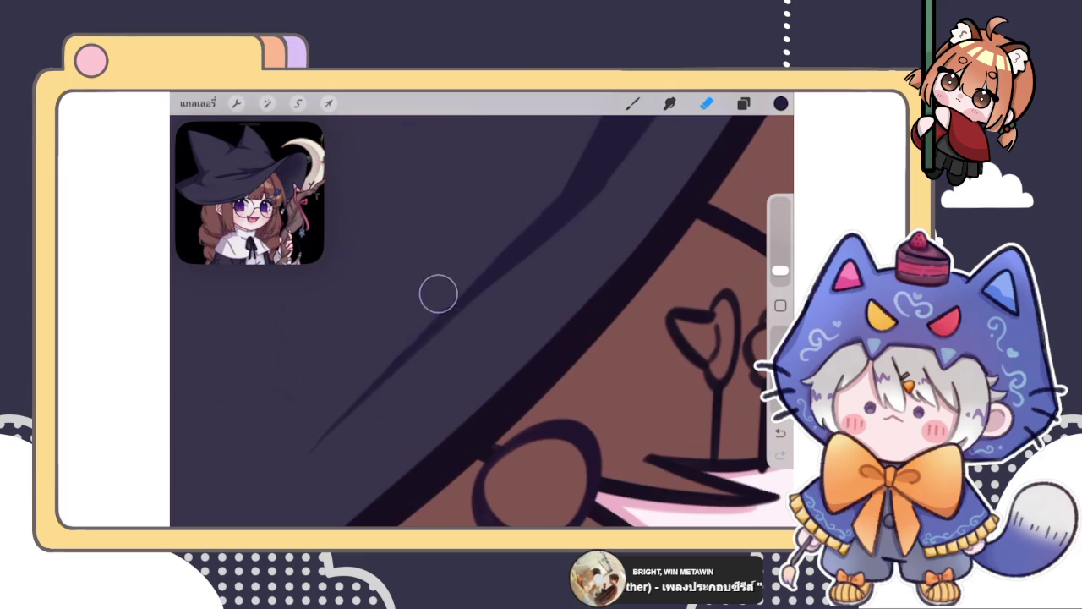
pyautogui.moveTo(780, 271); pyautogui.dragTo(779, 253)
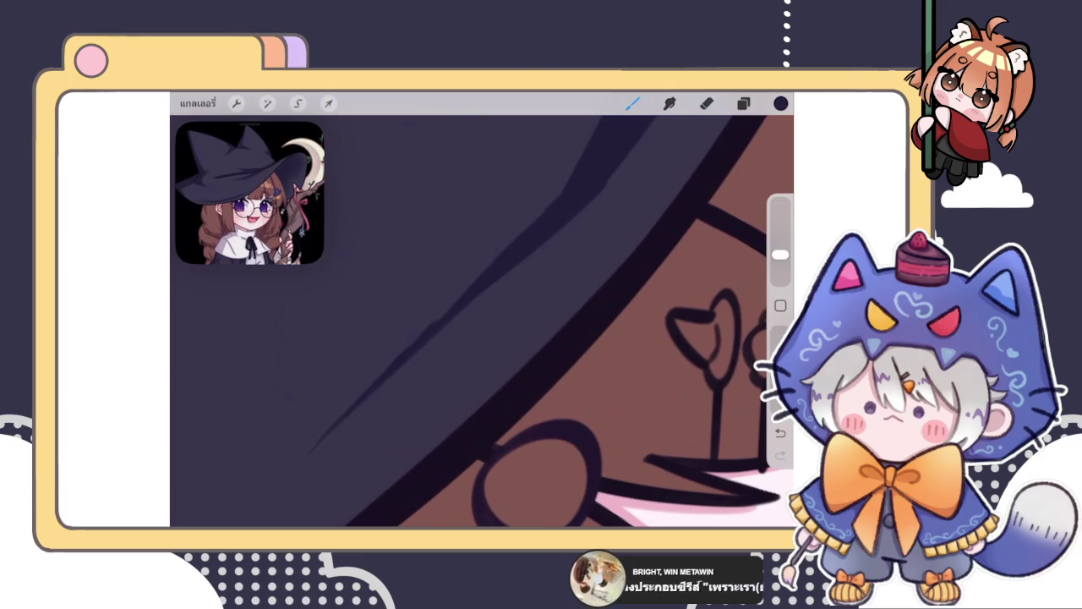
pyautogui.moveTo(349, 409); pyautogui.dragTo(513, 242)
pyautogui.hotkey('ctrl', 'z')
pyautogui.moveTo(346, 411); pyautogui.dragTo(521, 242)
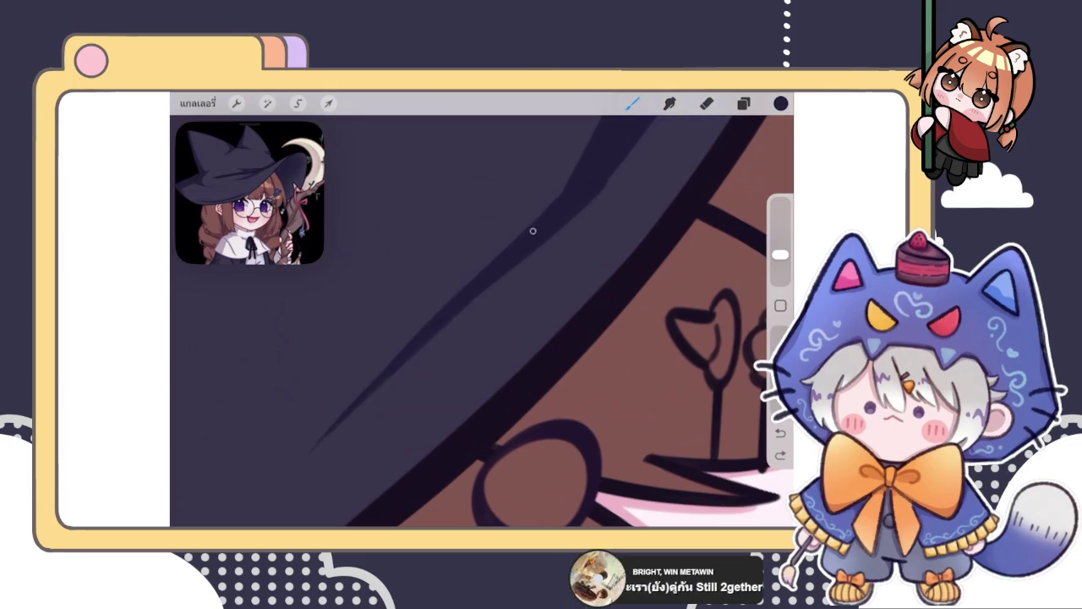
pyautogui.moveTo(579, 190); pyautogui.dragTo(580, 188)
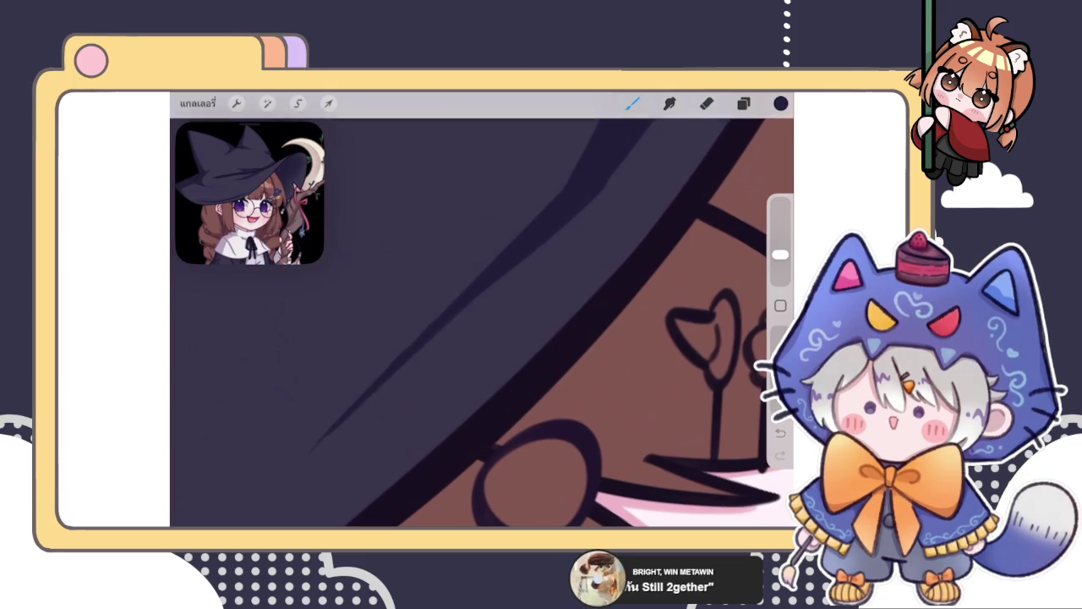
pyautogui.click(485, 123)
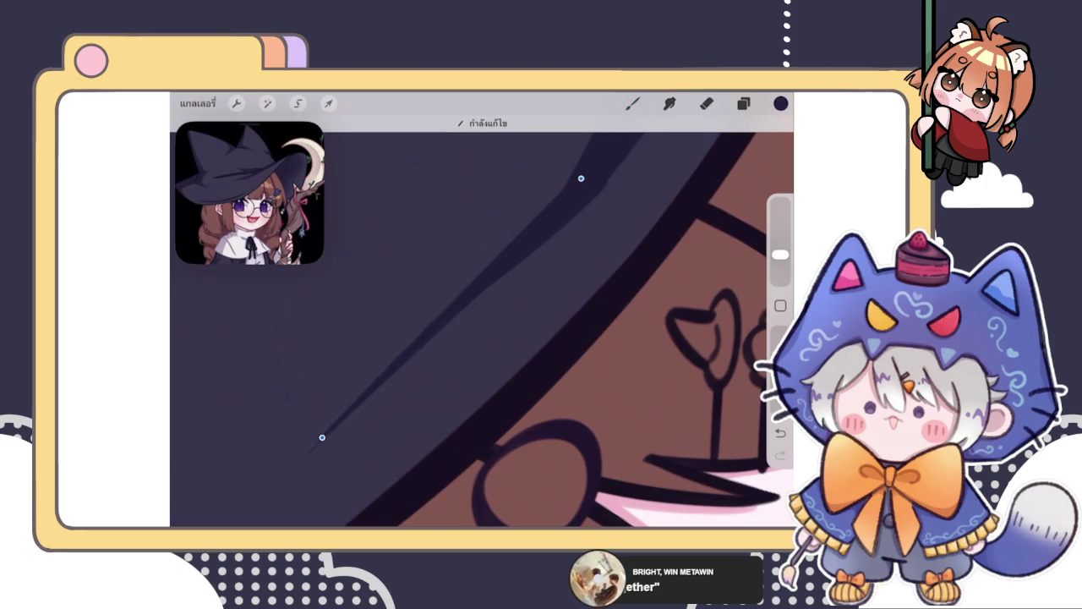
pyautogui.click(633, 104)
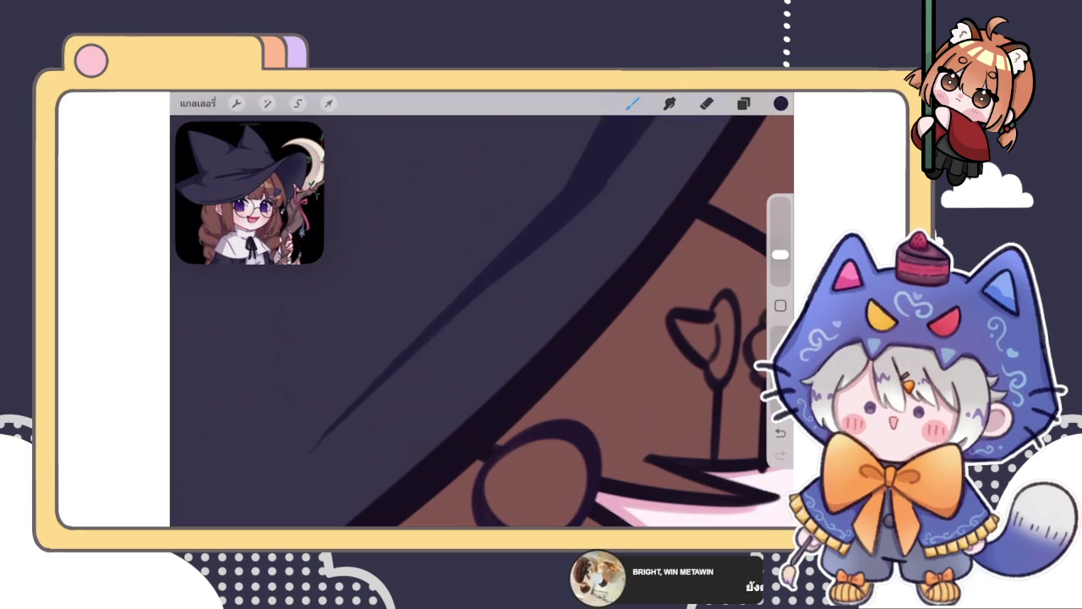
pyautogui.scroll(-10, 482, 321)
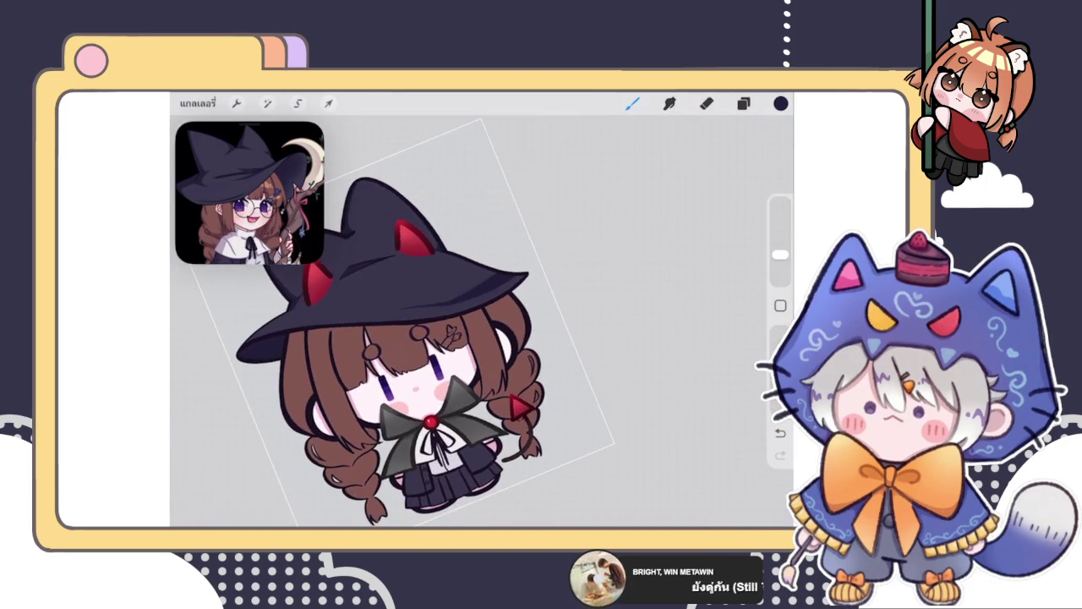
# Step: Paint over the tip of the lighter brim band with the dark brush
pyautogui.scroll(-5, 414, 321)
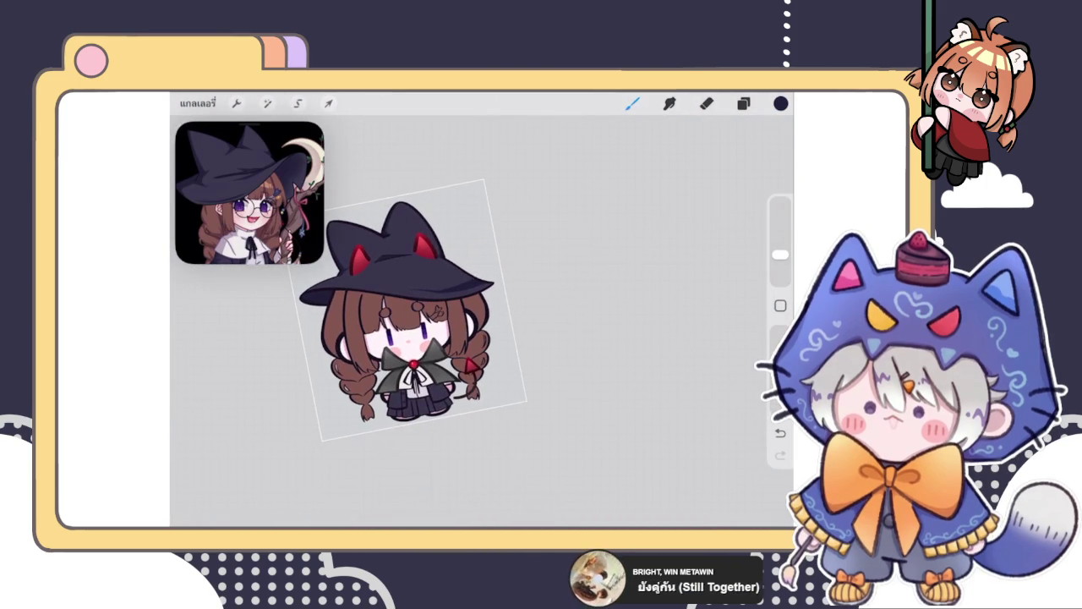
pyautogui.scroll(3, 406, 322)
pyautogui.scroll(-1, 405, 321)
pyautogui.scroll(5, 406, 321)
pyautogui.scroll(3, 406, 322)
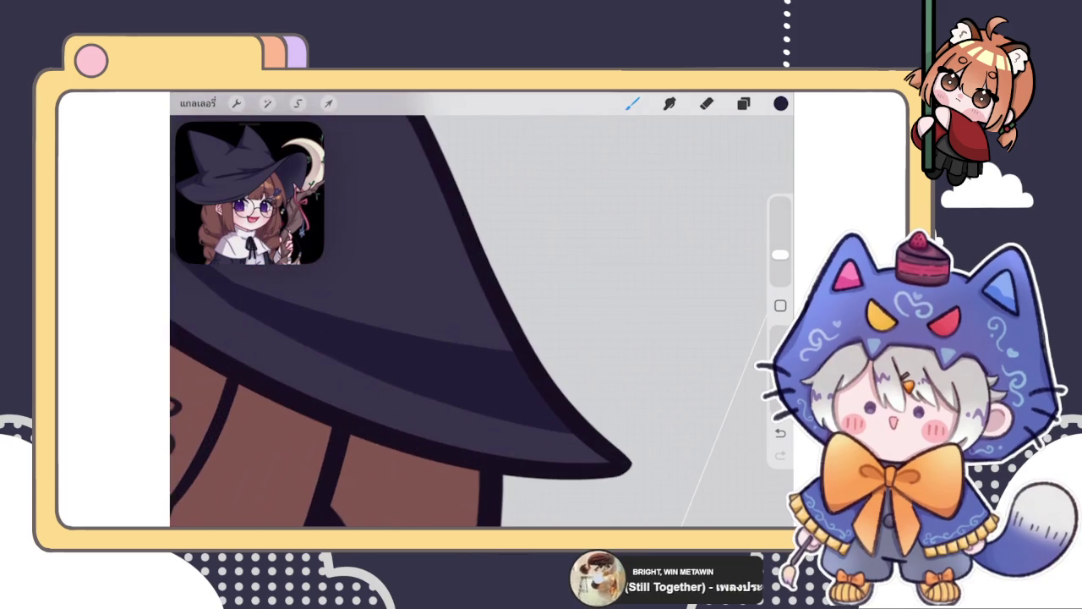
pyautogui.moveTo(510, 313); pyautogui.dragTo(493, 349)
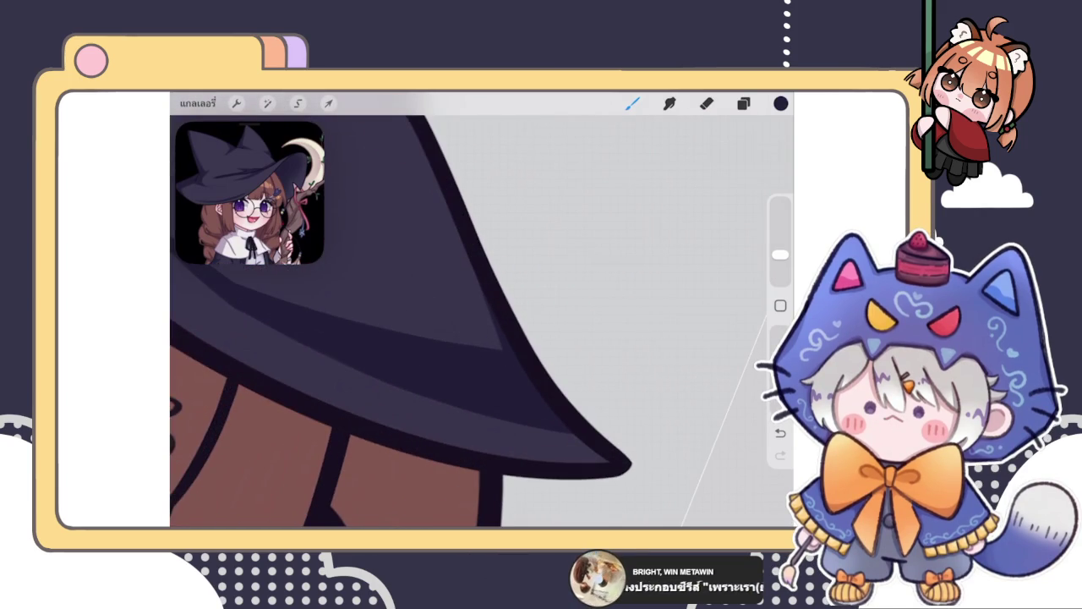
pyautogui.scroll(-3, 406, 322)
pyautogui.scroll(-1, 406, 322)
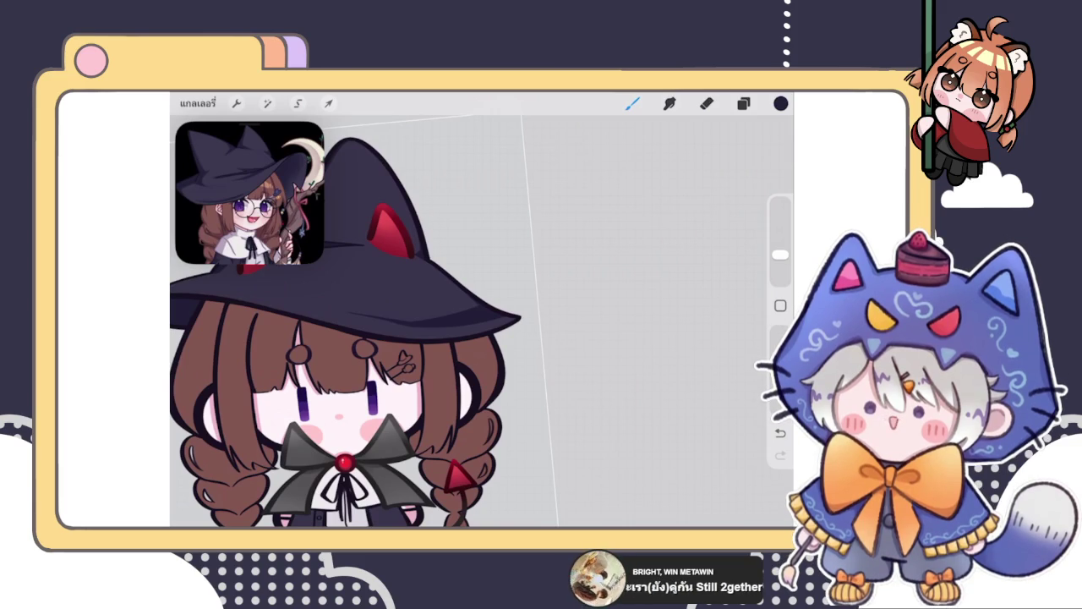
# Step: Zoom around the hat brim to inspect the darkened band
pyautogui.scroll(-5, 414, 330)
pyautogui.scroll(5, 414, 330)
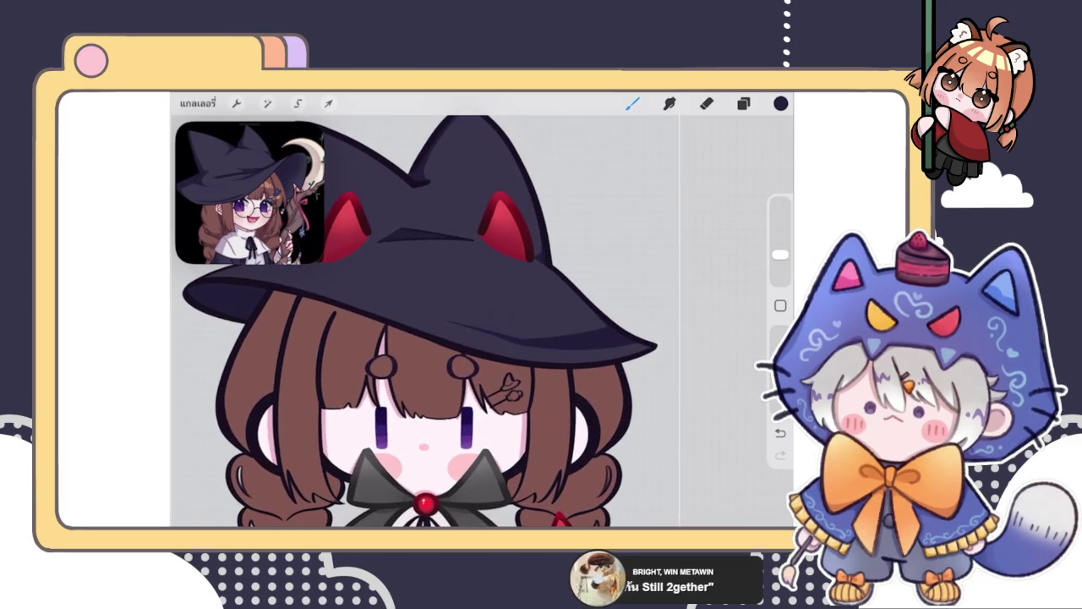
pyautogui.scroll(-4, 415, 330)
pyautogui.scroll(5, 440, 279)
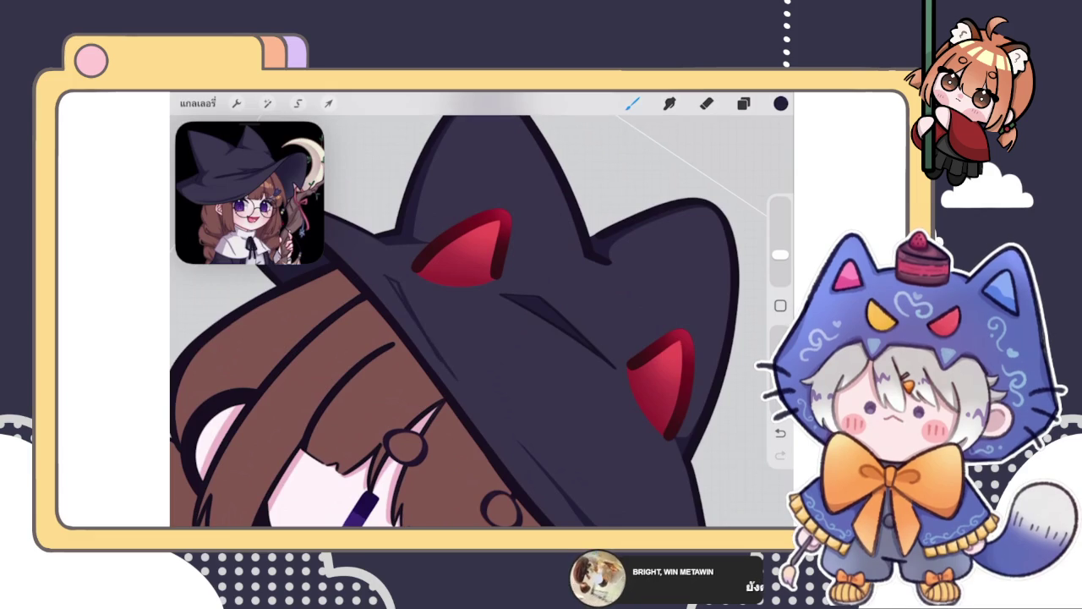
pyautogui.scroll(3, 482, 313)
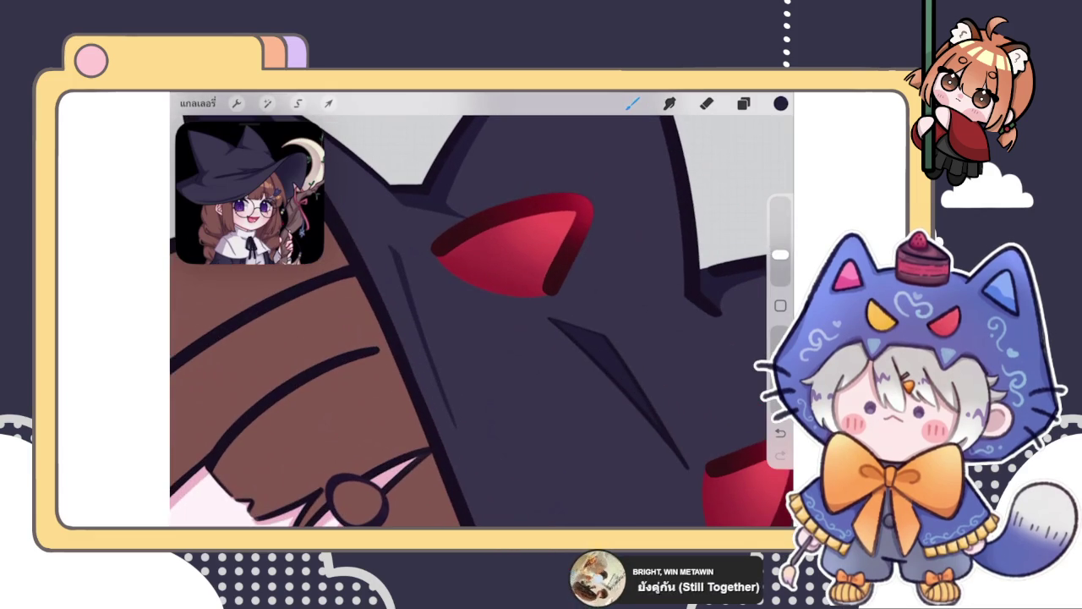
pyautogui.scroll(-5, 482, 322)
pyautogui.scroll(-3, 482, 321)
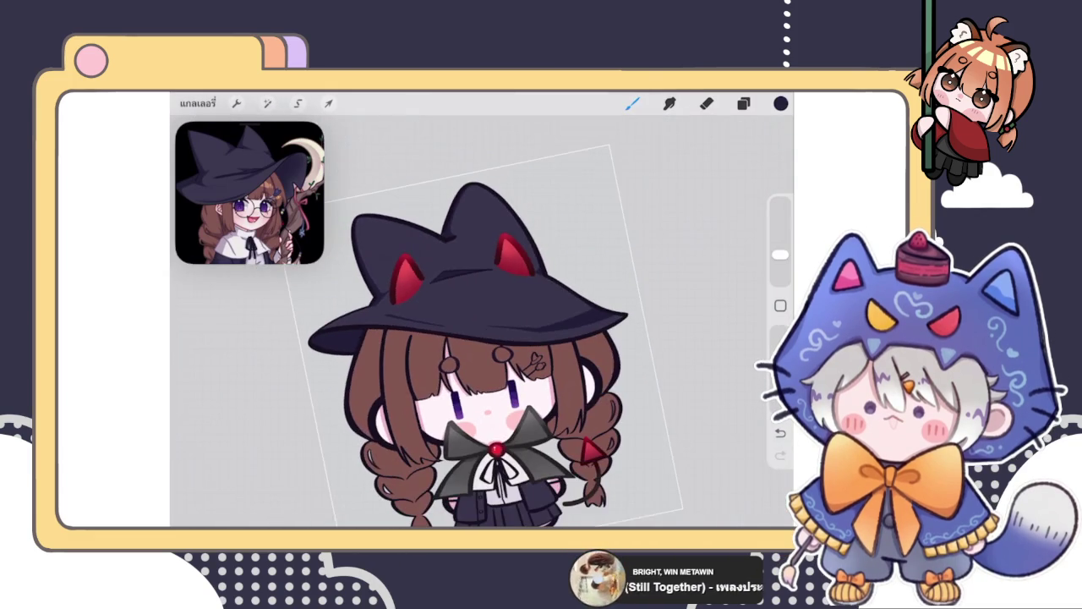
pyautogui.scroll(5, 482, 321)
# Step: Lasso-select the hat fold and reshape it with a Uniform transform
pyautogui.click(298, 104)
pyautogui.moveTo(398, 260); pyautogui.dragTo(520, 288)
pyautogui.click(329, 103)
pyautogui.click(465, 464)
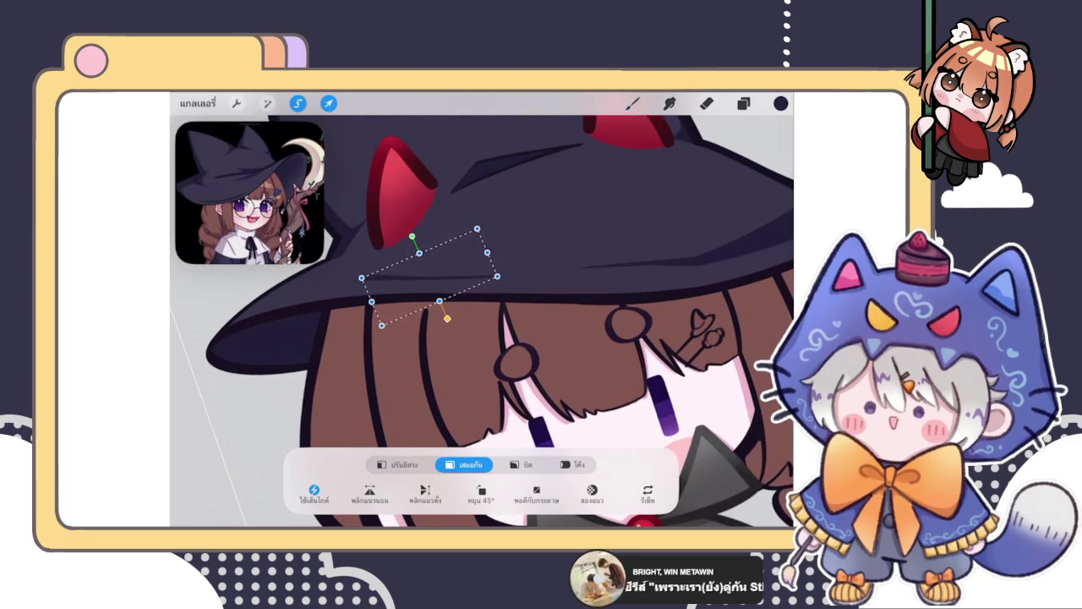
pyautogui.click(632, 103)
pyautogui.scroll(5, 482, 322)
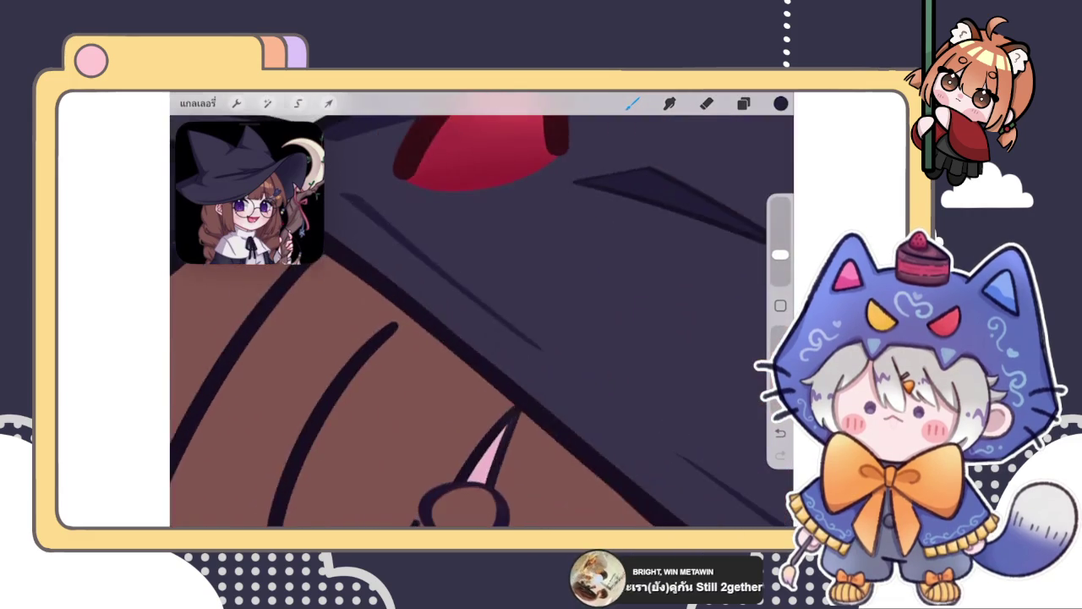
# Step: Draw straight diagonal crease lines across the hat with the eraser selected
pyautogui.click(706, 103)
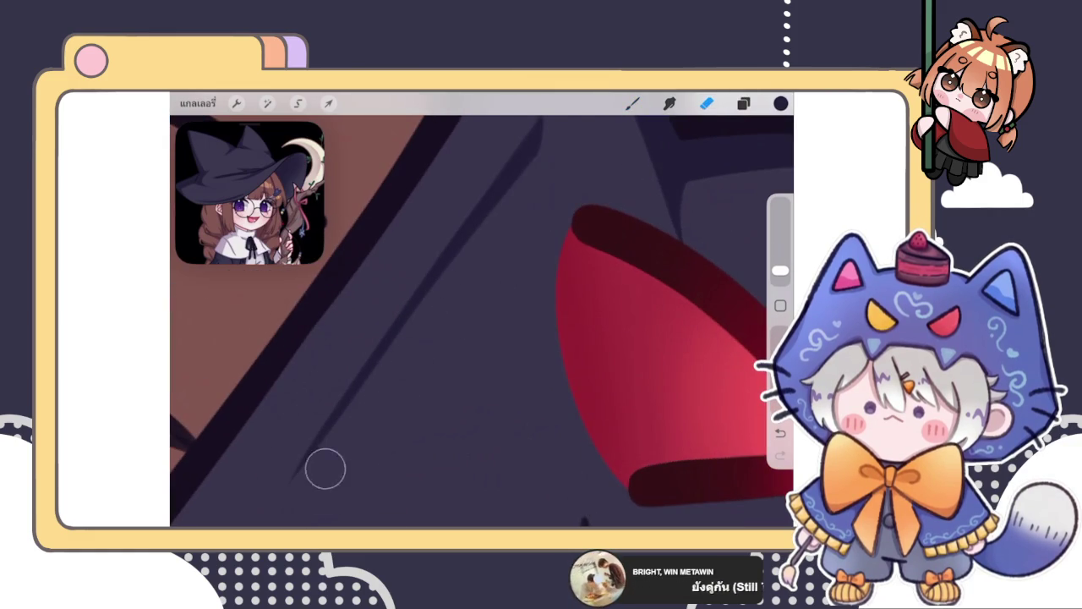
pyautogui.moveTo(387, 349); pyautogui.dragTo(328, 431)
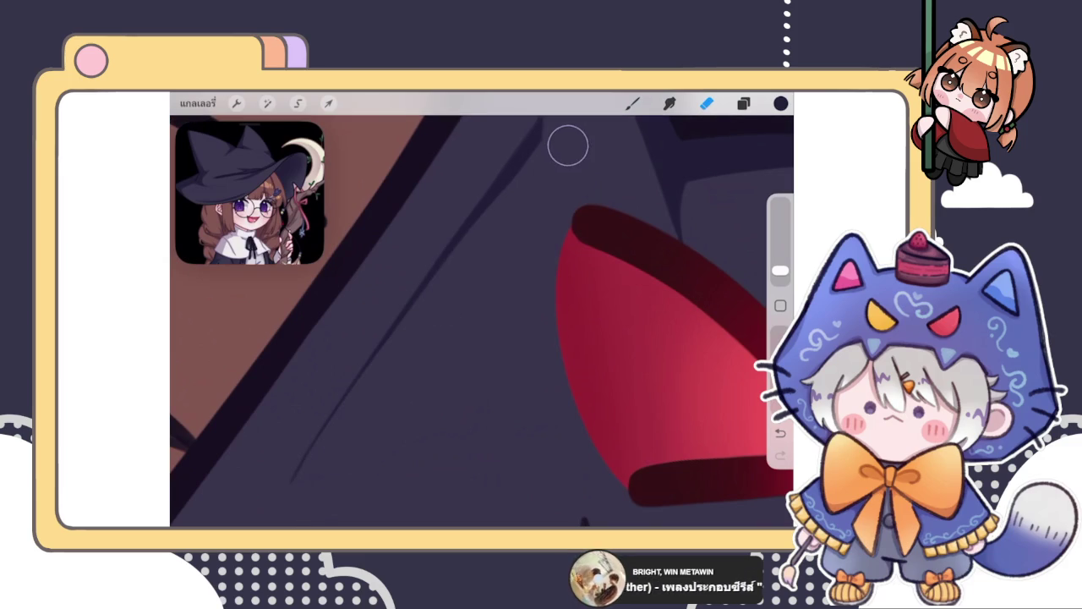
pyautogui.moveTo(568, 145); pyautogui.dragTo(298, 508)
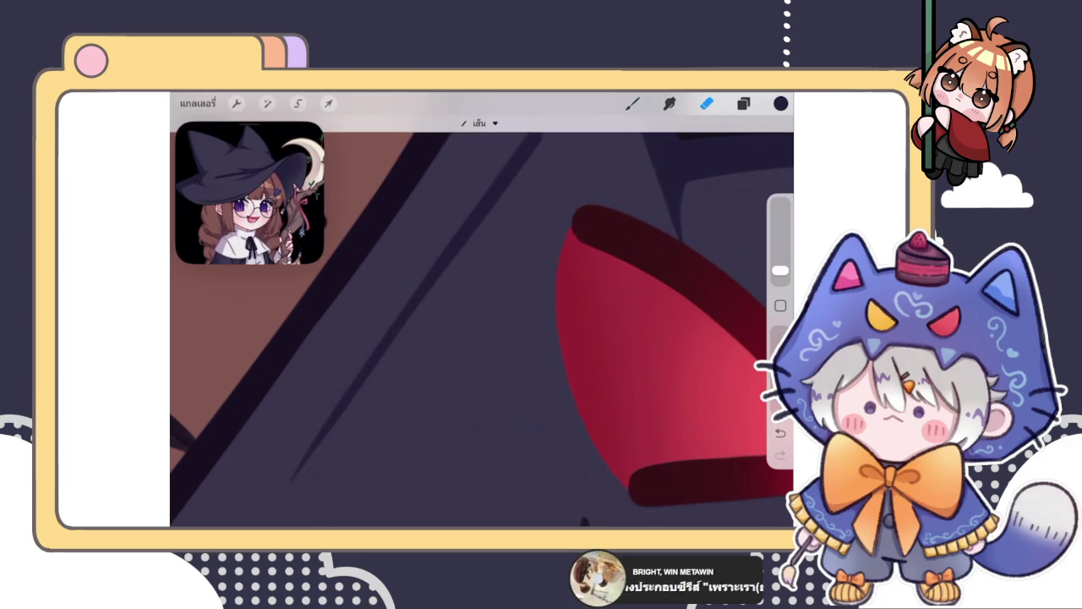
pyautogui.press('e')
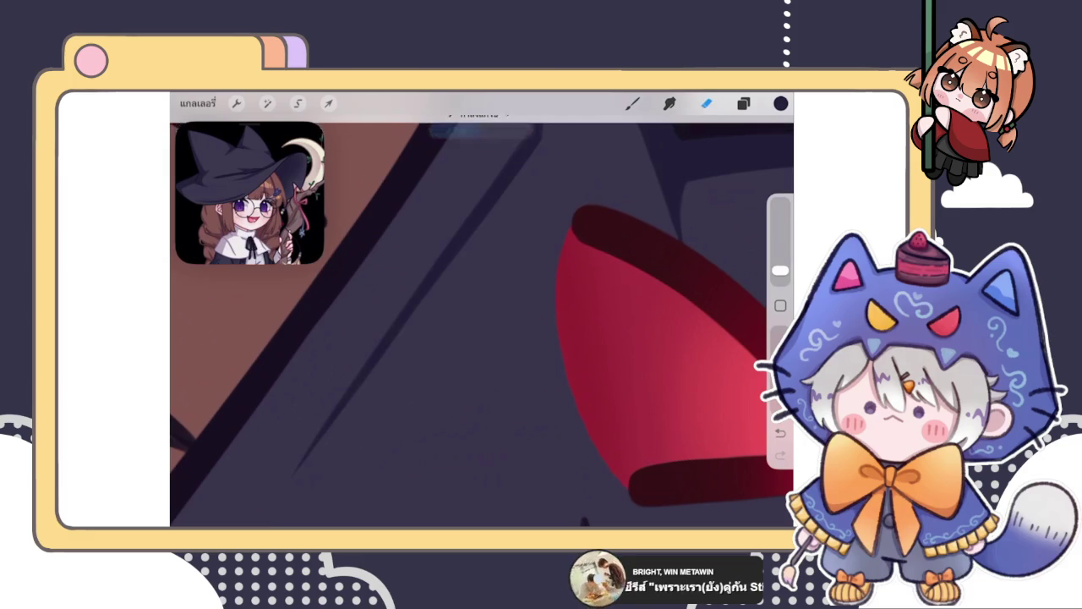
pyautogui.scroll(-5, 482, 312)
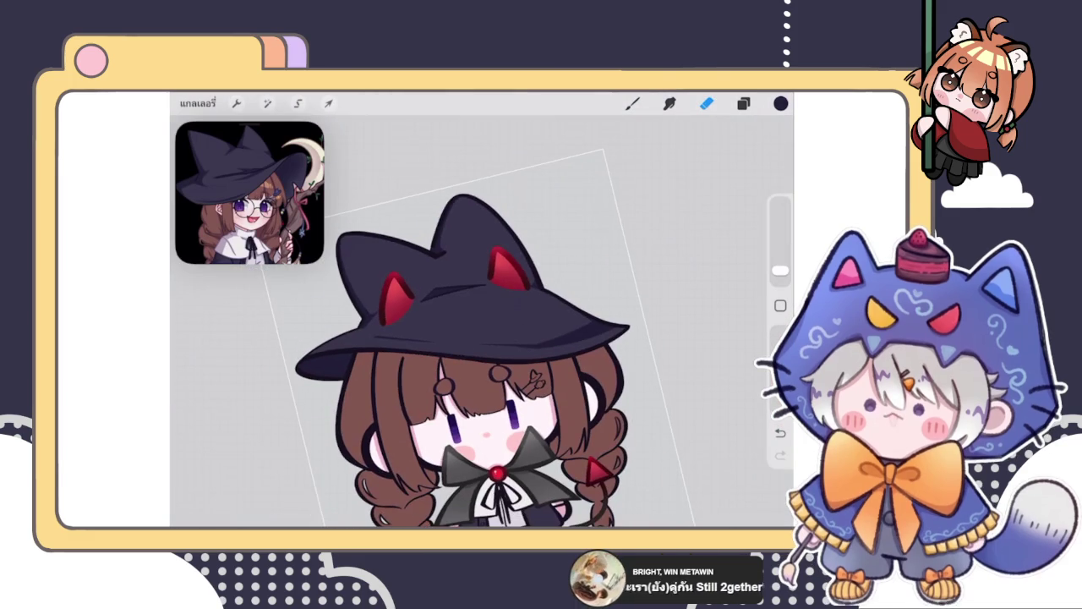
# Step: Check the layer list and select the Eraser
pyautogui.scroll(-2, 441, 369)
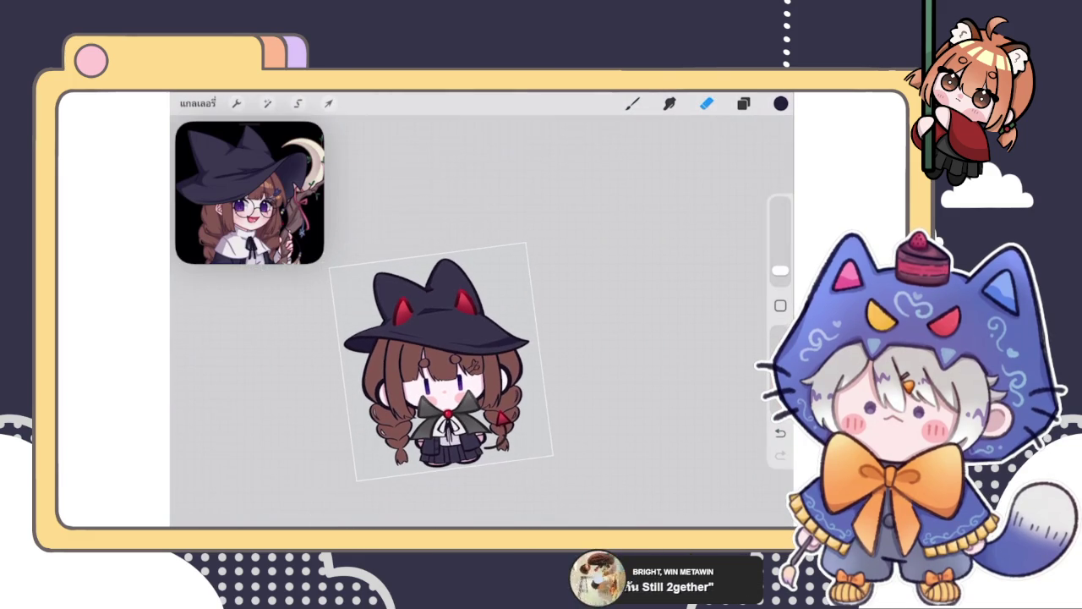
pyautogui.scroll(3, 422, 363)
pyautogui.click(744, 103)
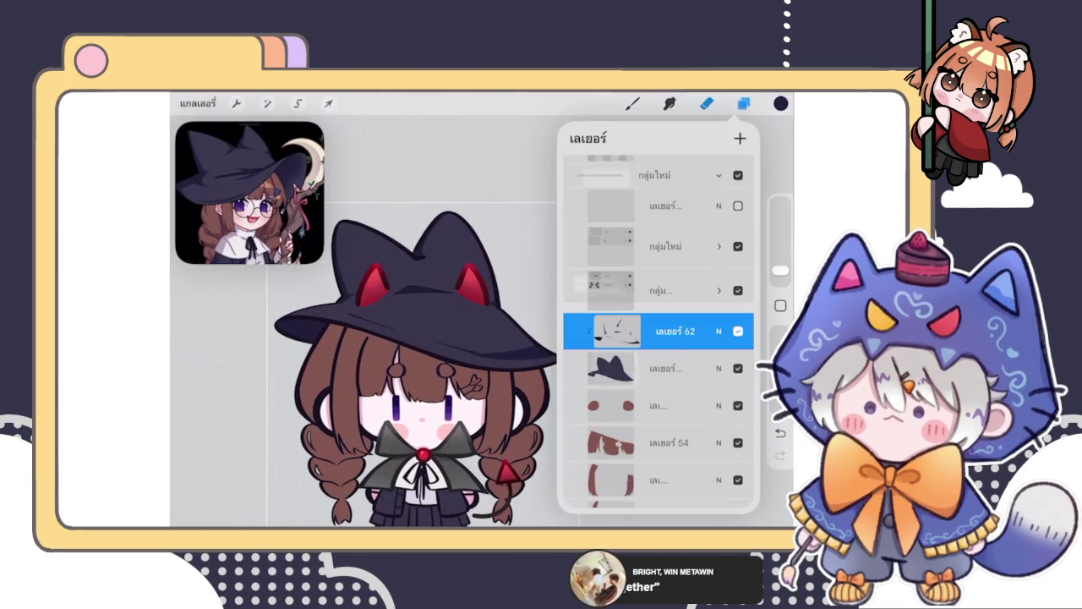
pyautogui.click(744, 103)
pyautogui.click(706, 103)
pyautogui.scroll(-2, 440, 364)
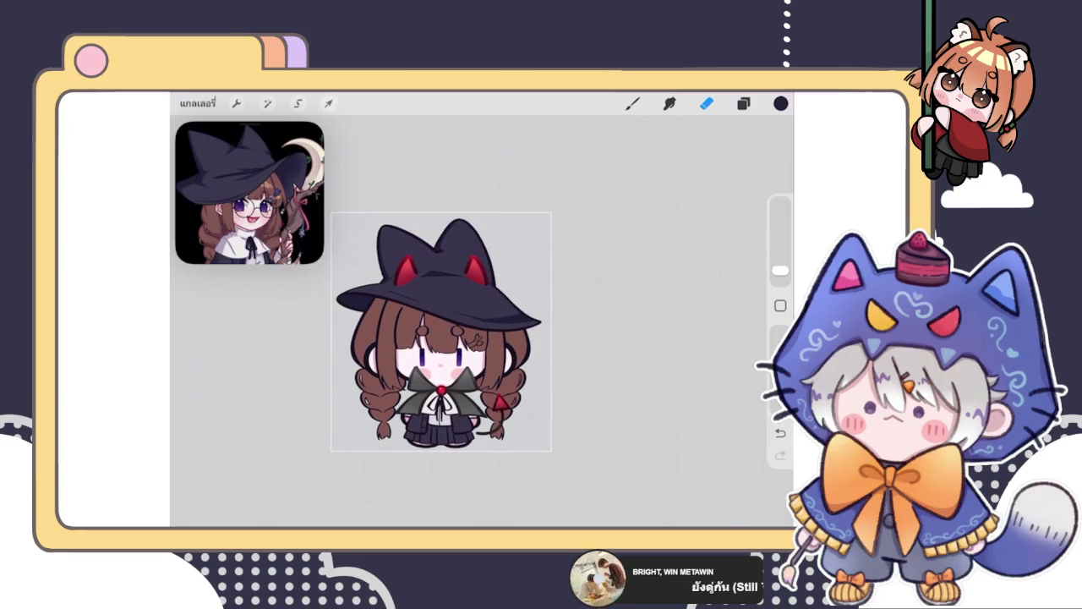
# Step: Add a new blank layer above the hat-shading layer
pyautogui.scroll(3, 449, 287)
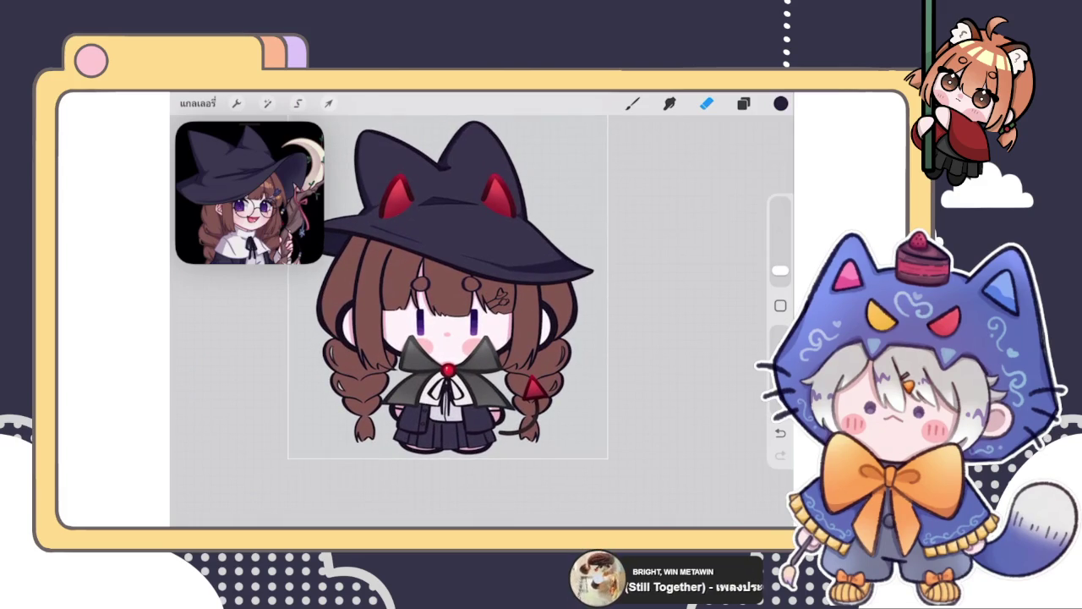
pyautogui.scroll(3, 449, 288)
pyautogui.scroll(-2, 445, 300)
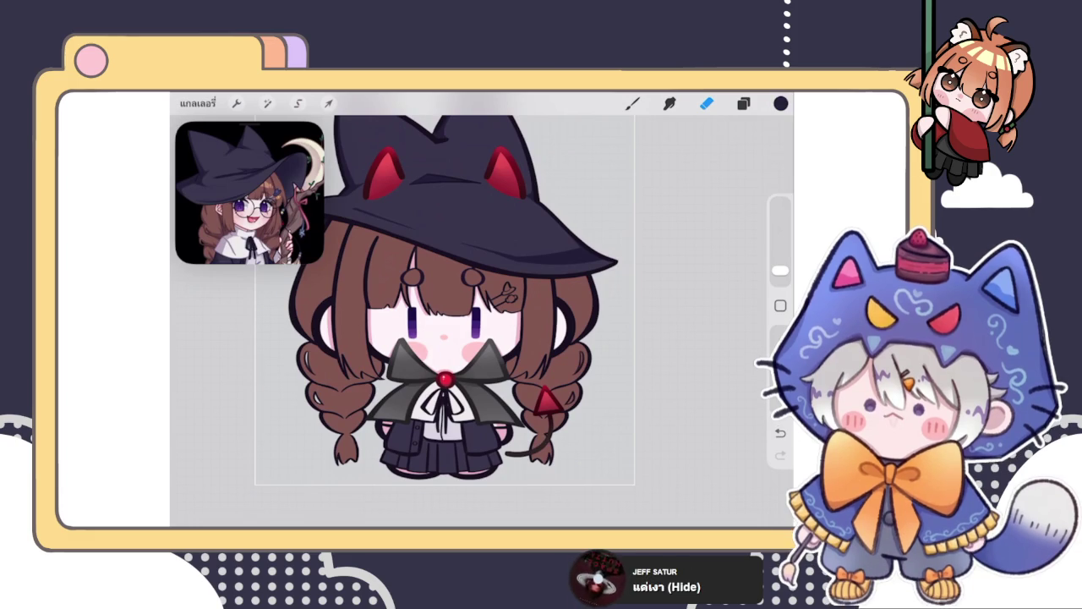
pyautogui.click(743, 103)
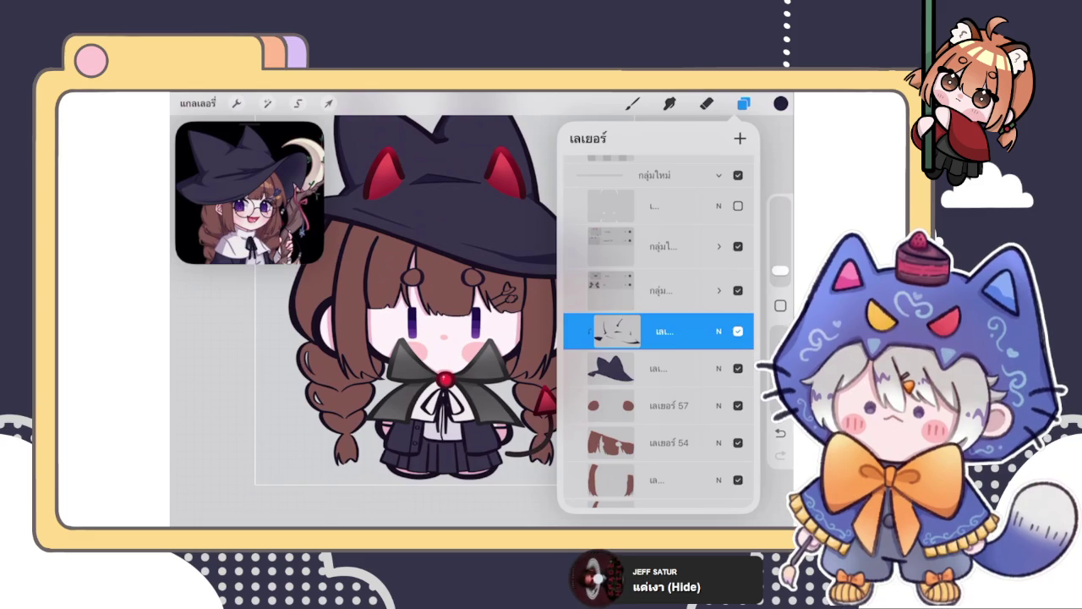
pyautogui.click(740, 138)
# Step: Delete the new empty layer and reselect the hat layer
pyautogui.click(665, 331)
pyautogui.click(737, 330)
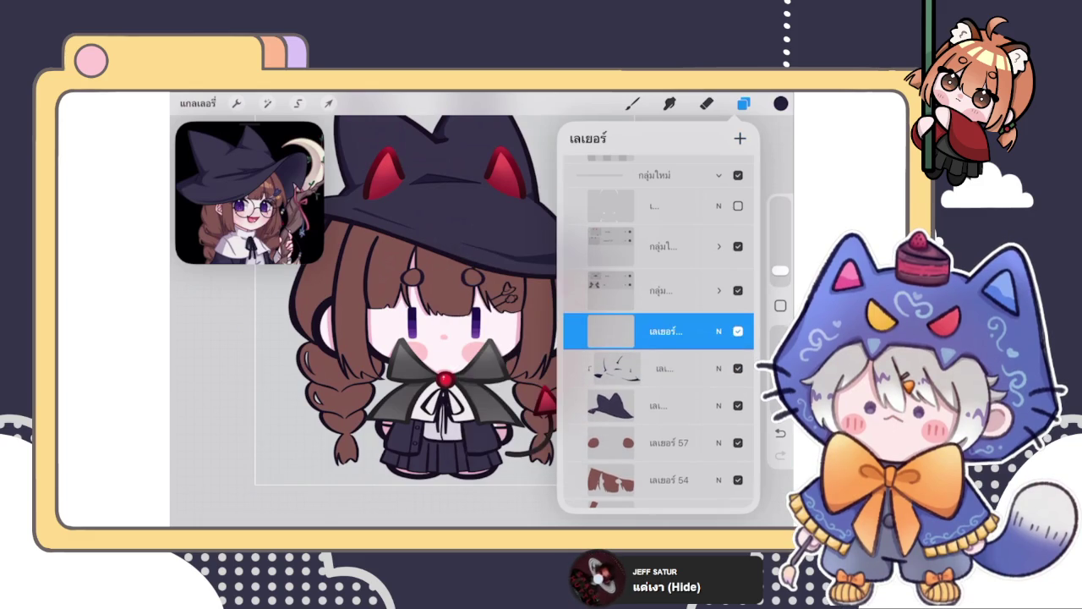
pyautogui.moveTo(710, 331); pyautogui.dragTo(609, 330)
pyautogui.click(724, 330)
pyautogui.click(664, 367)
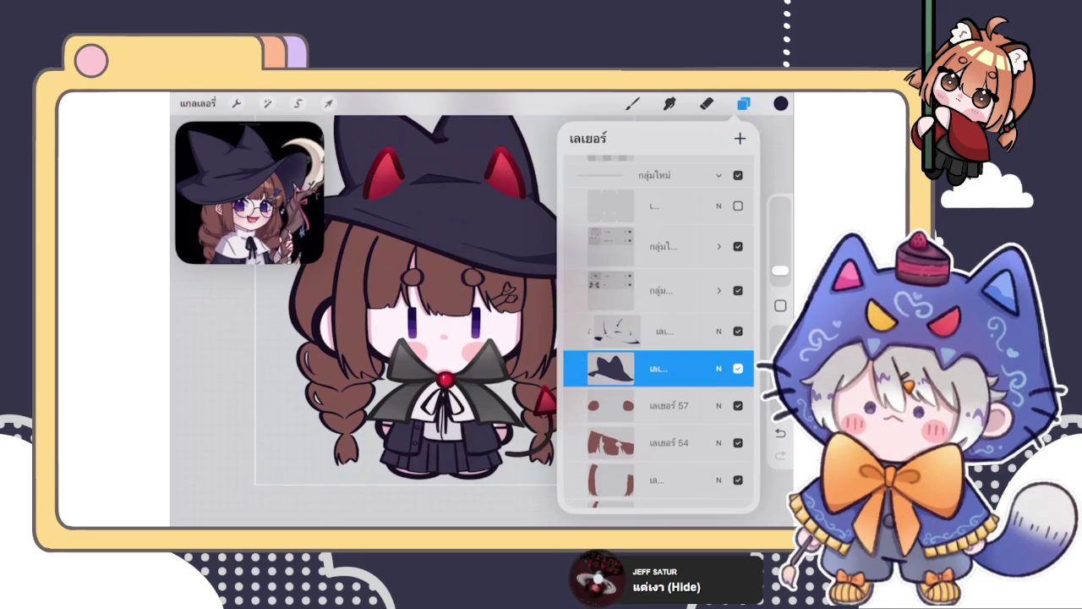
pyautogui.click(632, 103)
# Step: Choose a muted purple and a soft brush, testing it on the hat ear
pyautogui.click(632, 103)
pyautogui.click(677, 224)
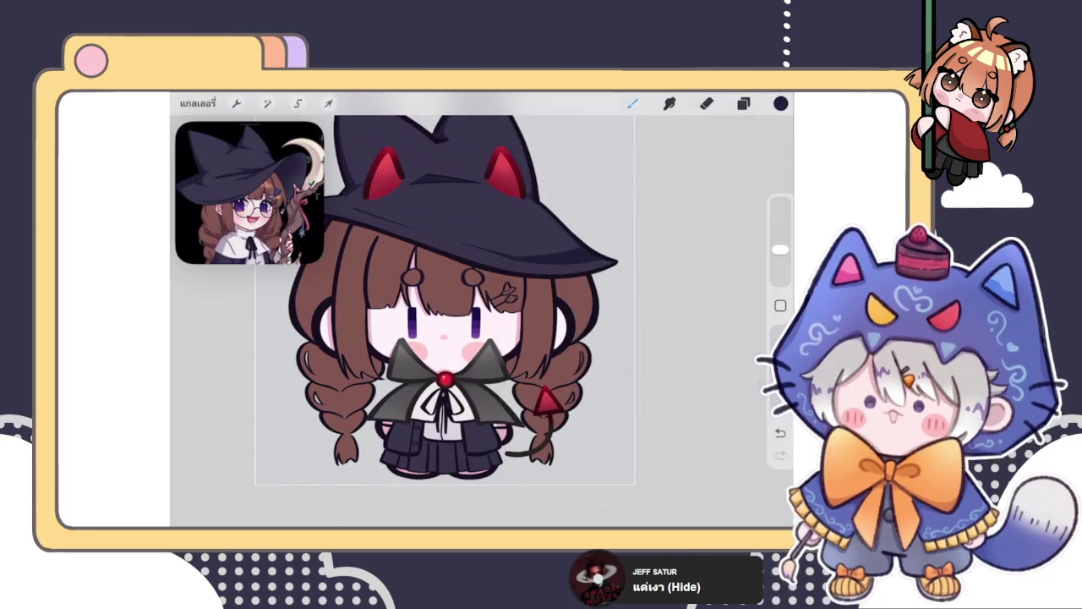
pyautogui.scroll(3, 457, 321)
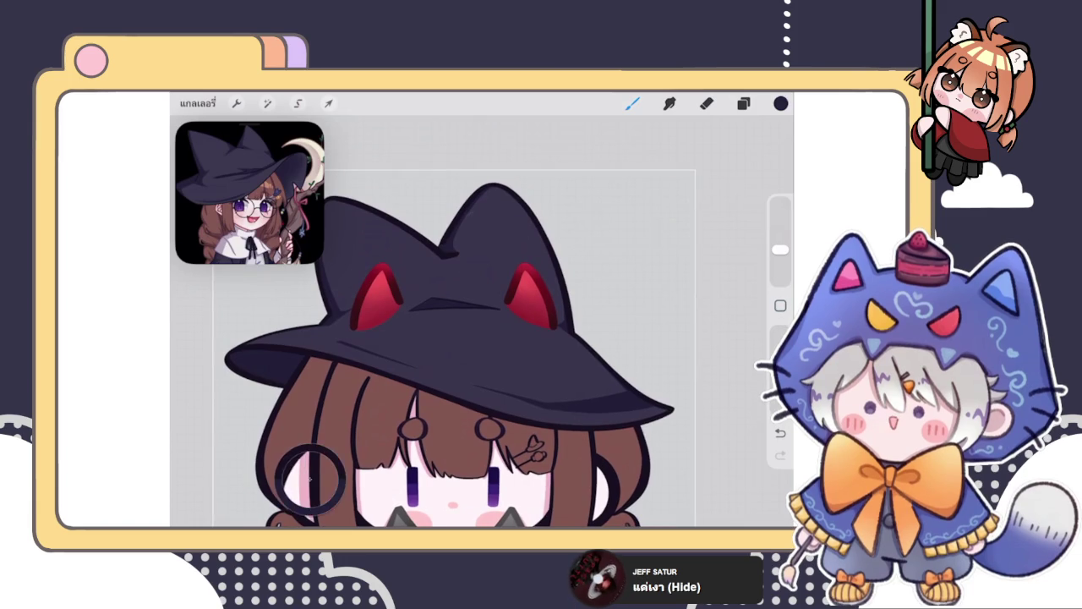
pyautogui.click(780, 103)
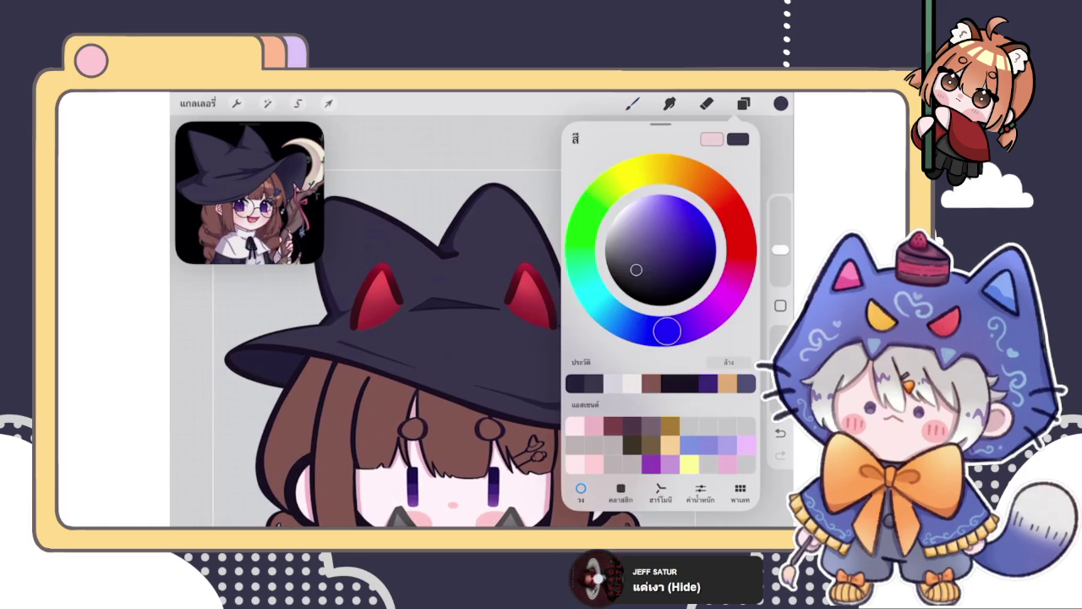
pyautogui.click(632, 103)
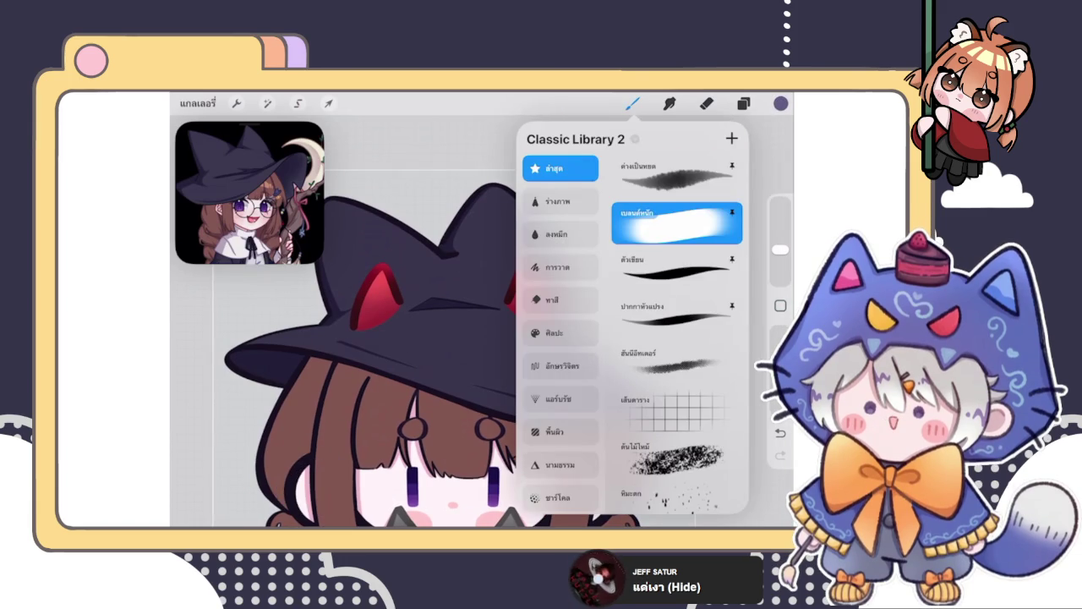
pyautogui.click(495, 174)
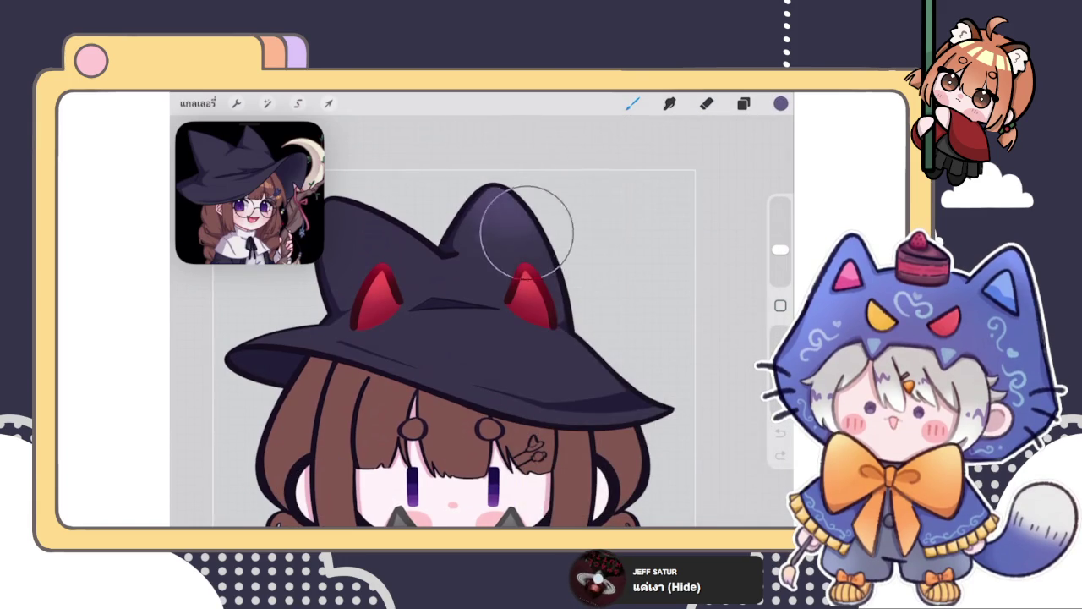
pyautogui.click(590, 262)
pyautogui.scroll(-2, 473, 355)
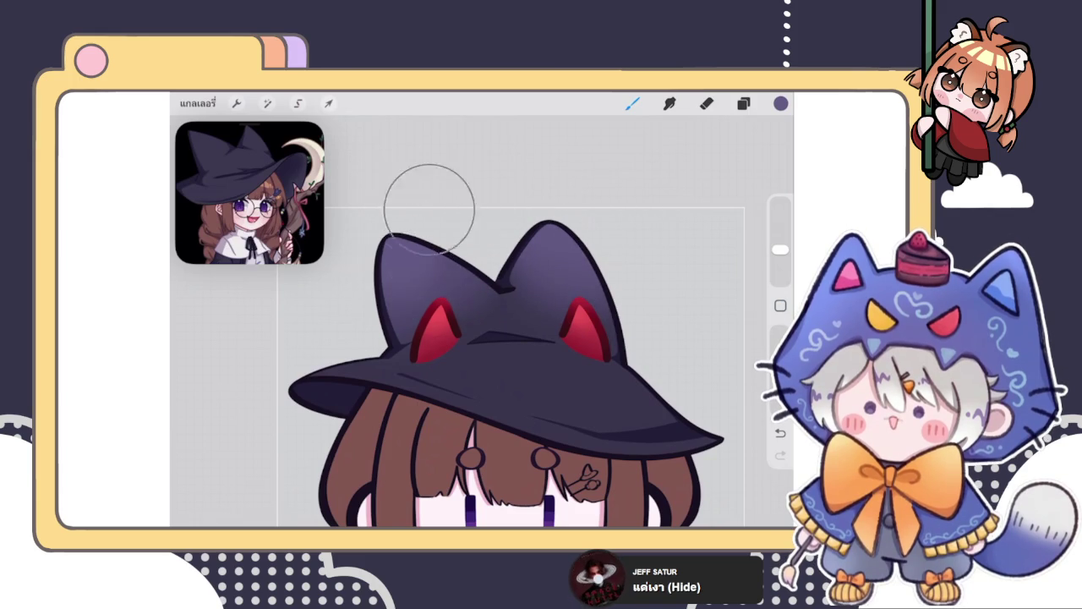
# Step: Blend the purple shading on the hat crown with a slightly resized Smudge brush
pyautogui.click(670, 103)
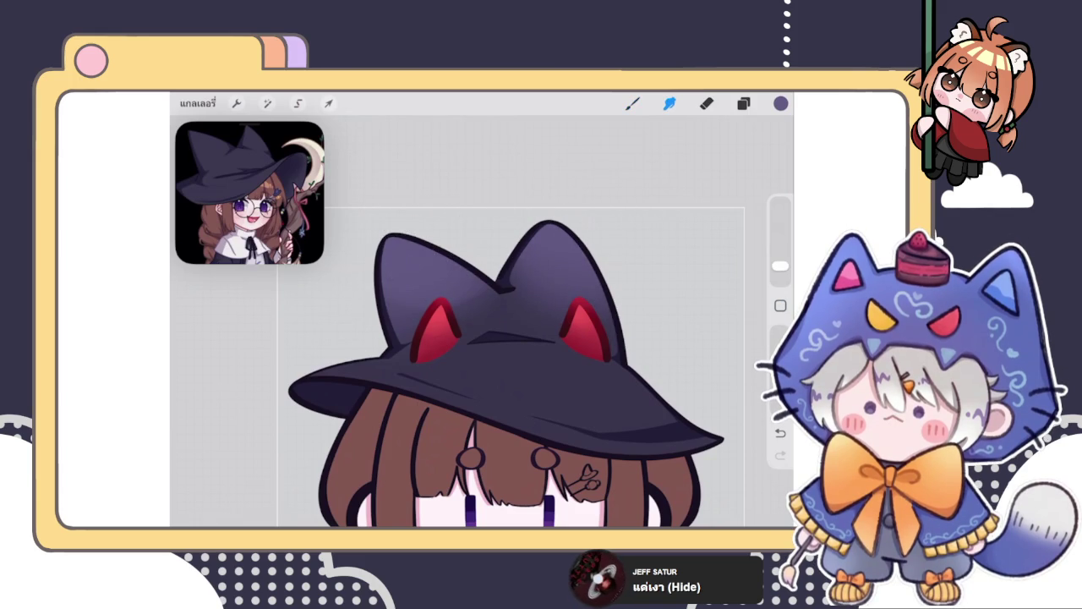
pyautogui.moveTo(780, 262); pyautogui.dragTo(780, 255)
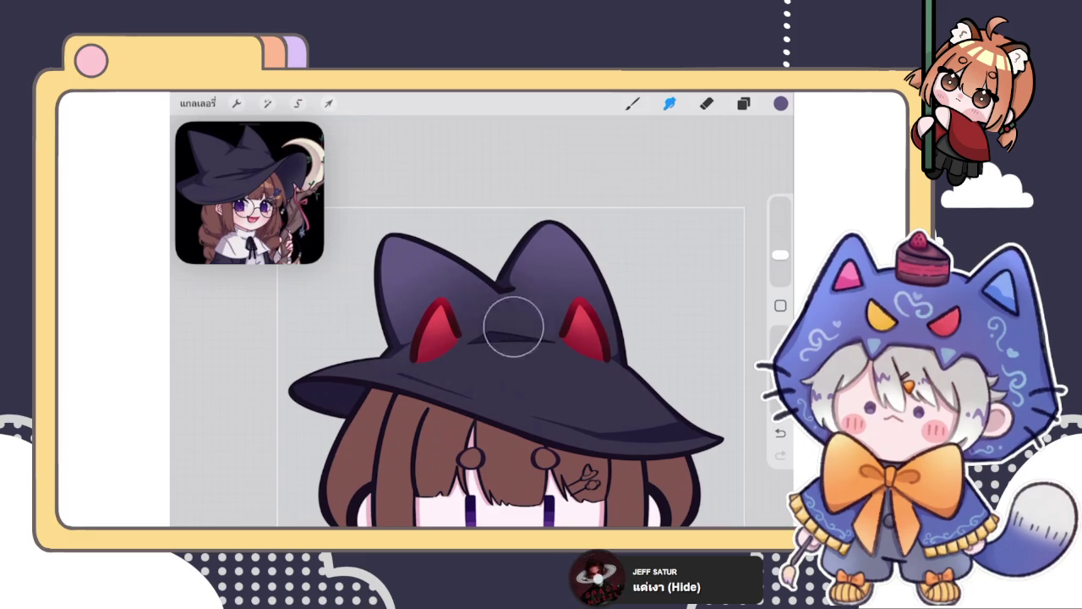
pyautogui.scroll(-5, 491, 372)
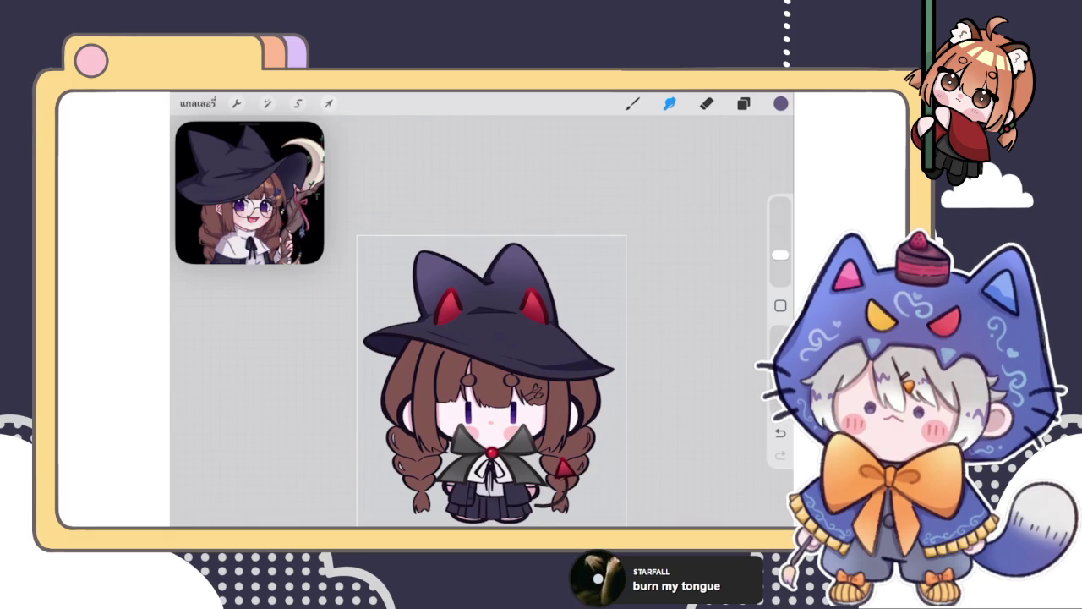
pyautogui.click(744, 103)
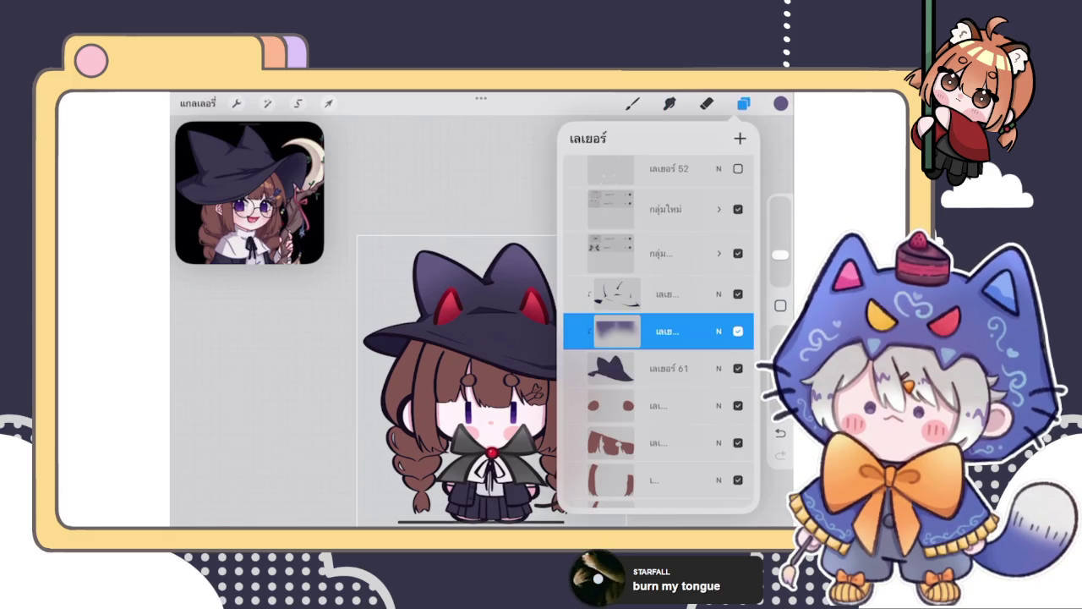
# Step: Return to the Brush with the view framed close on the whole hat
pyautogui.click(669, 103)
pyautogui.scroll(3, 558, 364)
pyautogui.click(632, 103)
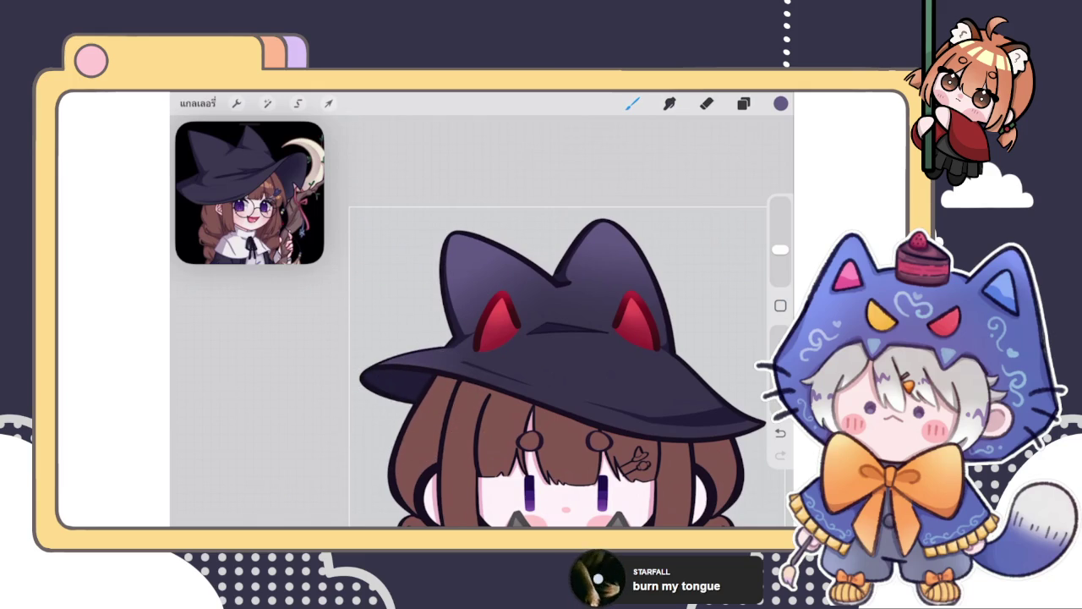
pyautogui.moveTo(550, 363); pyautogui.dragTo(482, 355)
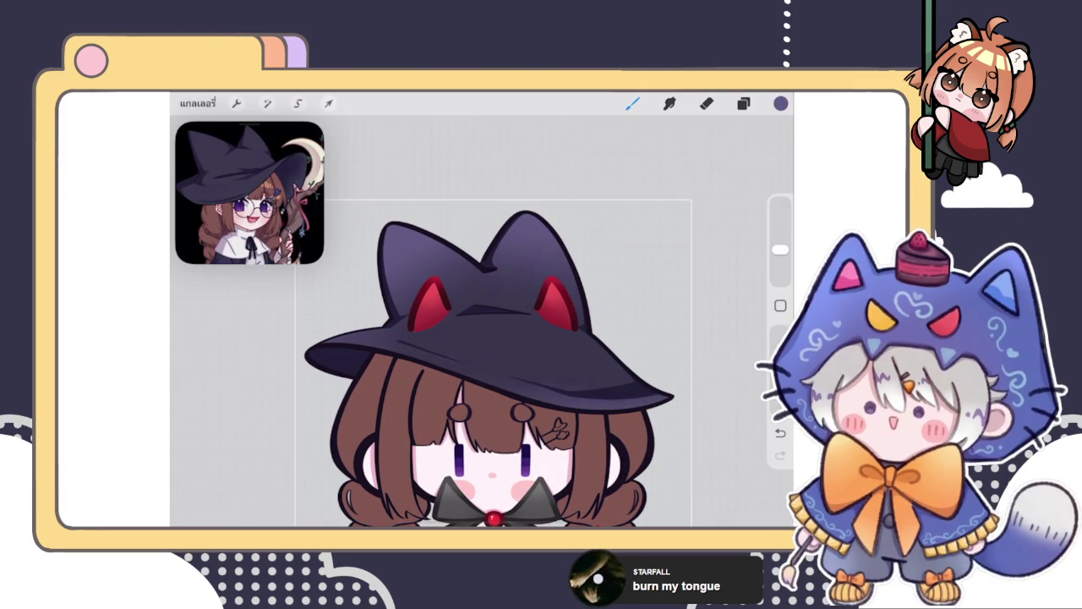
# Step: Paint darker purple shading across the hat crown beneath the cat ears with a smaller brush
pyautogui.moveTo(524, 279); pyautogui.dragTo(456, 372)
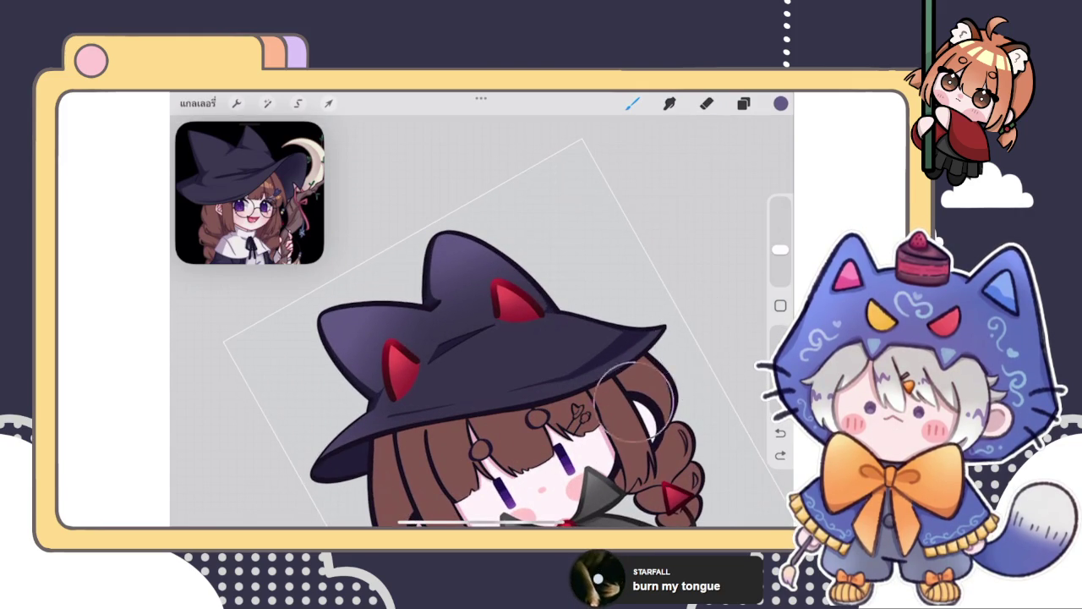
pyautogui.moveTo(456, 440); pyautogui.dragTo(482, 461)
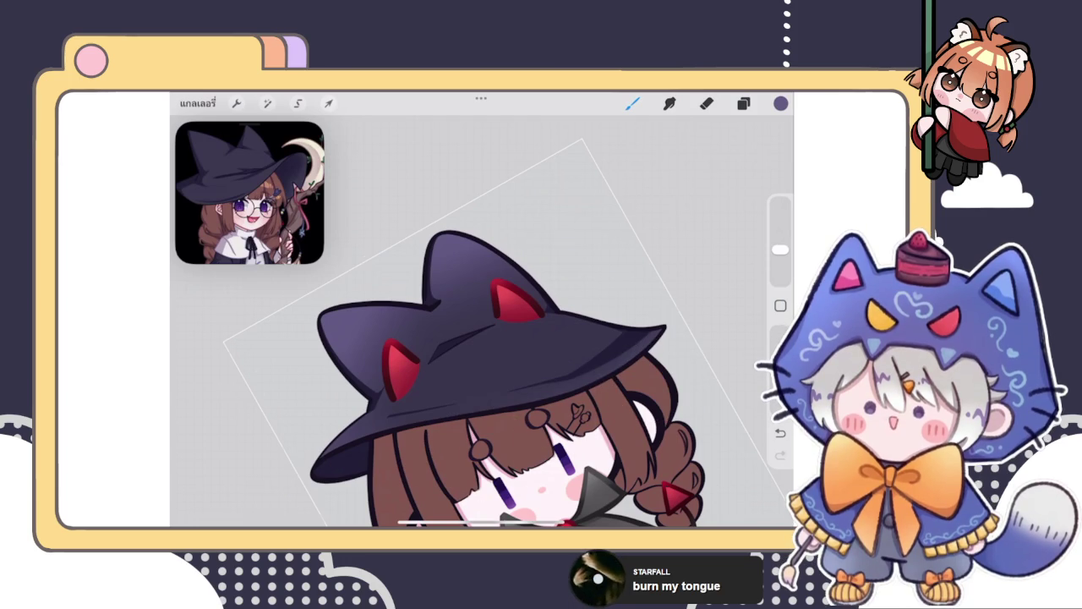
pyautogui.moveTo(456, 372); pyautogui.dragTo(507, 305)
pyautogui.moveTo(474, 338)
pyautogui.mouseDown()
pyautogui.moveTo(507, 304)
pyautogui.moveTo(473, 355)
pyautogui.moveTo(508, 288)
pyautogui.mouseUp()
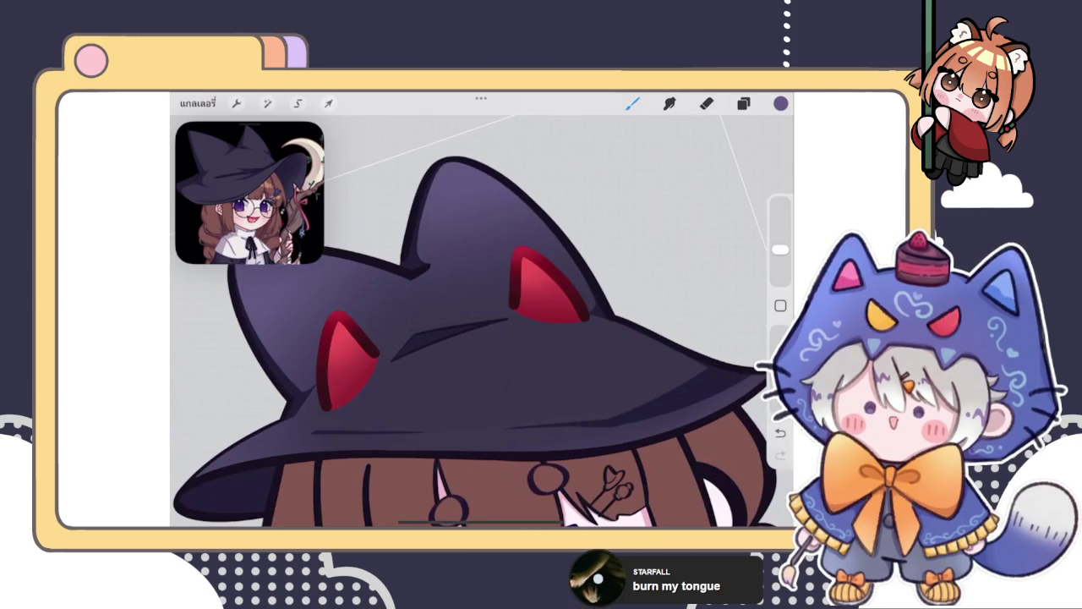
pyautogui.moveTo(780, 249); pyautogui.dragTo(779, 259)
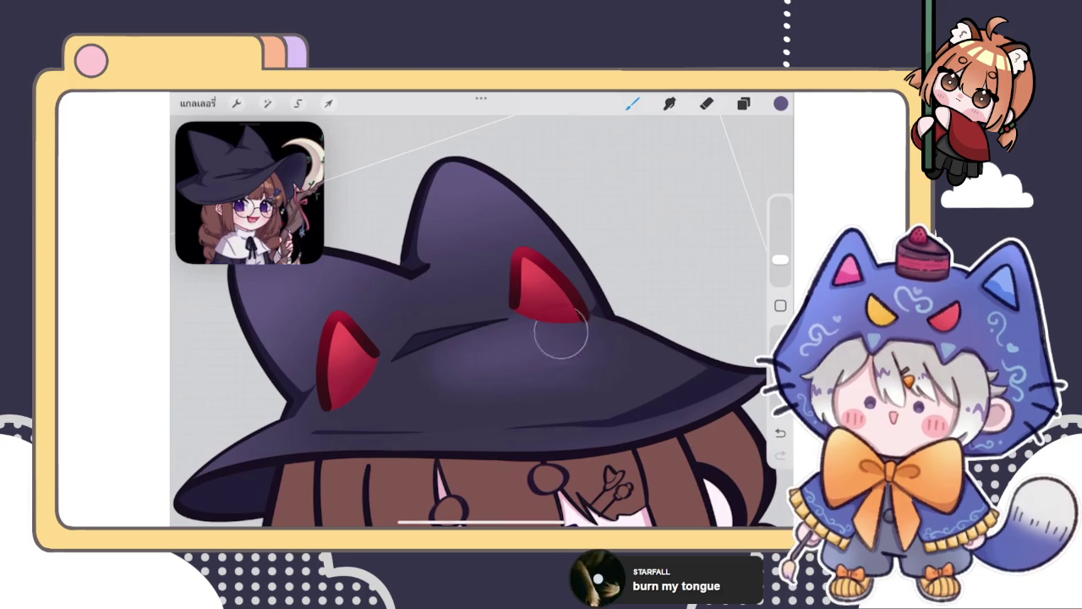
pyautogui.moveTo(604, 358); pyautogui.dragTo(563, 338)
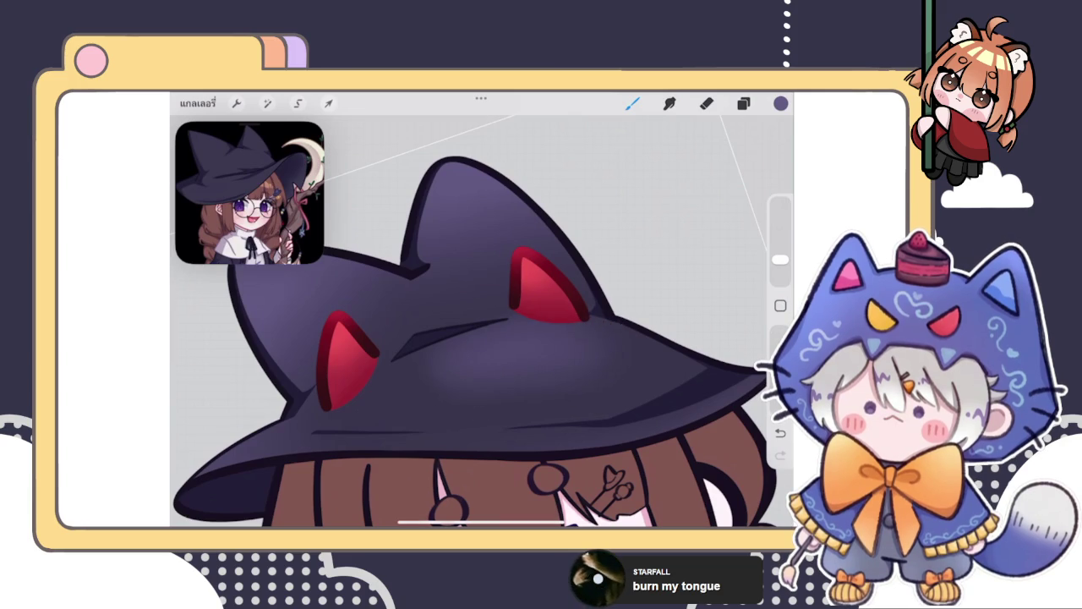
pyautogui.hotkey('ctrl', 'z')
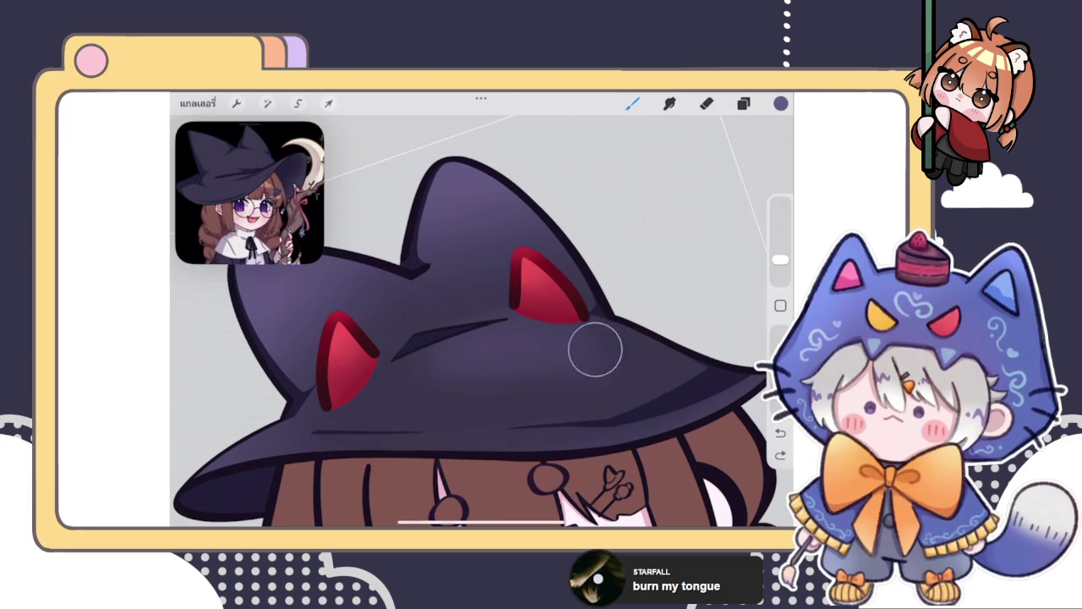
pyautogui.moveTo(601, 356); pyautogui.dragTo(442, 350)
# Step: Erase and smudge the excess purple shading on the hat crown
pyautogui.press('e')
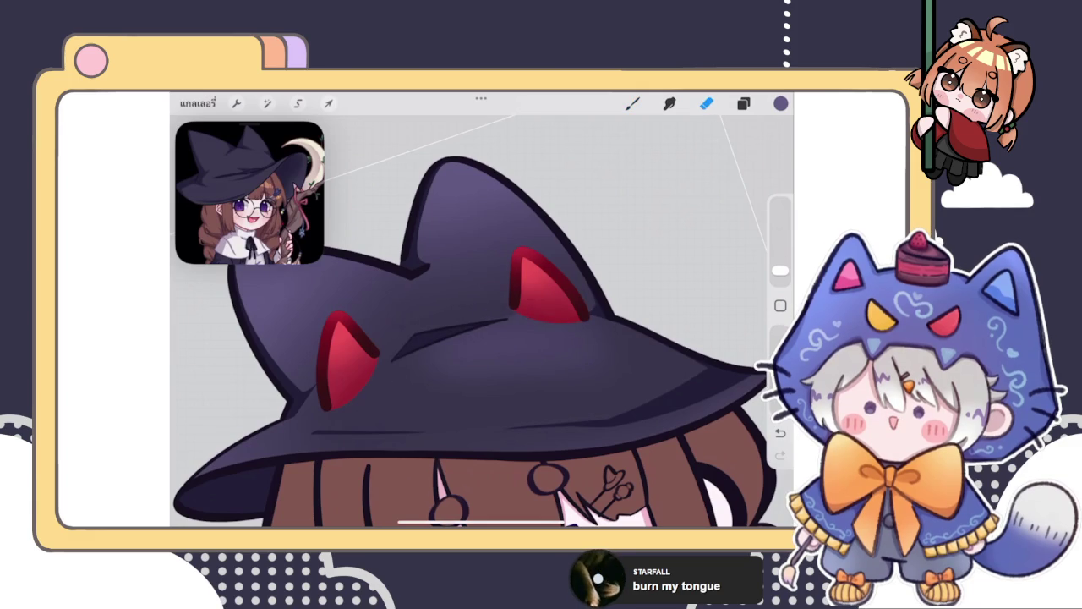
pyautogui.press('s')
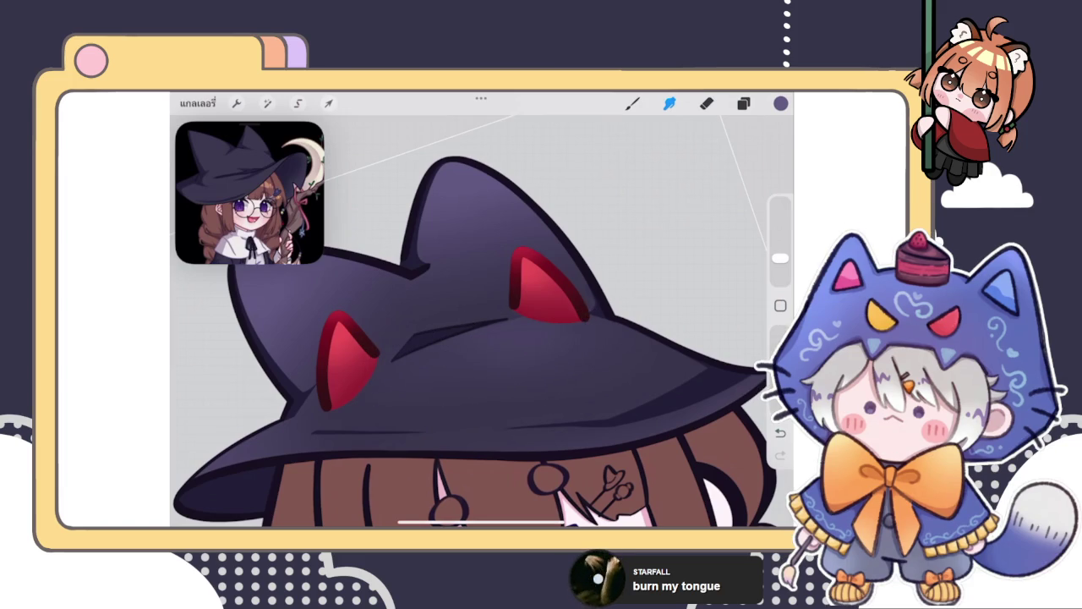
pyautogui.scroll(-10, 479, 375)
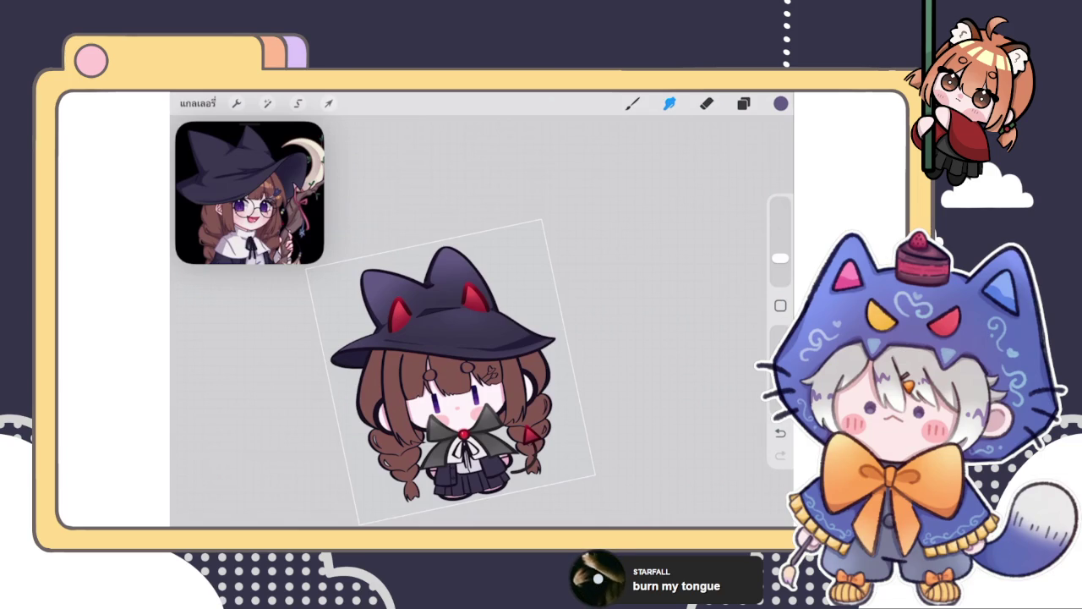
pyautogui.click(743, 103)
pyautogui.click(743, 103)
pyautogui.scroll(5, 456, 338)
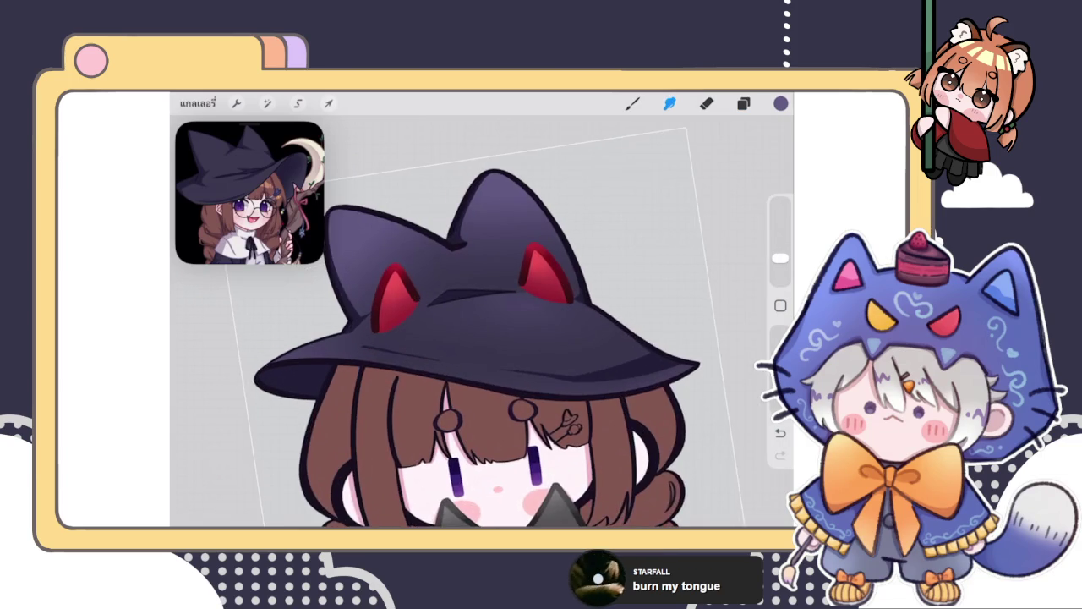
pyautogui.click(633, 103)
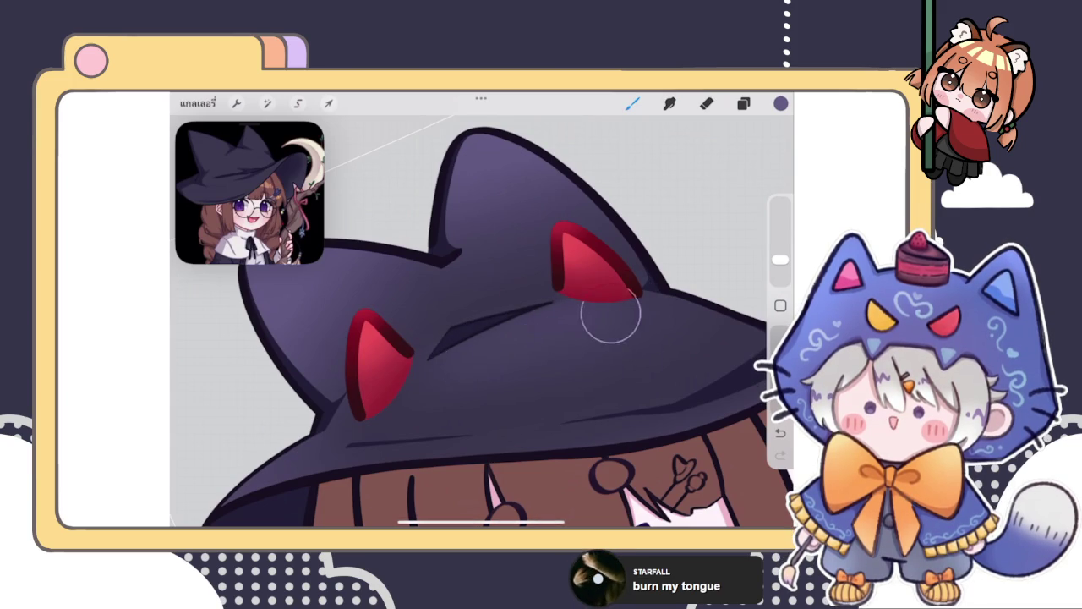
# Step: Keep blending the crown shading with Eraser and Smudge at adjusted sizes, leaving a thin dark crease
pyautogui.click(706, 102)
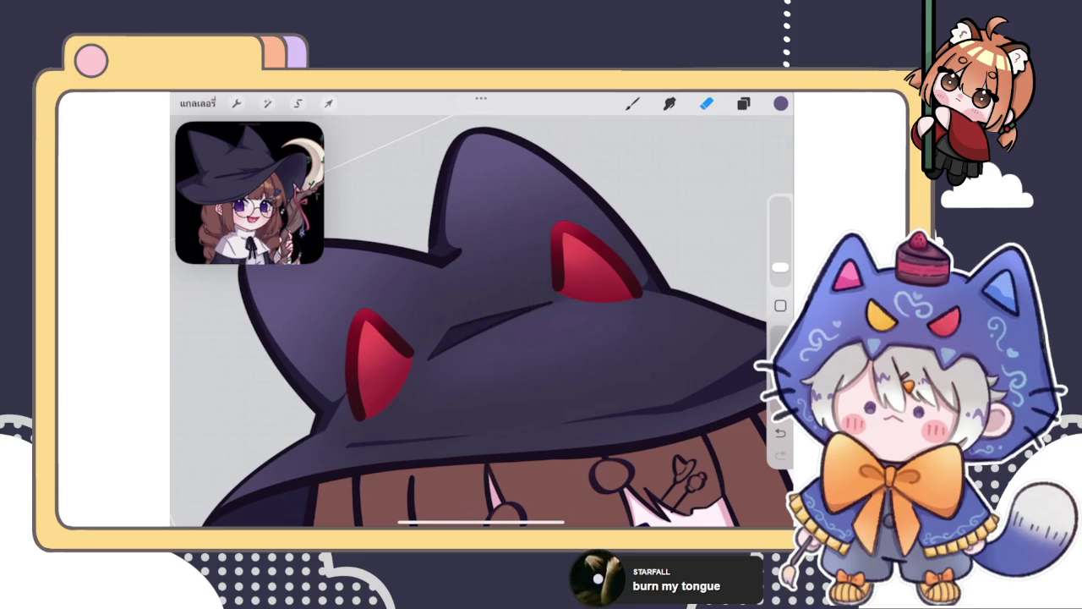
pyautogui.moveTo(779, 267); pyautogui.dragTo(780, 258)
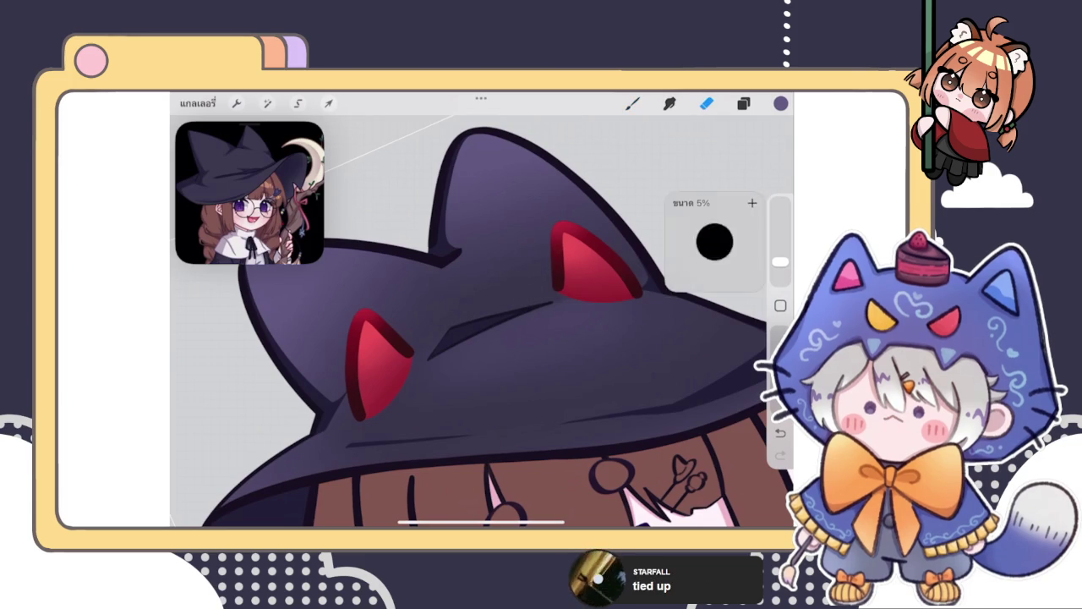
pyautogui.click(670, 103)
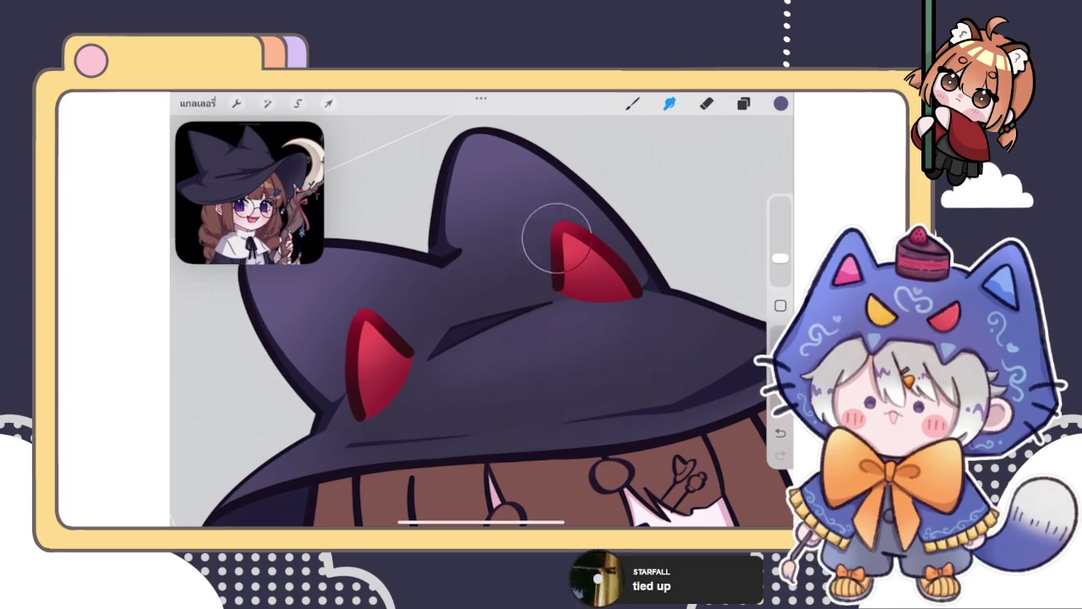
pyautogui.click(670, 103)
pyautogui.click(669, 102)
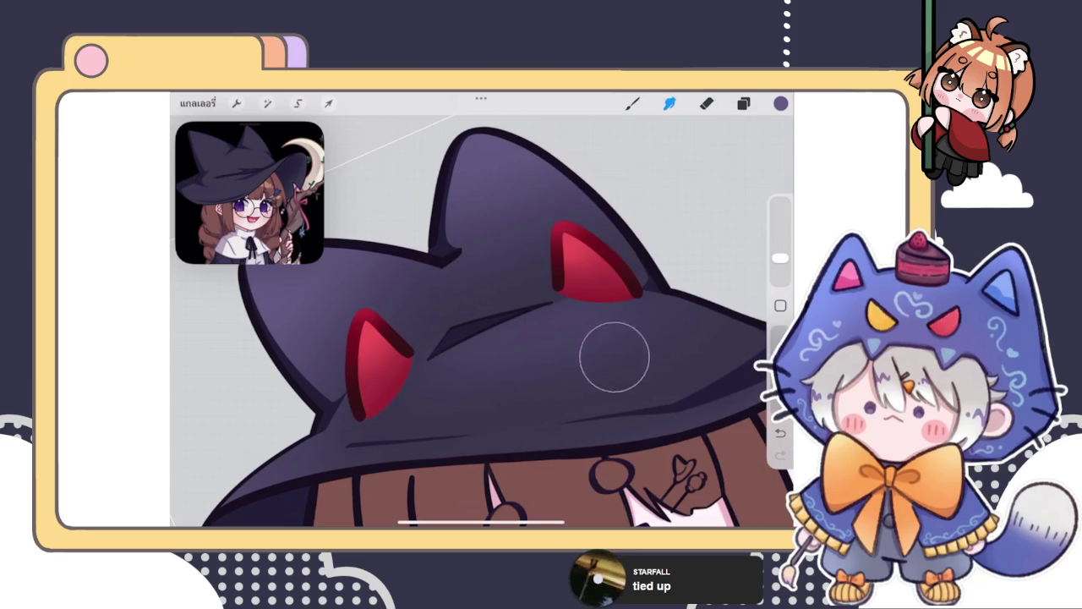
pyautogui.press('e')
pyautogui.moveTo(779, 258); pyautogui.dragTo(780, 270)
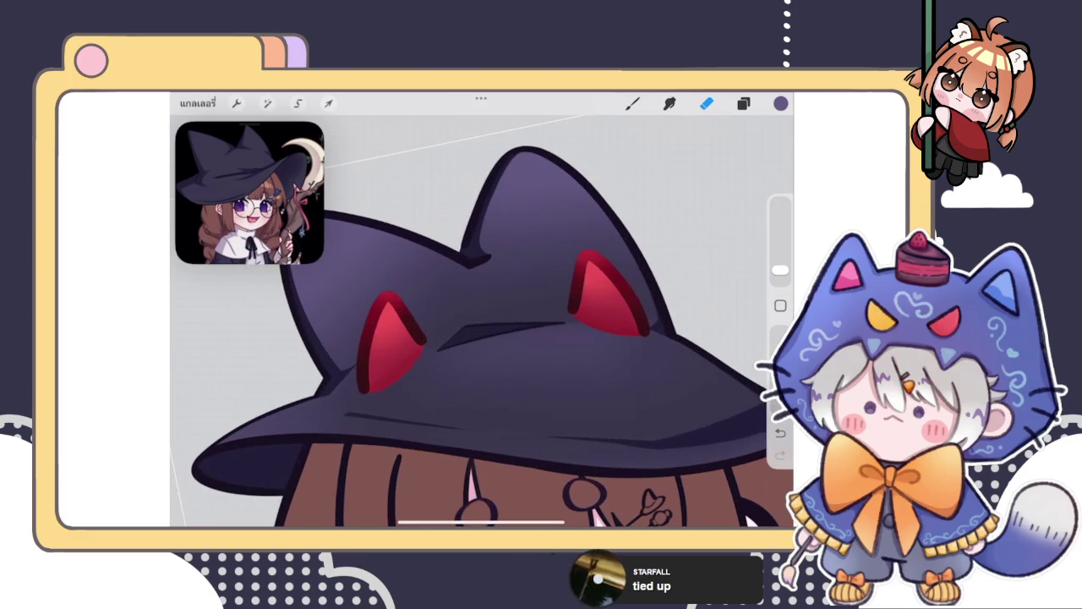
pyautogui.click(670, 103)
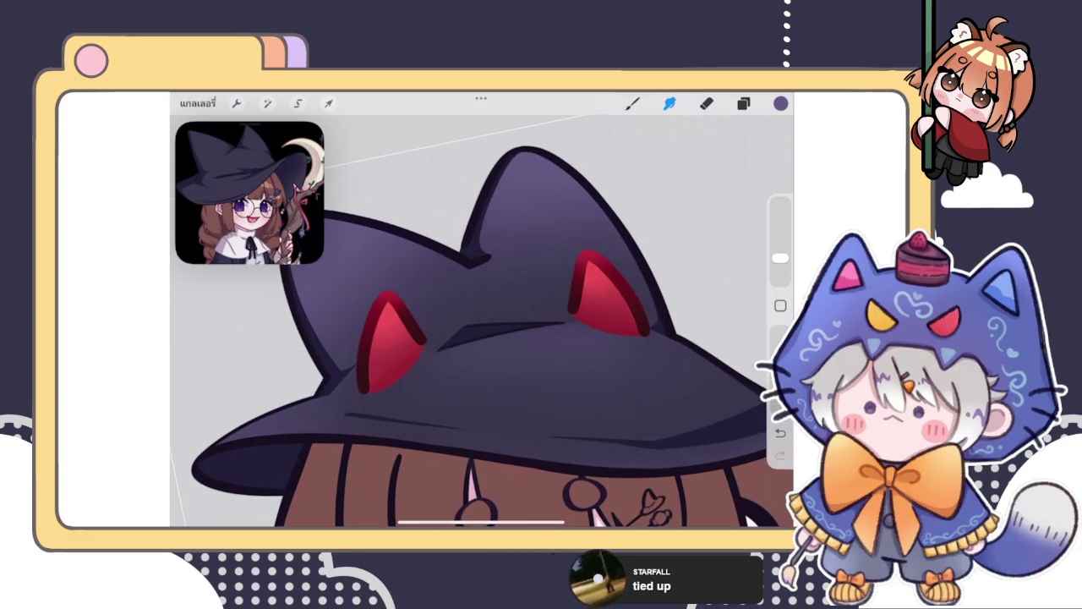
pyautogui.click(632, 104)
# Step: Select layer 52 as the painting layer and turn on its visibility
pyautogui.scroll(-5, 482, 338)
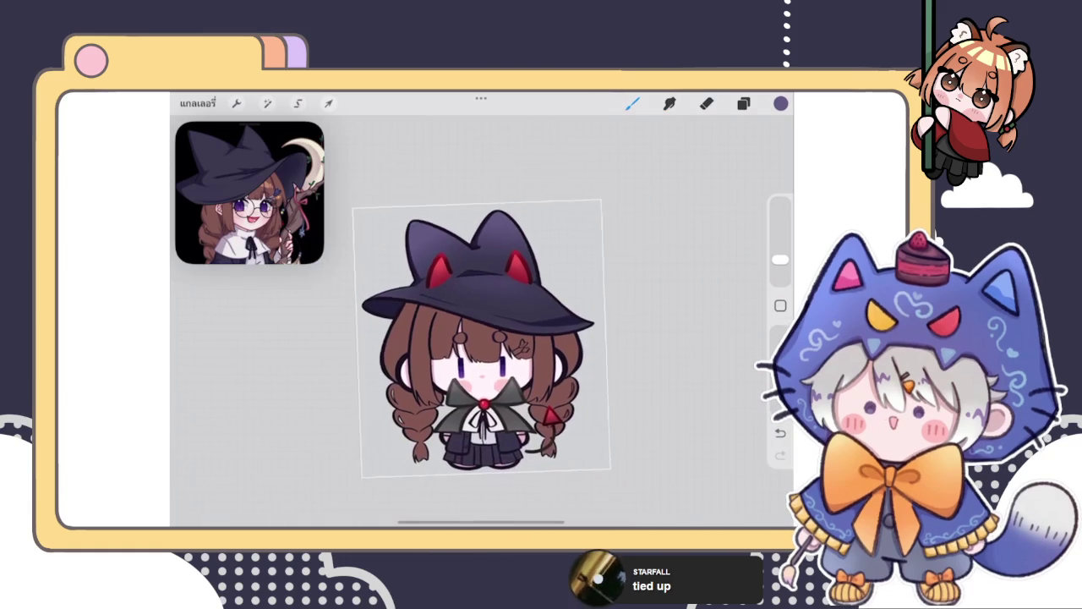
pyautogui.scroll(2, 491, 334)
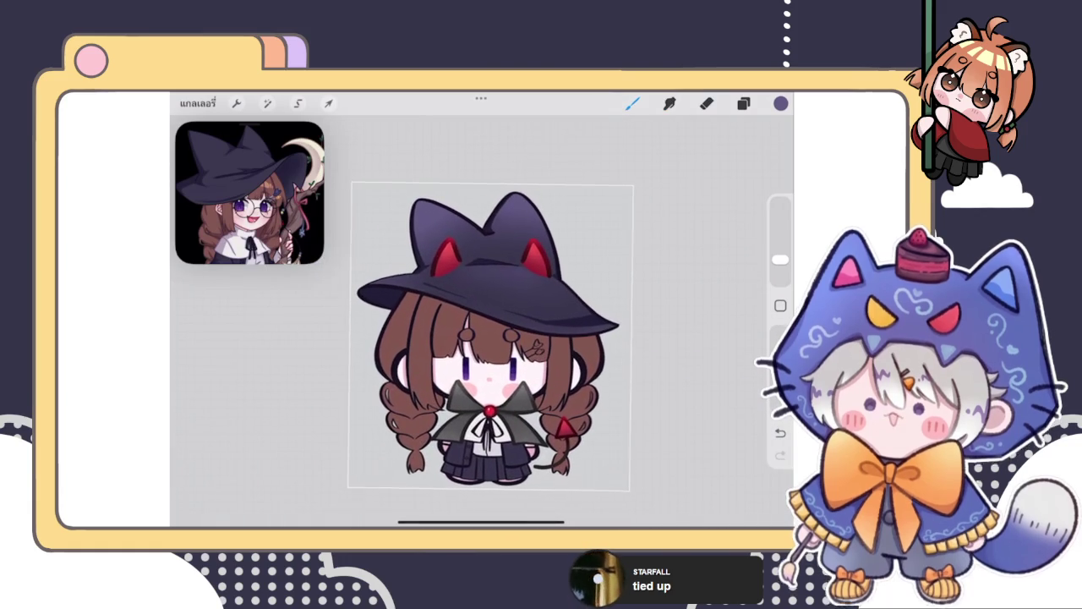
pyautogui.click(743, 103)
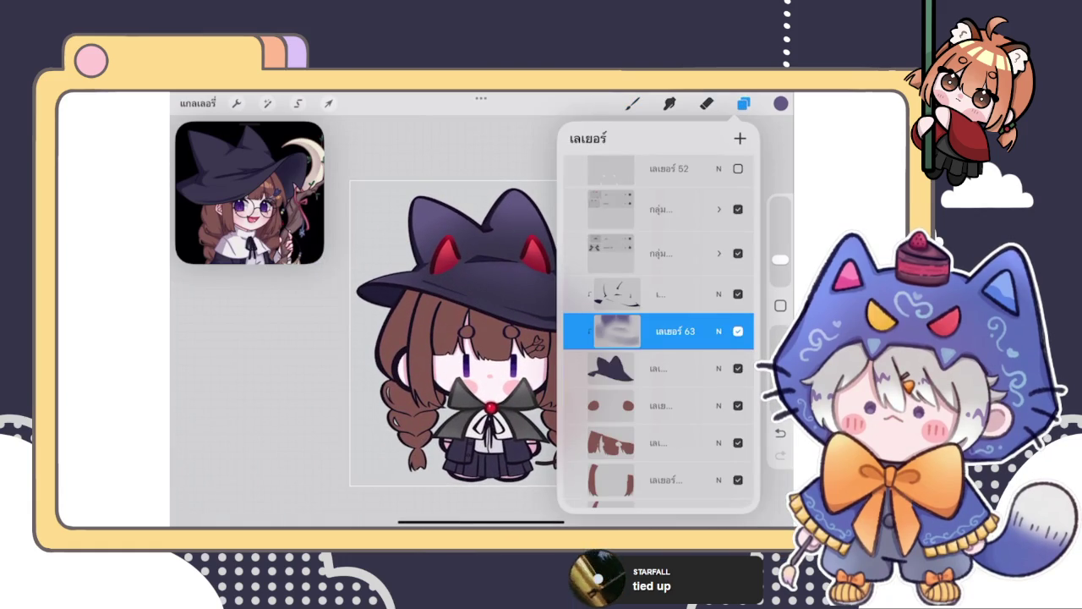
pyautogui.click(660, 293)
pyautogui.scroll(2, 659, 338)
pyautogui.click(668, 248)
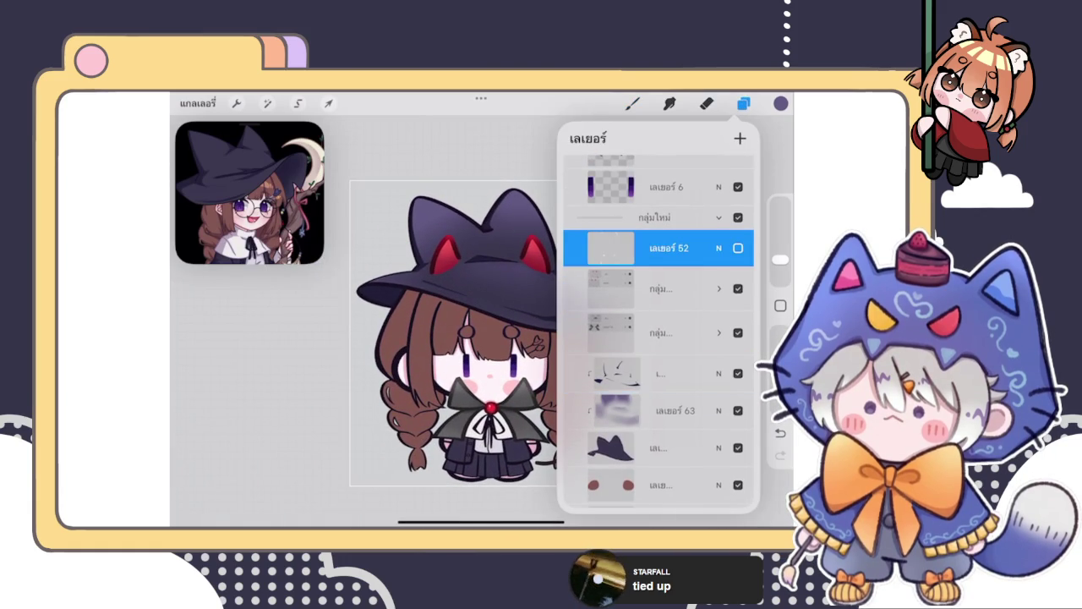
pyautogui.click(739, 248)
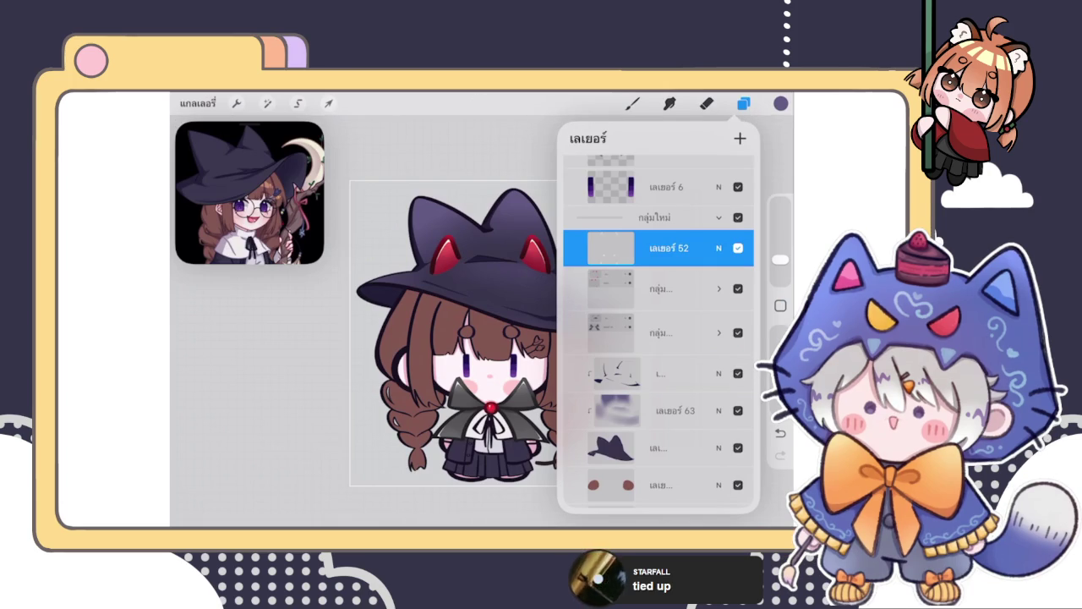
pyautogui.click(668, 248)
pyautogui.click(668, 247)
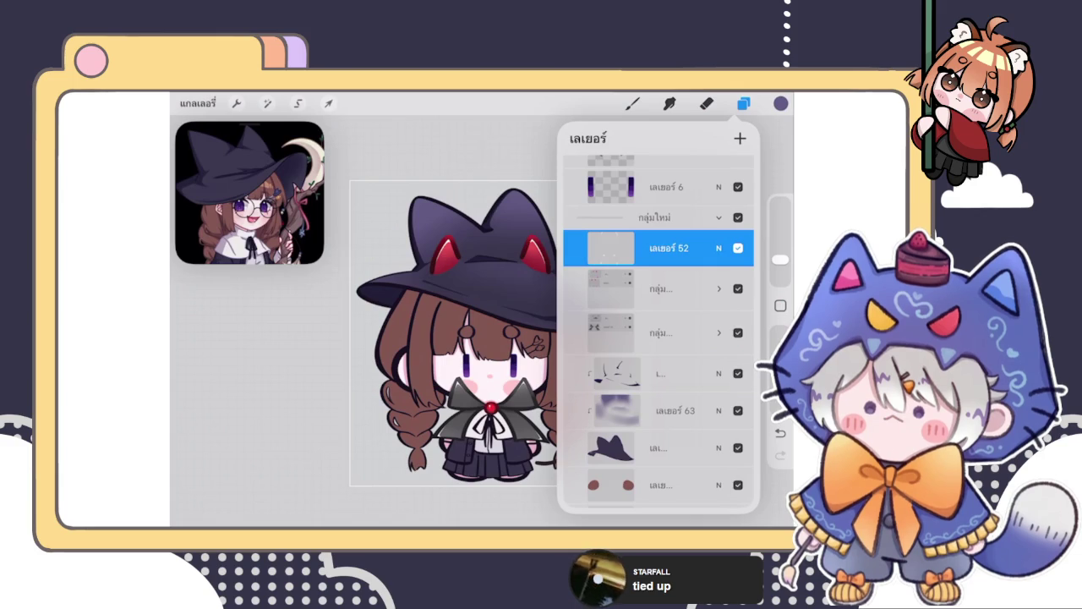
# Step: Set the paint colour to white and pick a brush for highlights
pyautogui.click(743, 103)
pyautogui.click(743, 103)
pyautogui.click(780, 103)
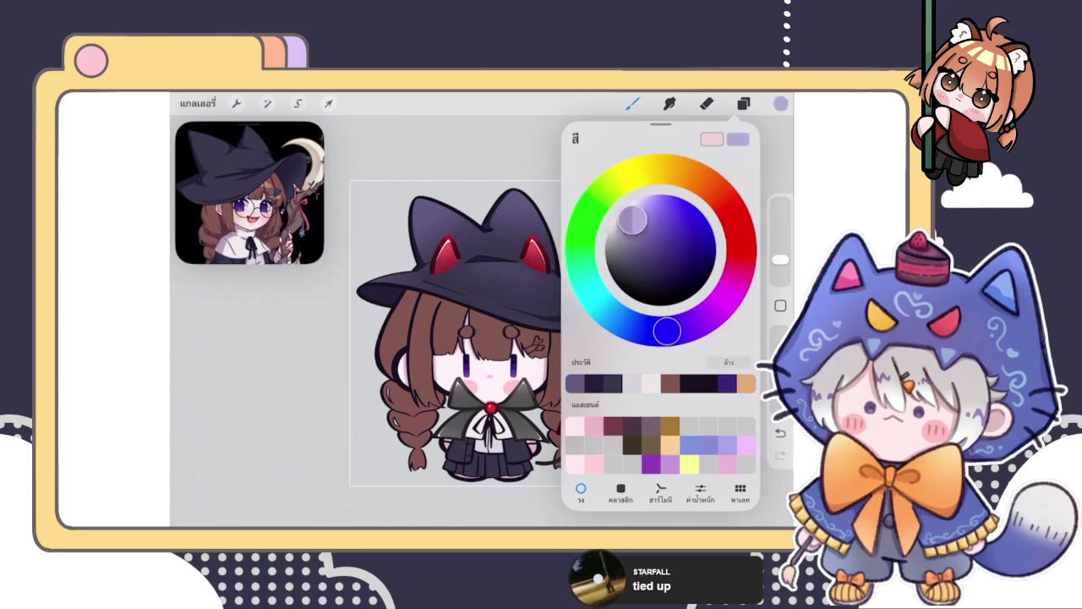
pyautogui.click(632, 104)
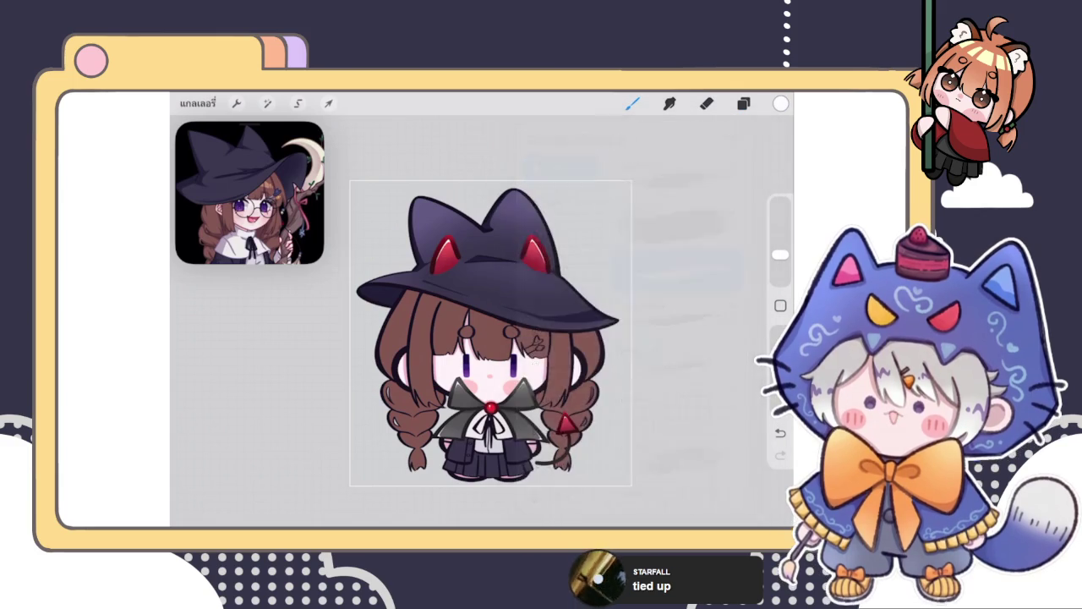
# Step: Paint a thin white highlight along the hat outline's inner edge beside the red ear, then tidy it
pyautogui.scroll(5, 448, 279)
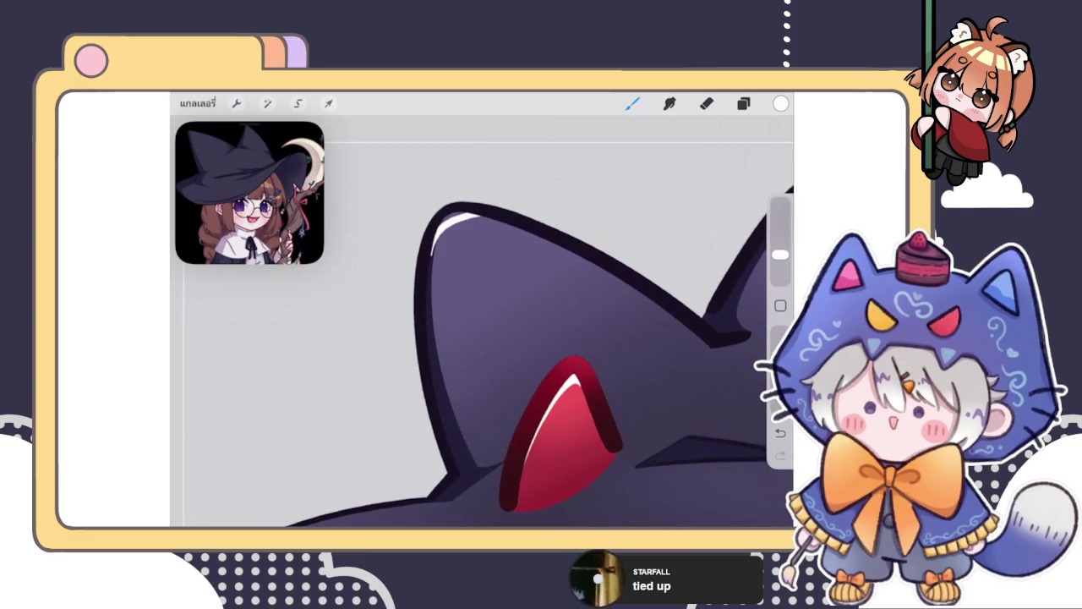
pyautogui.scroll(3, 448, 219)
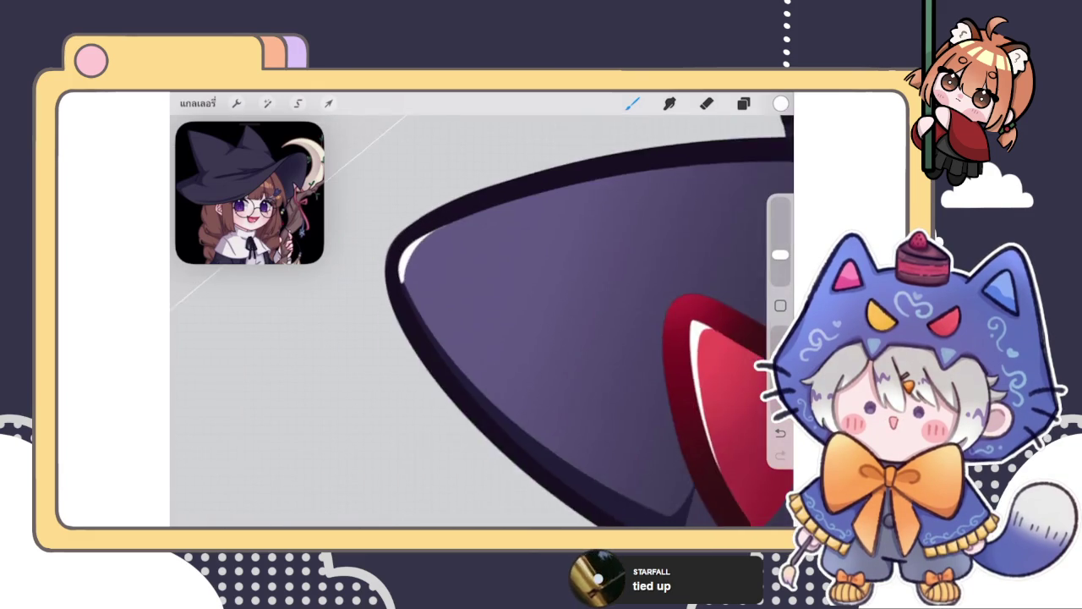
pyautogui.moveTo(419, 277); pyautogui.dragTo(529, 205)
pyautogui.hotkey('ctrl', 'z')
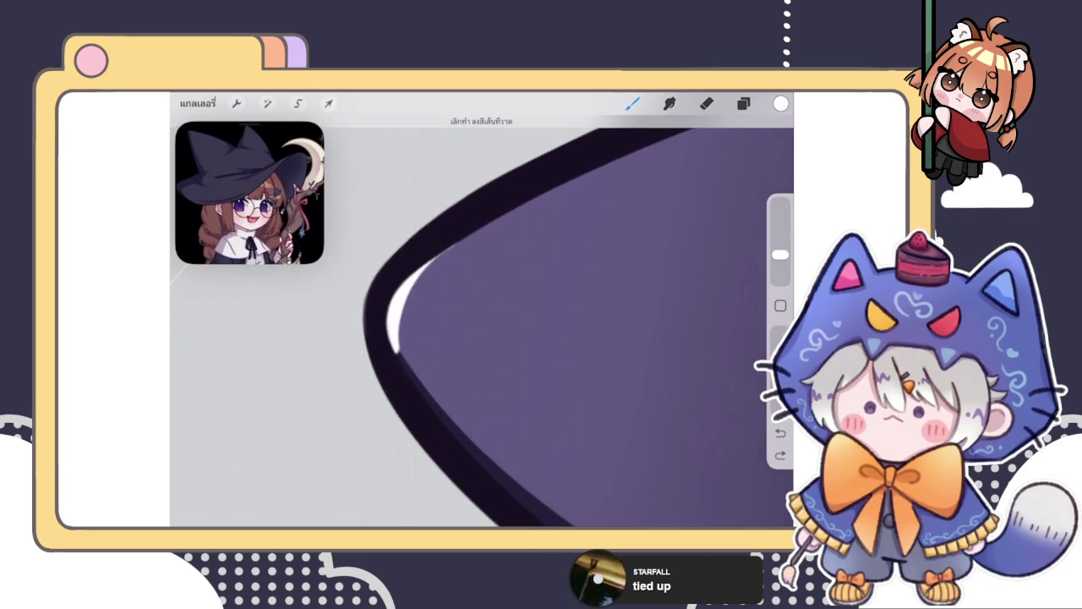
pyautogui.moveTo(473, 230); pyautogui.dragTo(550, 196)
pyautogui.moveTo(427, 264); pyautogui.dragTo(395, 334)
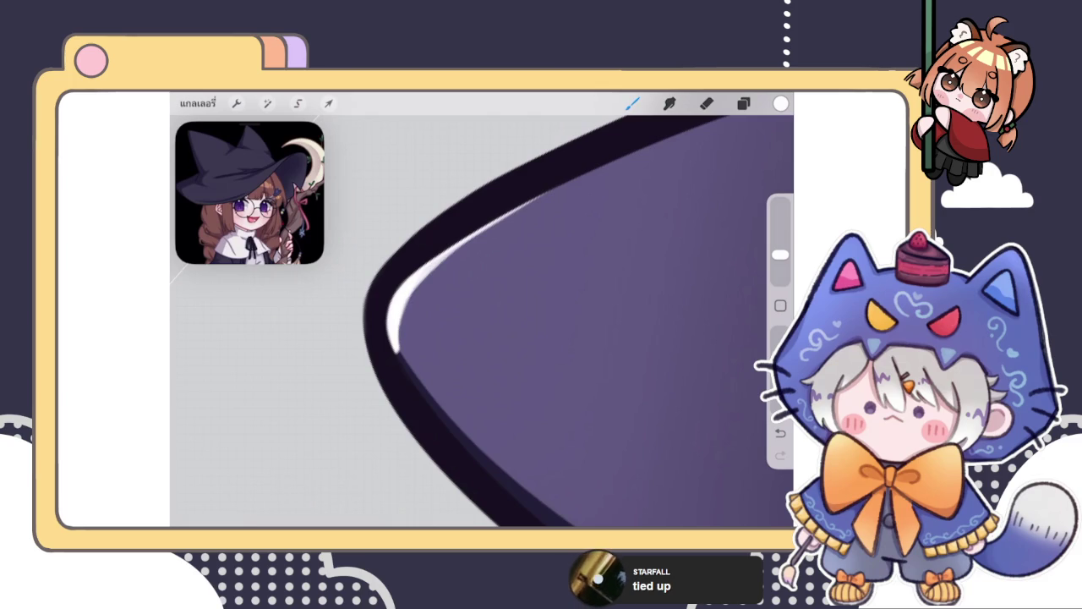
pyautogui.click(706, 103)
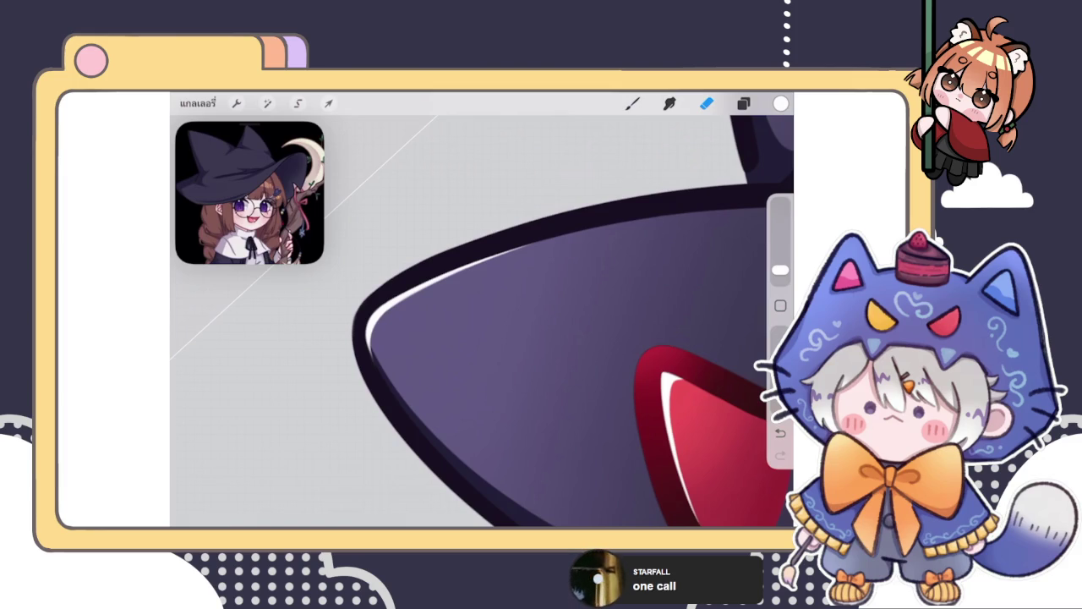
pyautogui.click(743, 103)
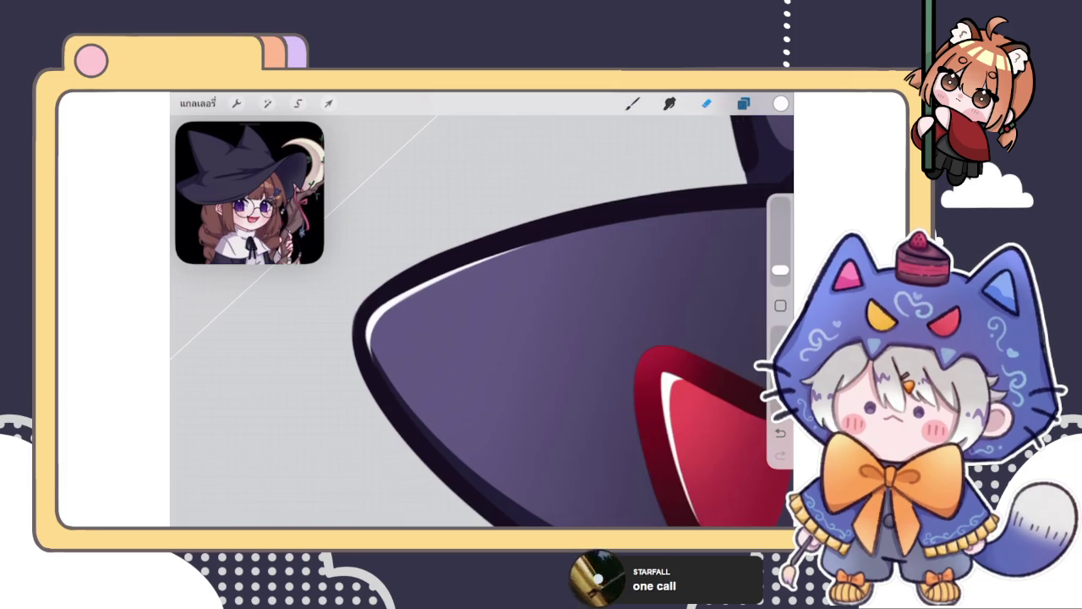
pyautogui.moveTo(507, 338); pyautogui.dragTo(533, 322)
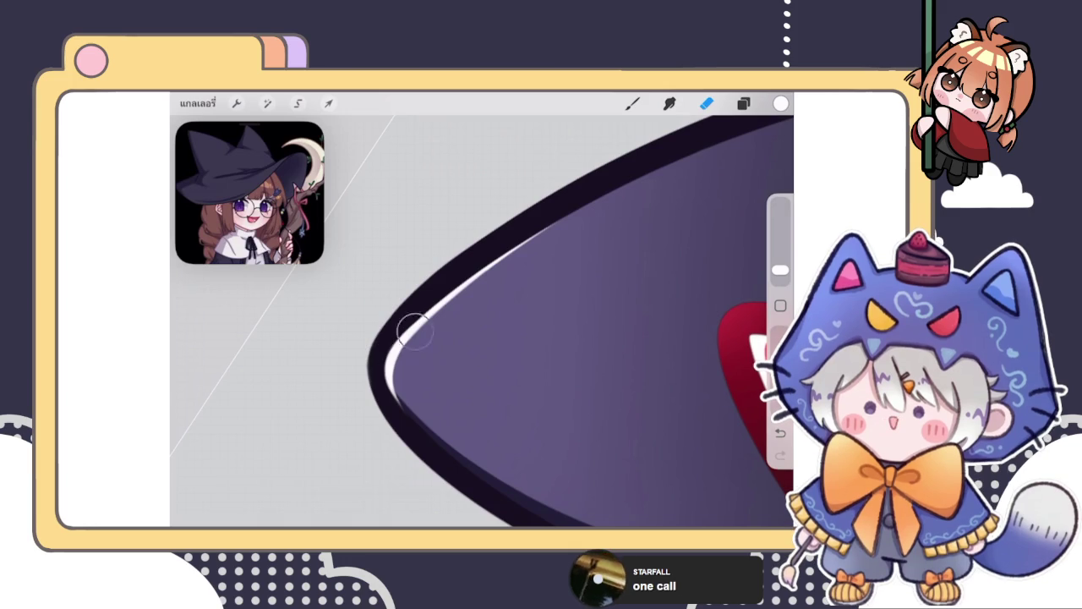
pyautogui.press('b')
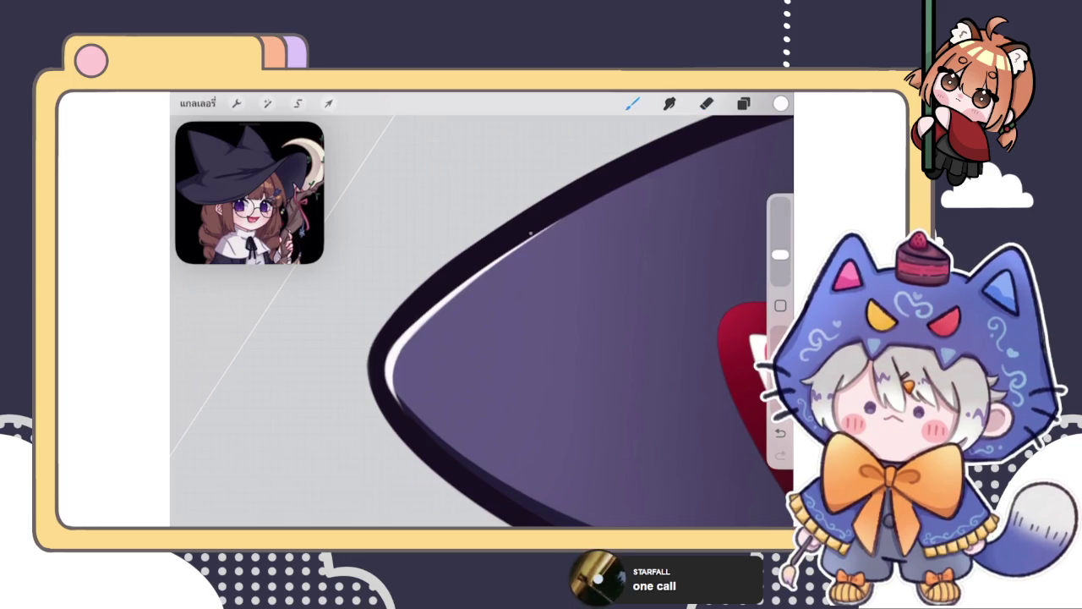
pyautogui.scroll(-5, 482, 321)
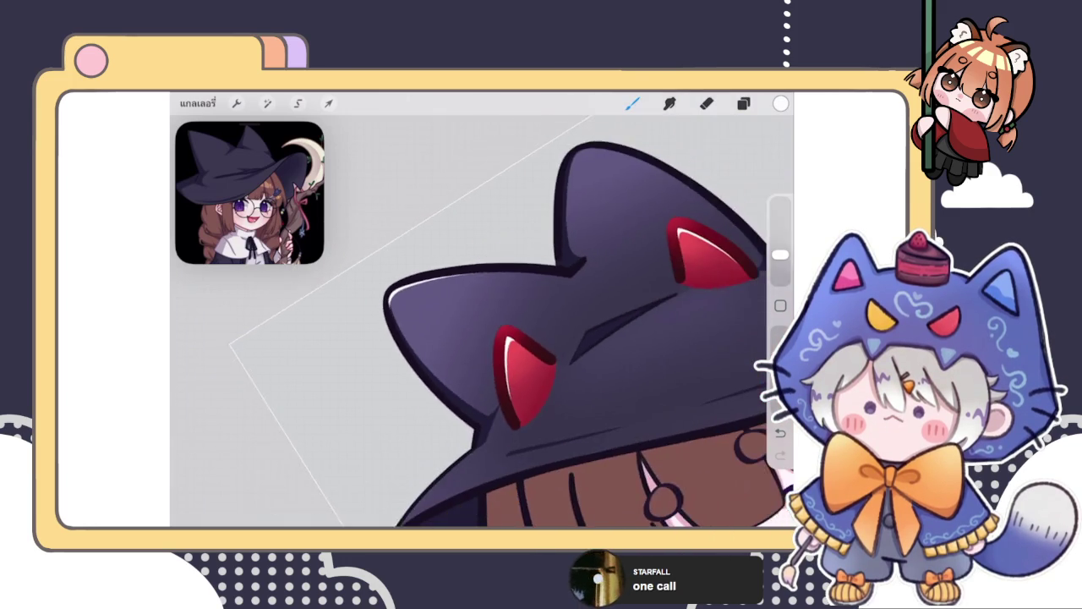
# Step: Paint a white highlight up the inner edge of the hat's dark outline
pyautogui.scroll(5, 508, 338)
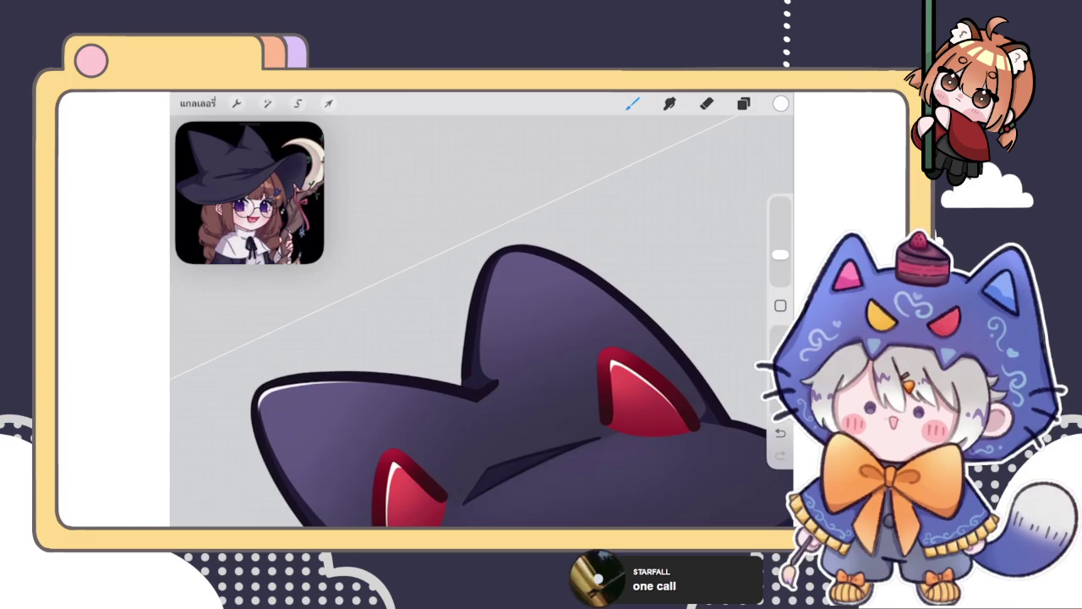
pyautogui.scroll(5, 482, 355)
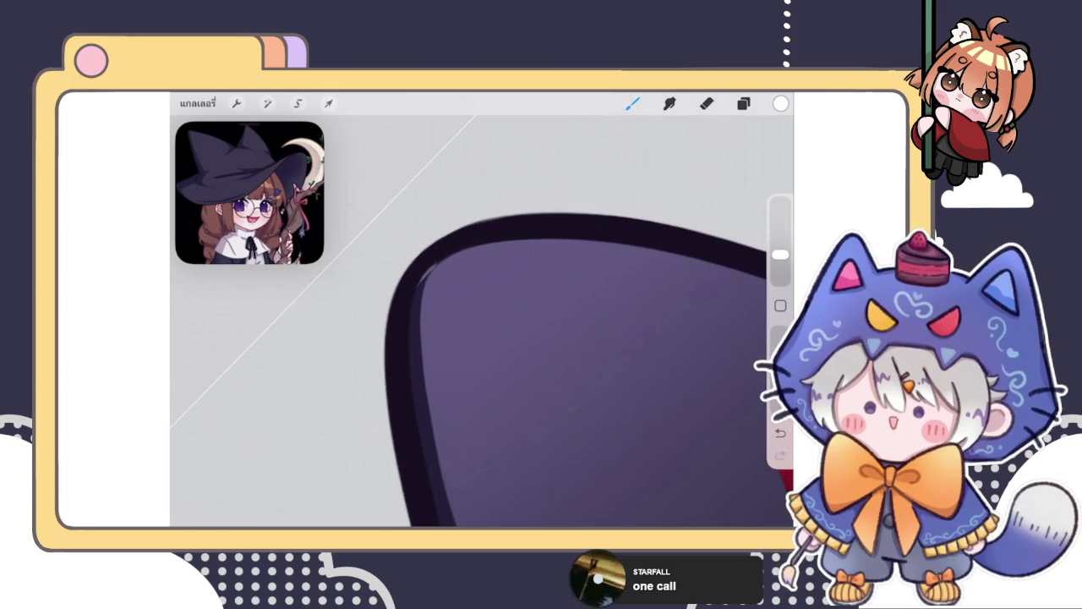
pyautogui.moveTo(412, 330); pyautogui.dragTo(507, 254)
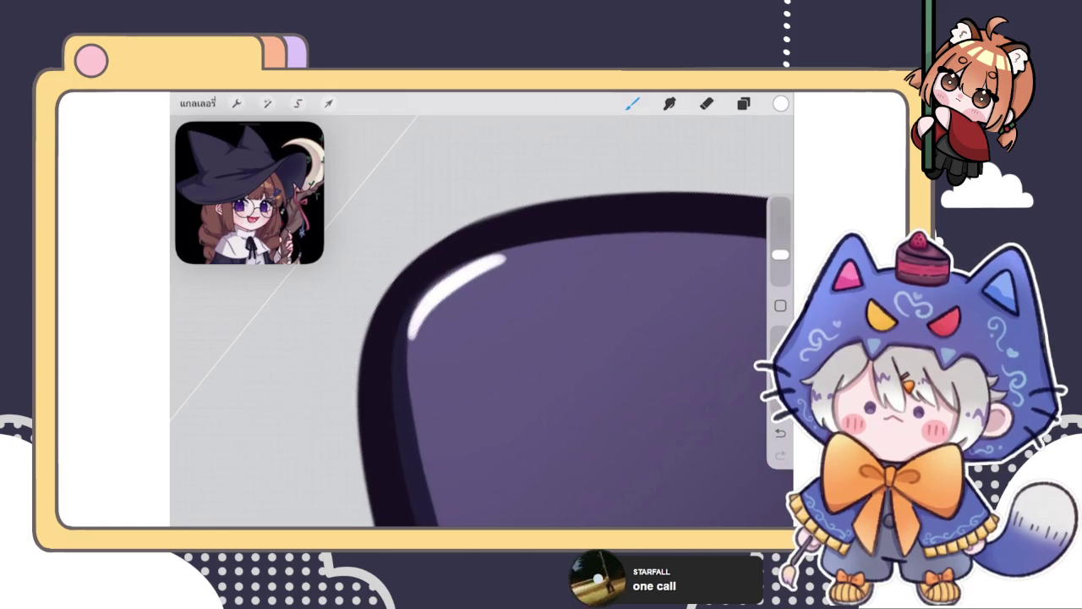
pyautogui.scroll(-2, 507, 321)
pyautogui.moveTo(396, 369)
pyautogui.mouseDown()
pyautogui.moveTo(577, 241)
pyautogui.moveTo(761, 200)
pyautogui.mouseUp()
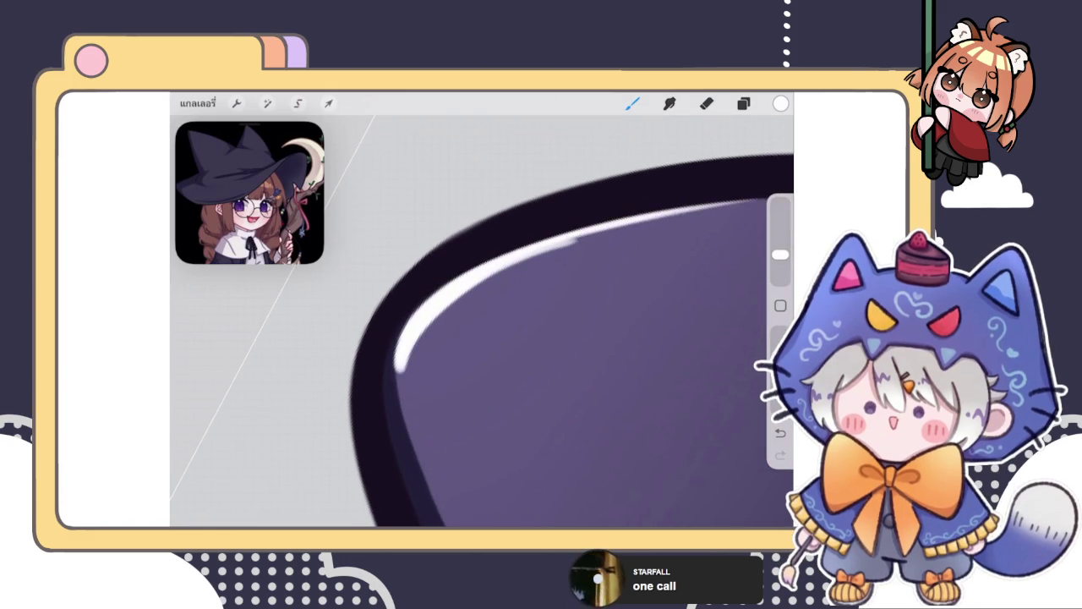
pyautogui.scroll(-2, 567, 321)
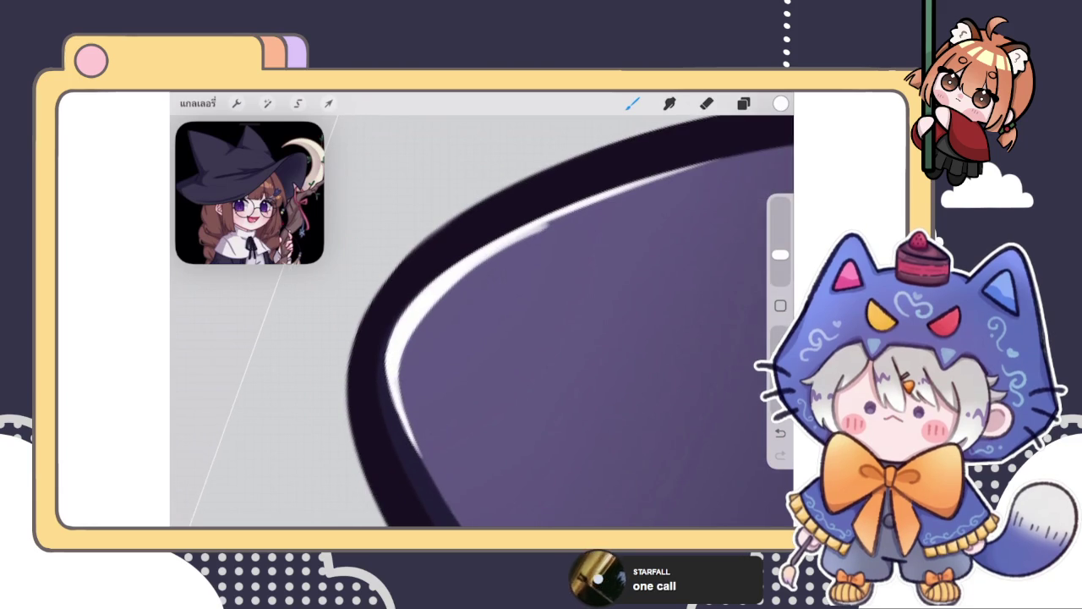
pyautogui.click(706, 103)
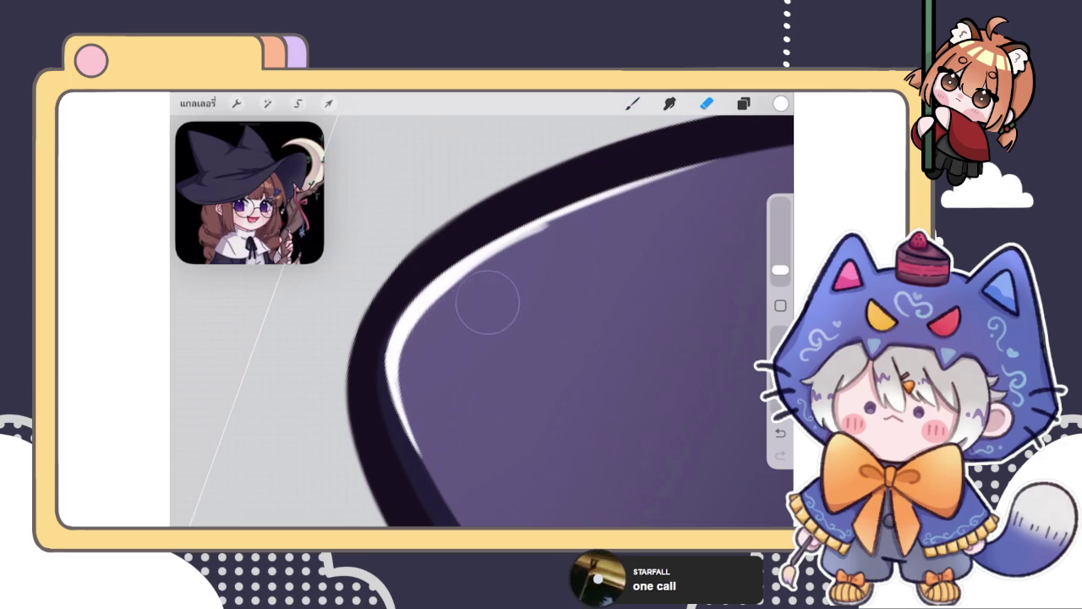
pyautogui.click(633, 103)
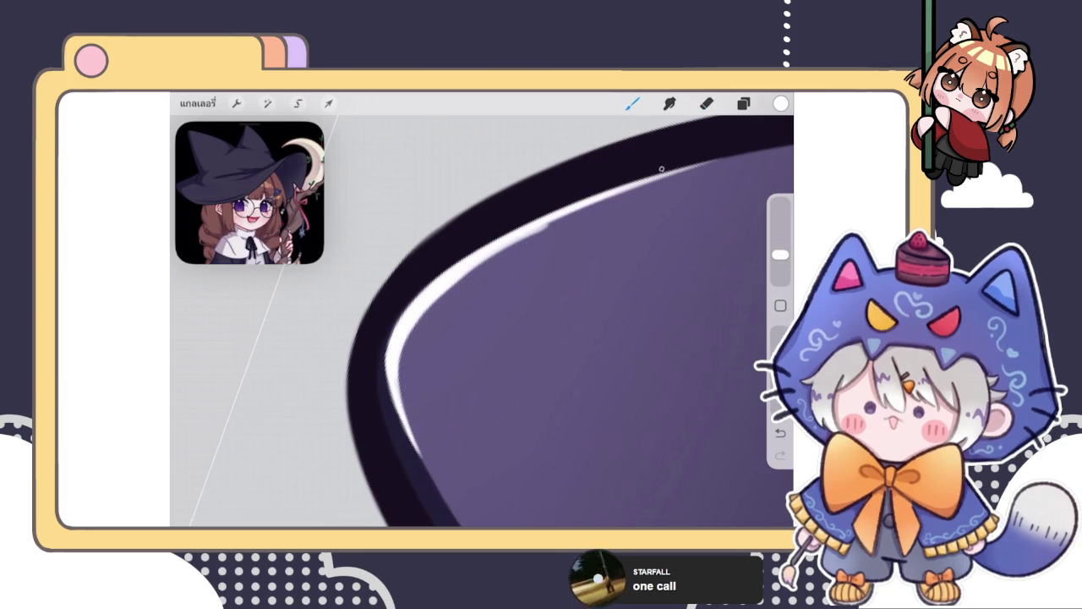
pyautogui.scroll(-2, 541, 338)
# Step: Extend the white highlight up-right and erase its excess end
pyautogui.moveTo(427, 313); pyautogui.dragTo(705, 180)
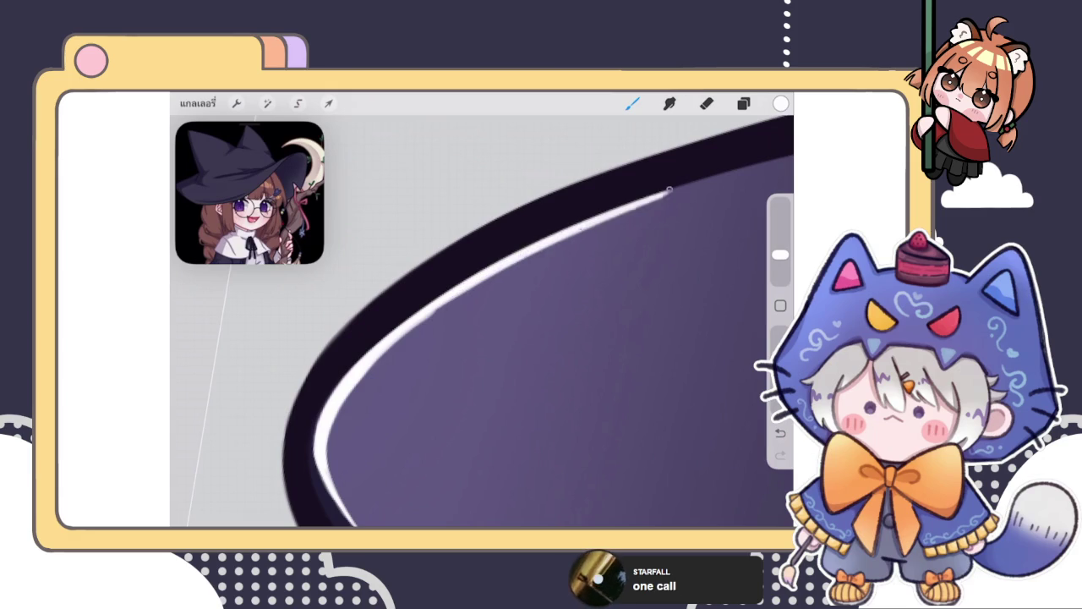
pyautogui.click(707, 104)
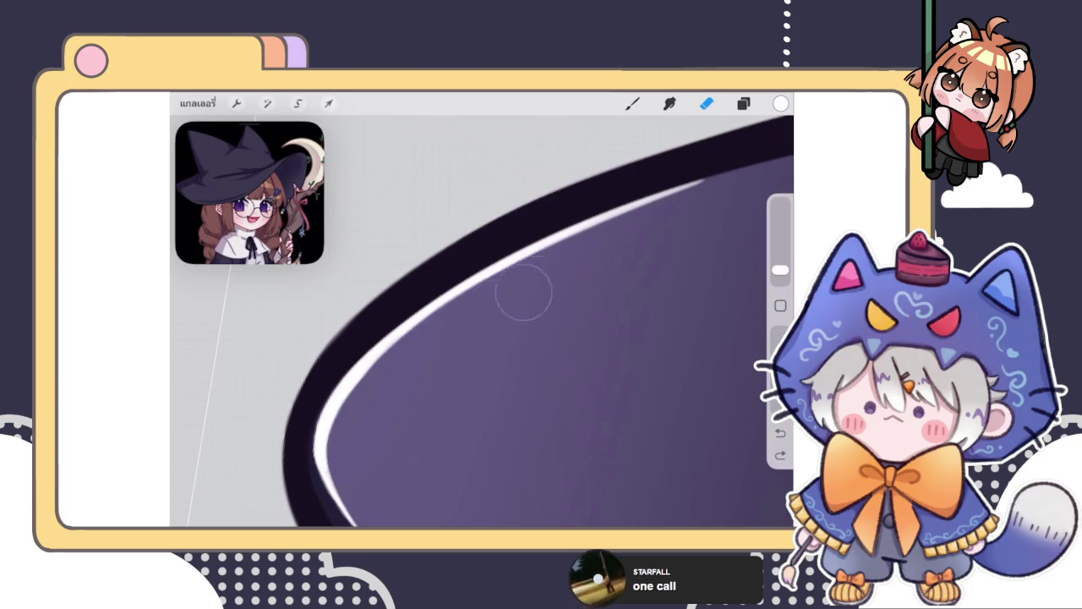
pyautogui.moveTo(702, 182); pyautogui.dragTo(594, 251)
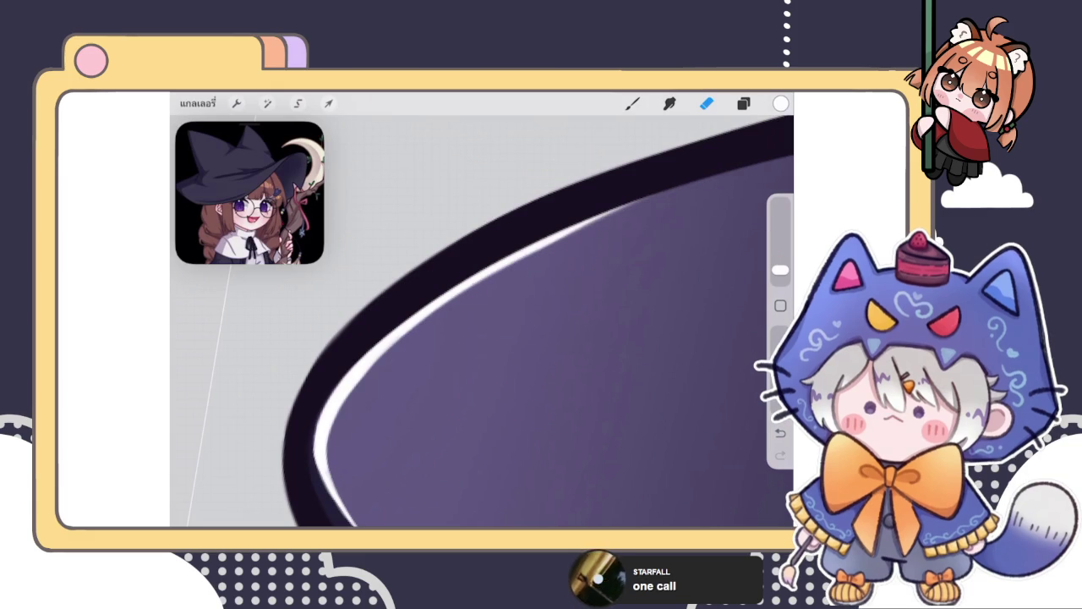
pyautogui.moveTo(437, 240); pyautogui.dragTo(355, 212)
pyautogui.click(633, 103)
# Step: Redraw the highlight along the ear curve, using undo and redo to keep the best stroke
pyautogui.moveTo(364, 342); pyautogui.dragTo(546, 239)
pyautogui.hotkey('ctrl', 'z')
pyautogui.moveTo(356, 358); pyautogui.dragTo(548, 237)
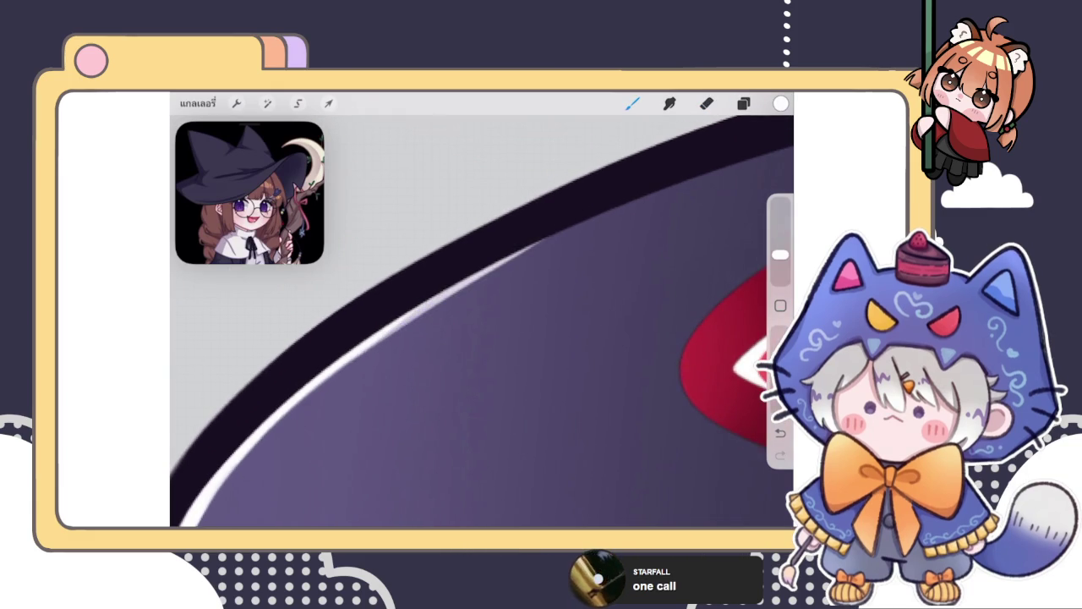
pyautogui.hotkey('ctrl', 'z')
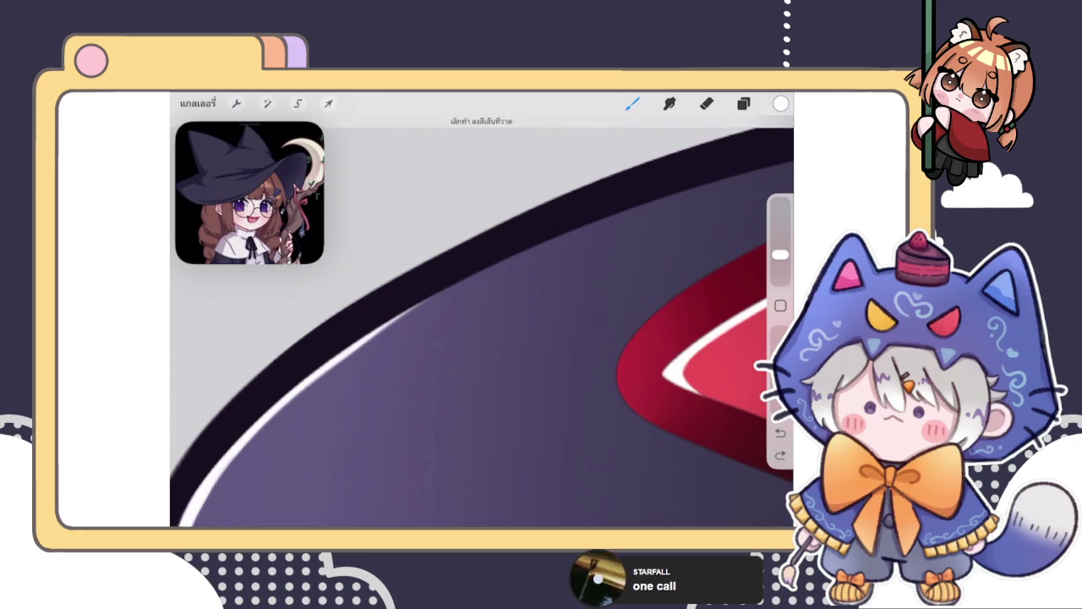
pyautogui.hotkey('ctrl', 'shift', 'z')
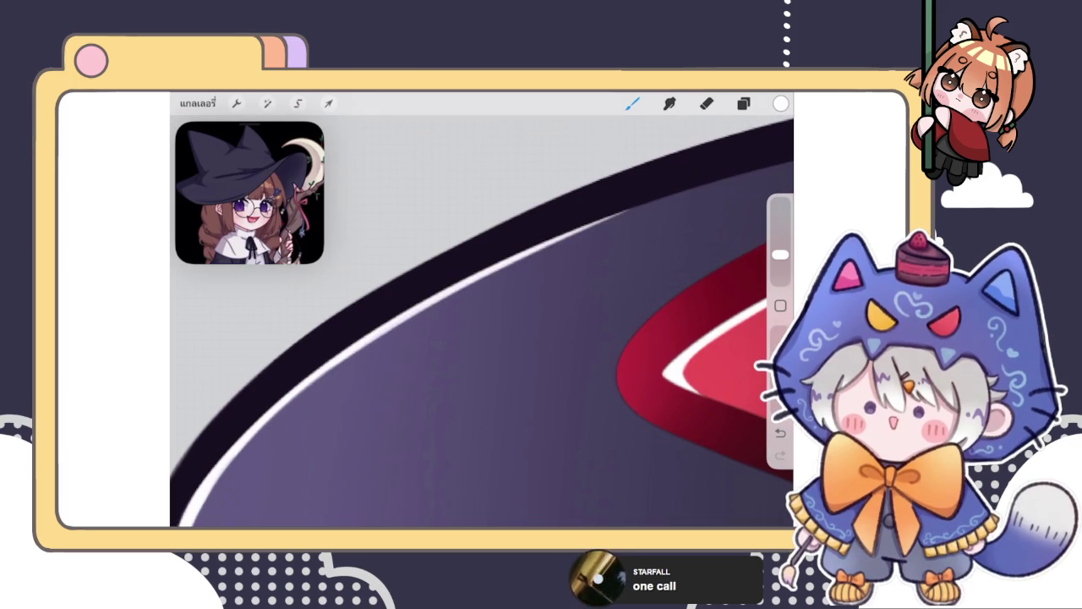
pyautogui.scroll(-2, 481, 321)
pyautogui.scroll(2, 482, 321)
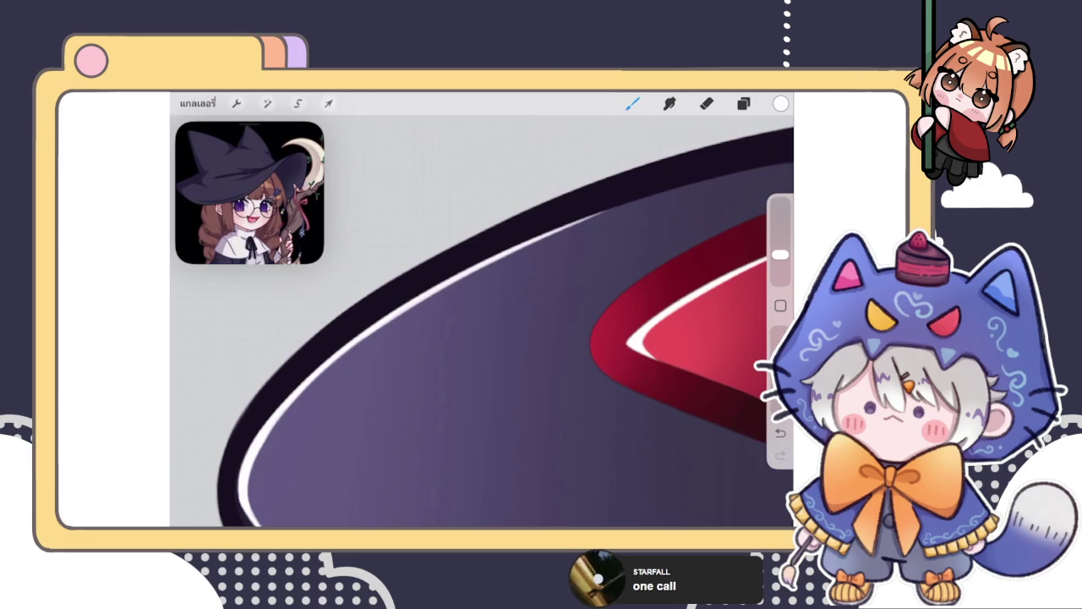
pyautogui.scroll(2, 482, 321)
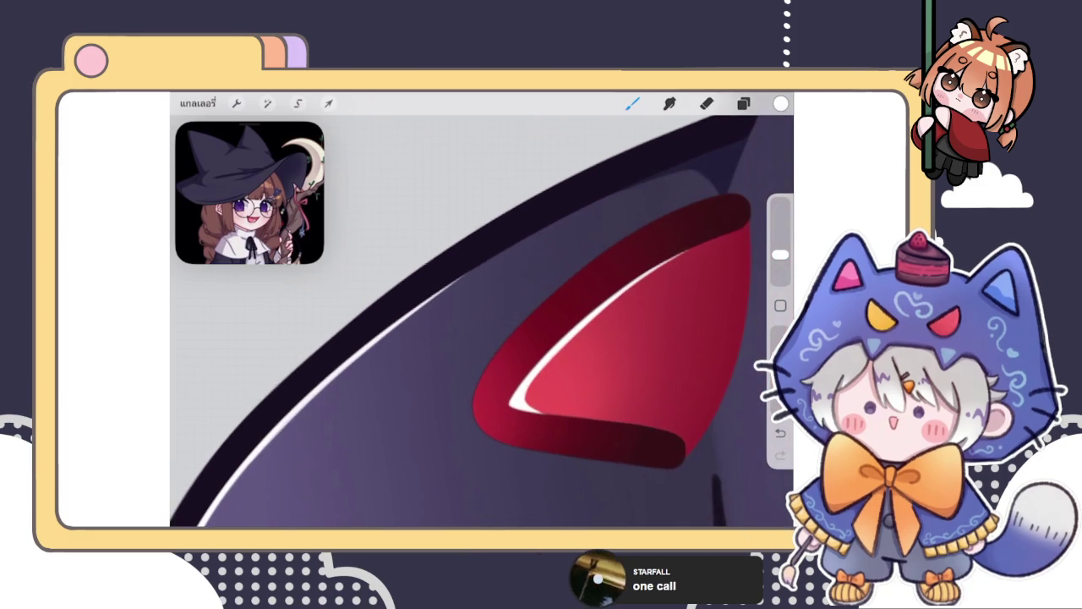
pyautogui.scroll(2, 617, 322)
# Step: Lengthen the thin white highlight further along the dark curve
pyautogui.moveTo(338, 386); pyautogui.dragTo(489, 264)
pyautogui.moveTo(355, 369); pyautogui.dragTo(557, 222)
pyautogui.scroll(-2, 482, 322)
pyautogui.scroll(-2, 482, 321)
pyautogui.scroll(-2, 482, 321)
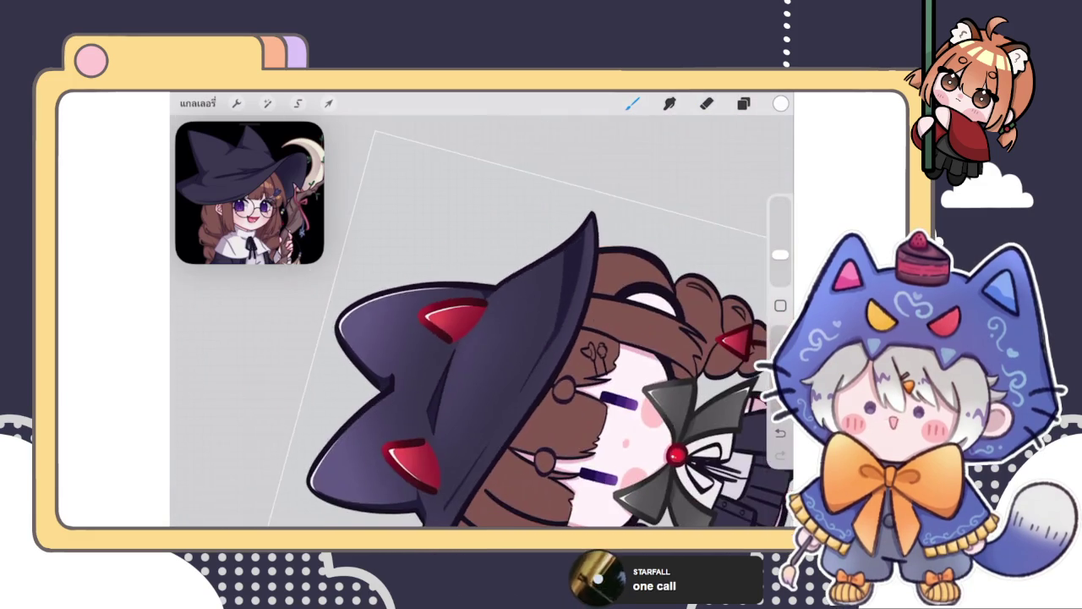
pyautogui.scroll(2, 482, 321)
pyautogui.scroll(-2, 482, 321)
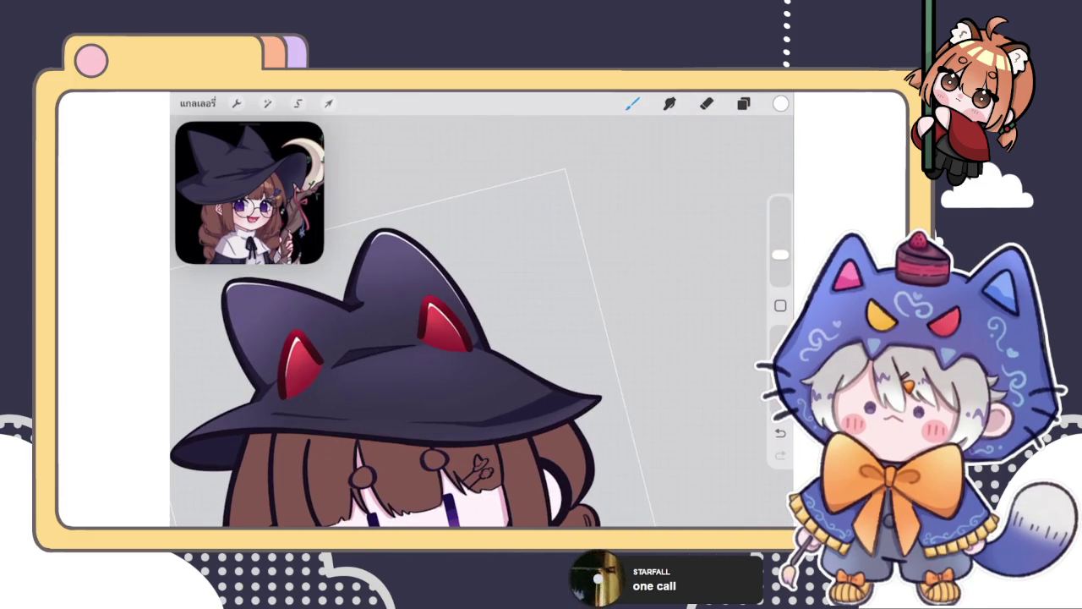
pyautogui.scroll(2, 481, 322)
pyautogui.scroll(2, 482, 322)
pyautogui.scroll(2, 482, 321)
pyautogui.click(707, 103)
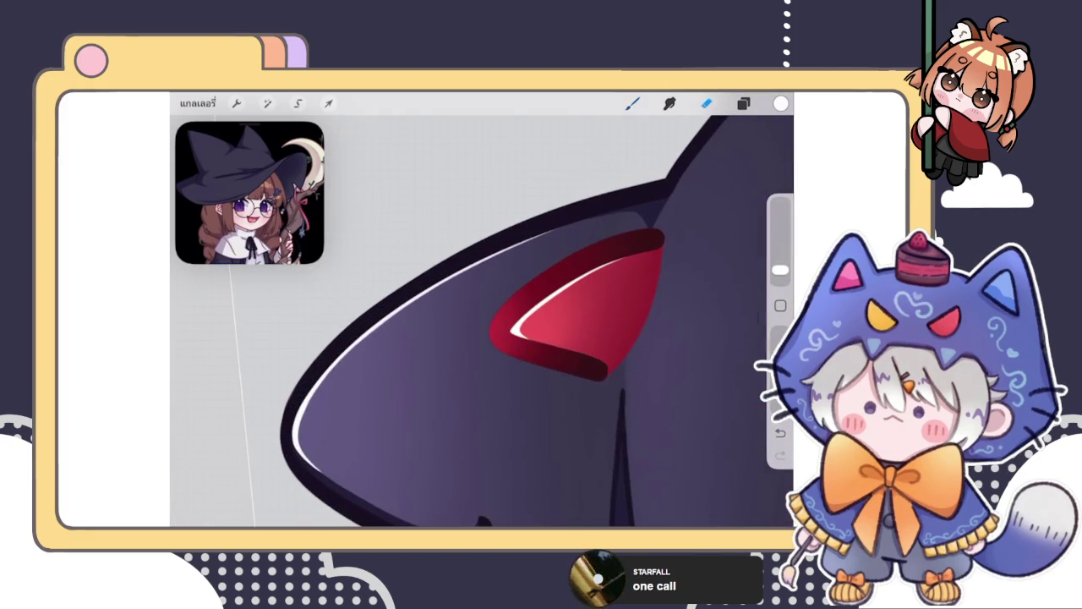
pyautogui.scroll(2, 482, 322)
pyautogui.moveTo(780, 270); pyautogui.dragTo(781, 268)
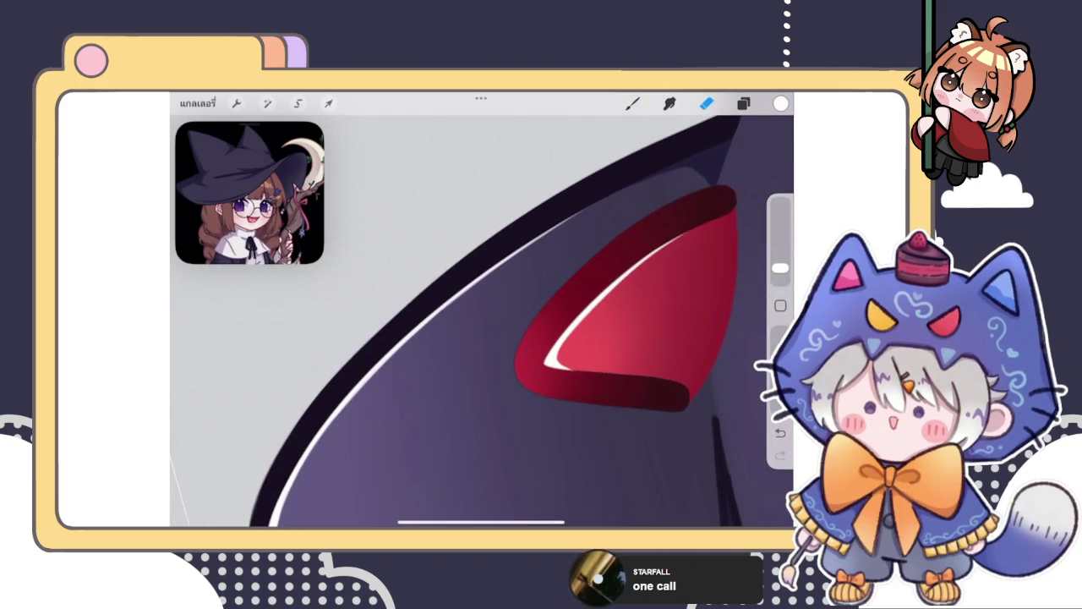
pyautogui.scroll(2, 507, 321)
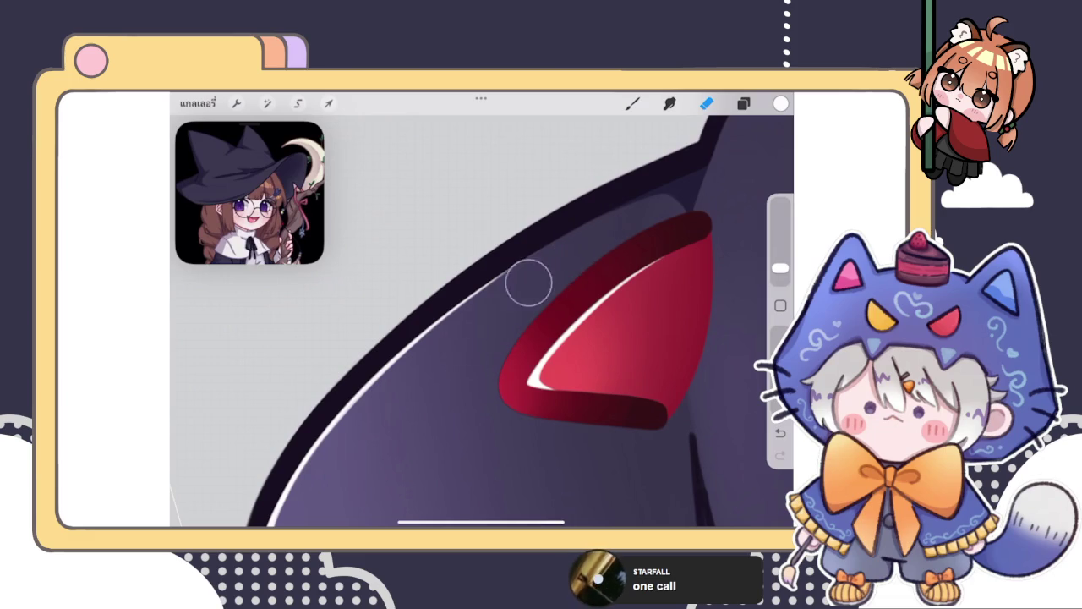
pyautogui.scroll(-2, 482, 321)
pyautogui.scroll(-3, 482, 321)
pyautogui.scroll(-3, 482, 322)
pyautogui.scroll(-1, 482, 321)
pyautogui.scroll(-2, 482, 321)
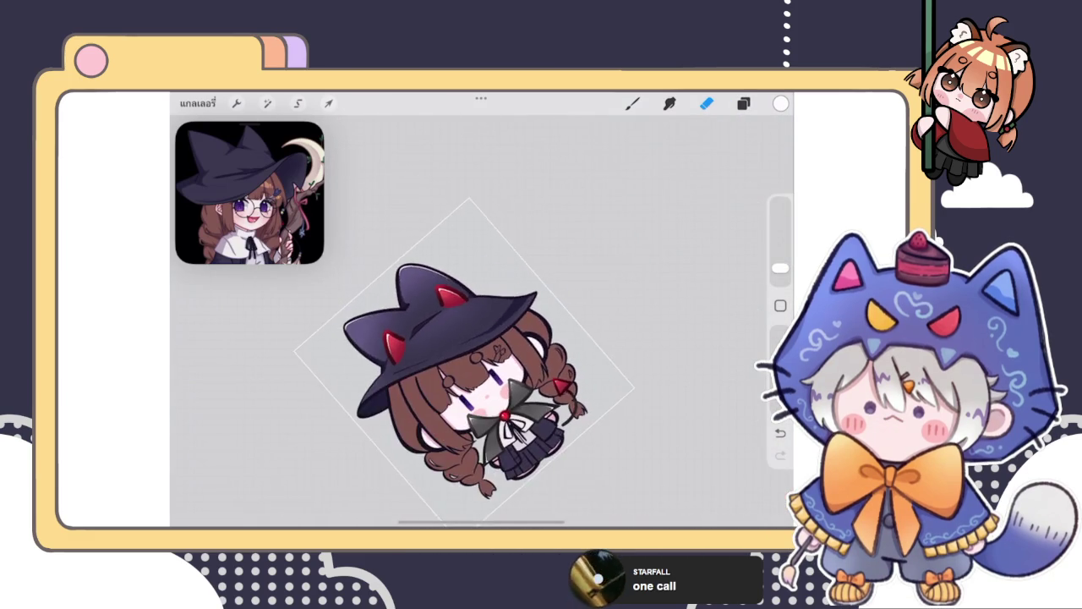
# Step: Switch to a slightly smaller eraser and bring the red-eared hat into view
pyautogui.scroll(5, 482, 321)
pyautogui.scroll(3, 482, 321)
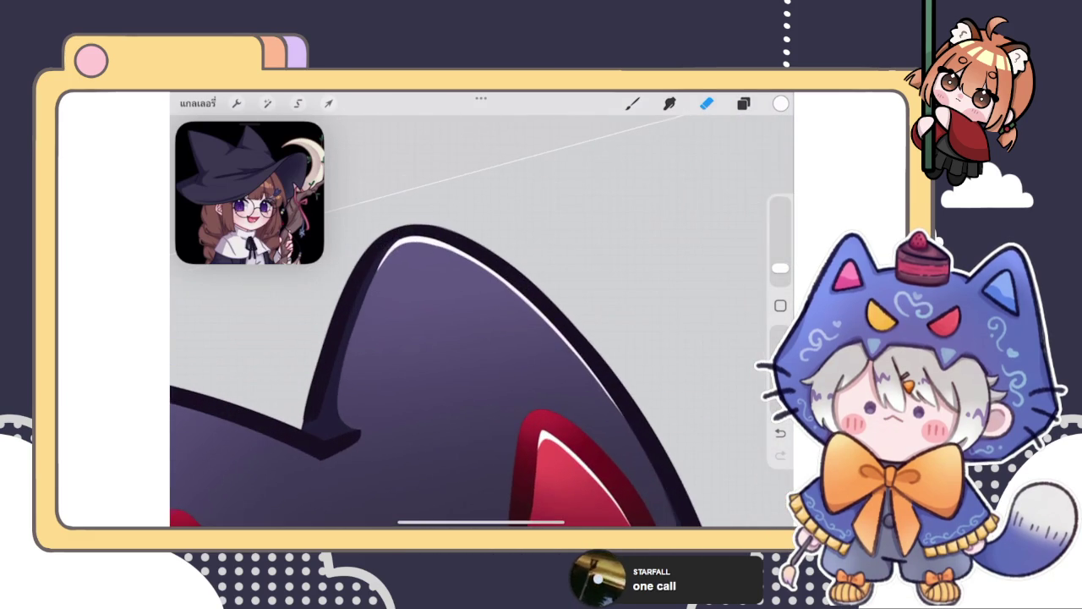
pyautogui.scroll(2, 482, 355)
pyautogui.press('b')
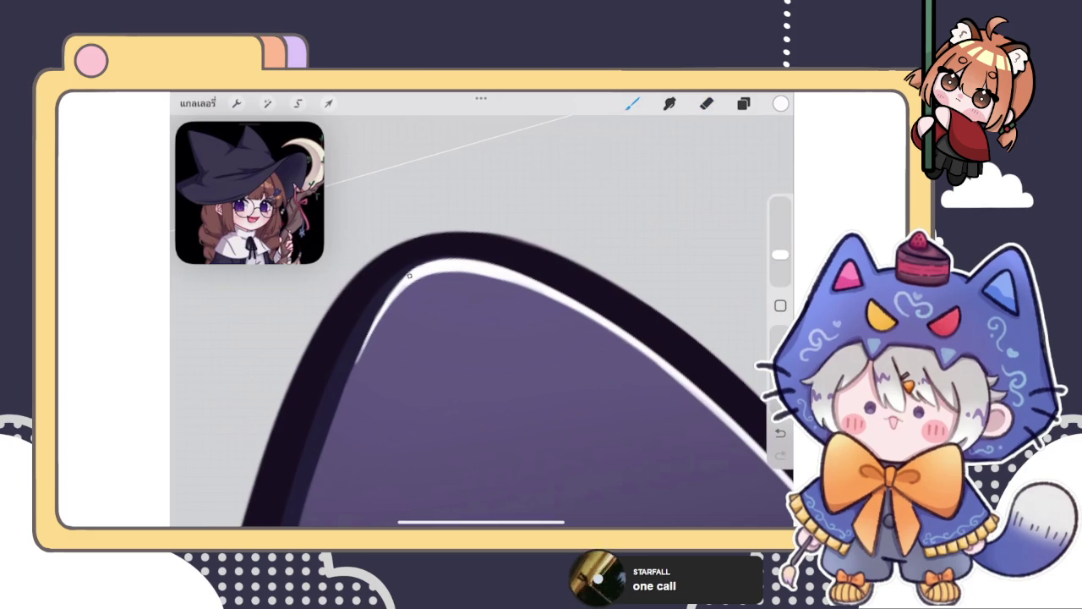
pyautogui.press('e')
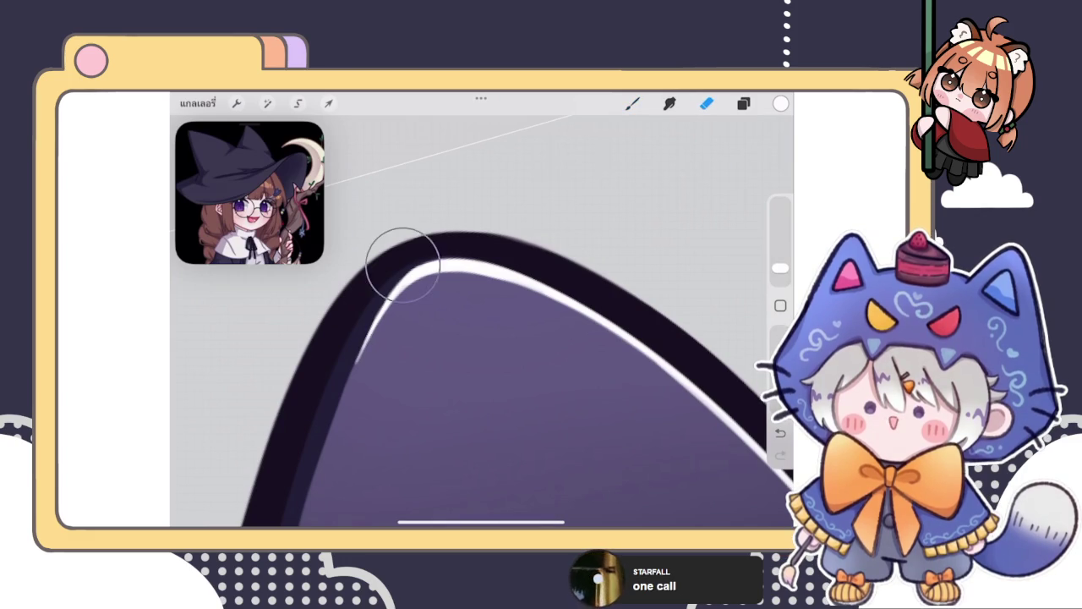
pyautogui.moveTo(779, 268); pyautogui.dragTo(780, 273)
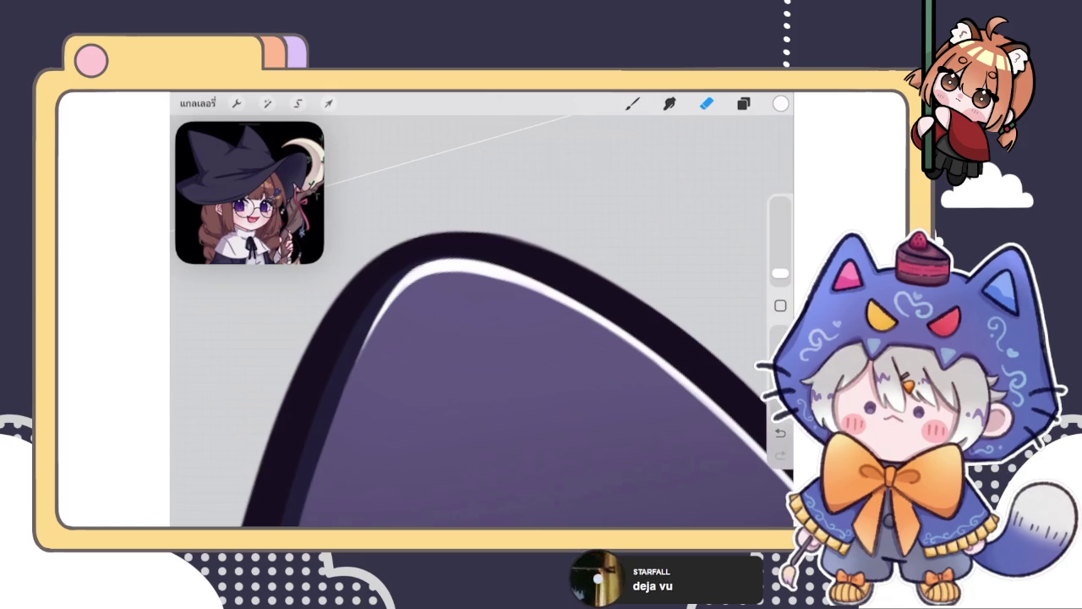
pyautogui.click(743, 103)
pyautogui.click(743, 104)
pyautogui.moveTo(457, 338); pyautogui.dragTo(591, 279)
pyautogui.scroll(5, 575, 338)
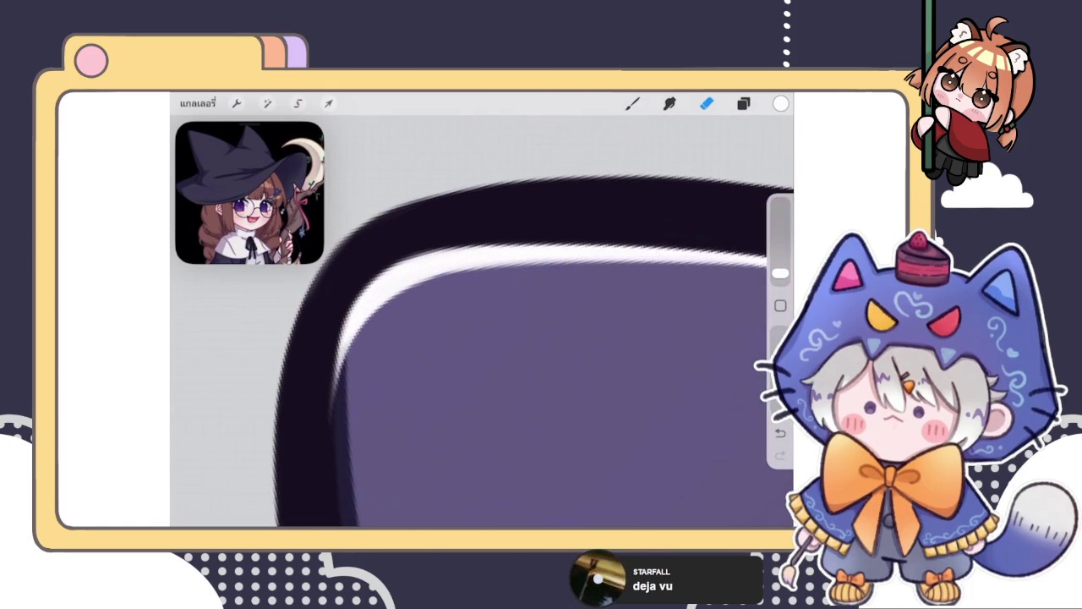
# Step: Pick an eraser brush, trim the ear outline's inner edge, and repaint a brighter white highlight
pyautogui.click(706, 103)
pyautogui.click(314, 386)
pyautogui.moveTo(314, 386); pyautogui.dragTo(353, 262)
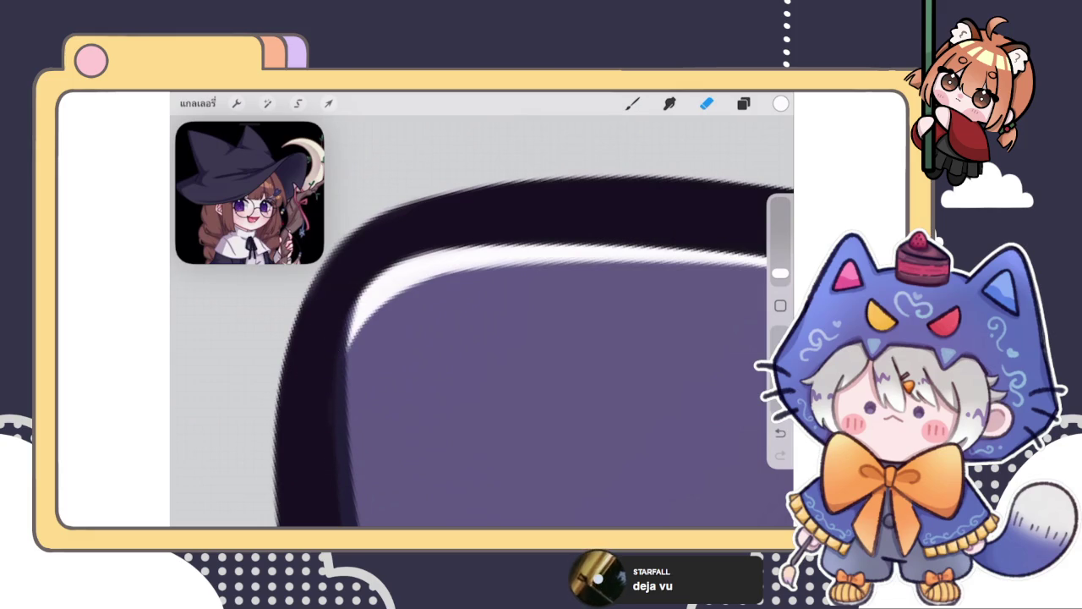
pyautogui.click(632, 104)
pyautogui.moveTo(352, 342); pyautogui.dragTo(354, 298)
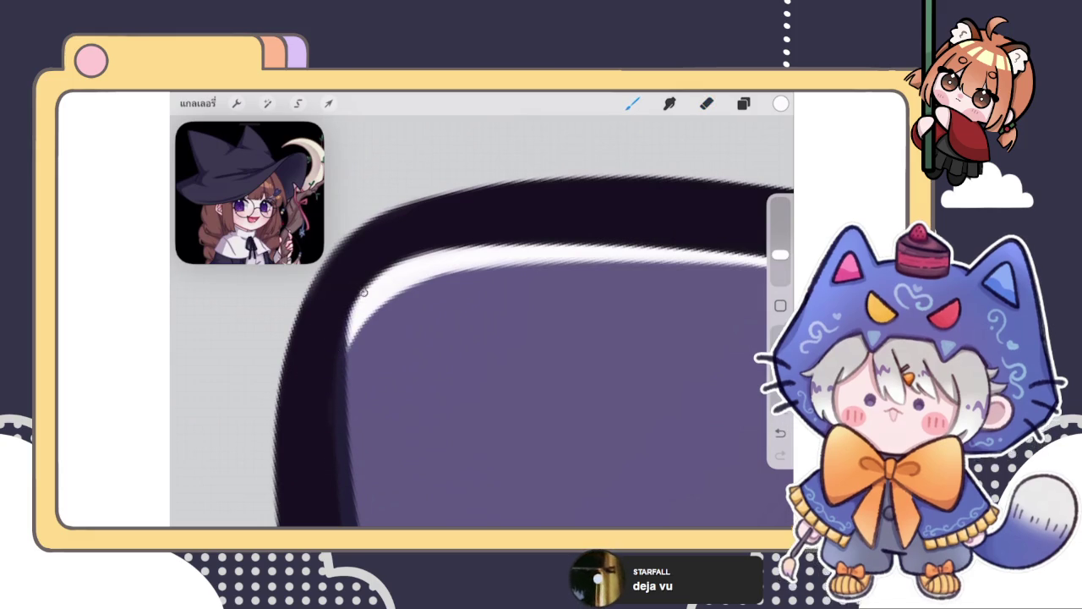
pyautogui.moveTo(348, 340)
pyautogui.mouseDown()
pyautogui.moveTo(348, 401)
pyautogui.moveTo(362, 323)
pyautogui.moveTo(404, 285)
pyautogui.mouseUp()
pyautogui.click(707, 103)
pyautogui.moveTo(393, 348)
pyautogui.mouseDown()
pyautogui.moveTo(424, 311)
pyautogui.moveTo(394, 309)
pyautogui.moveTo(375, 363)
pyautogui.moveTo(399, 314)
pyautogui.mouseUp()
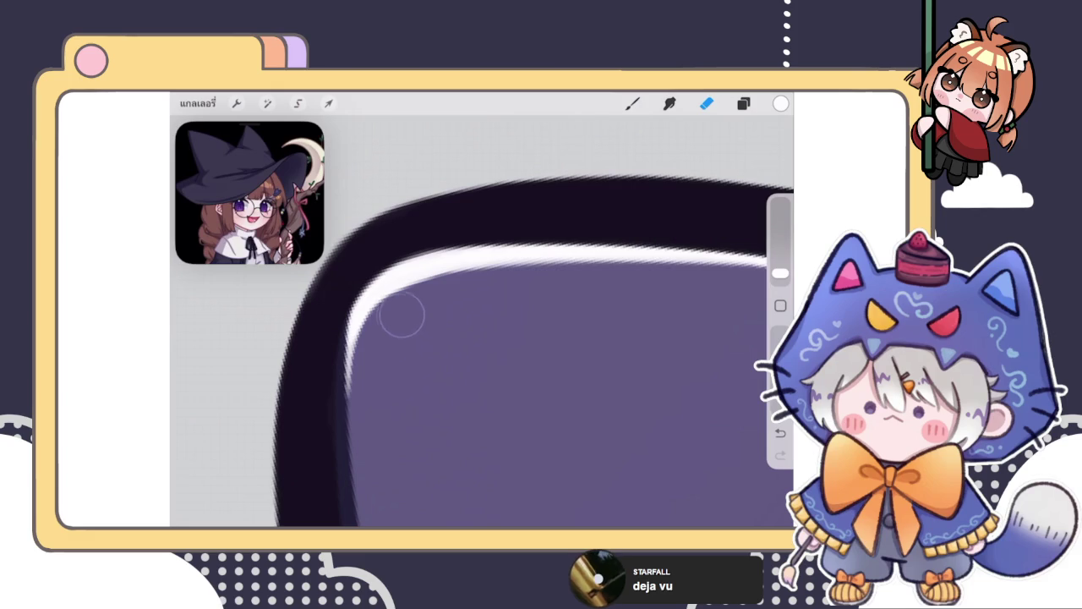
pyautogui.moveTo(507, 338); pyautogui.dragTo(532, 385)
pyautogui.scroll(-3, 482, 338)
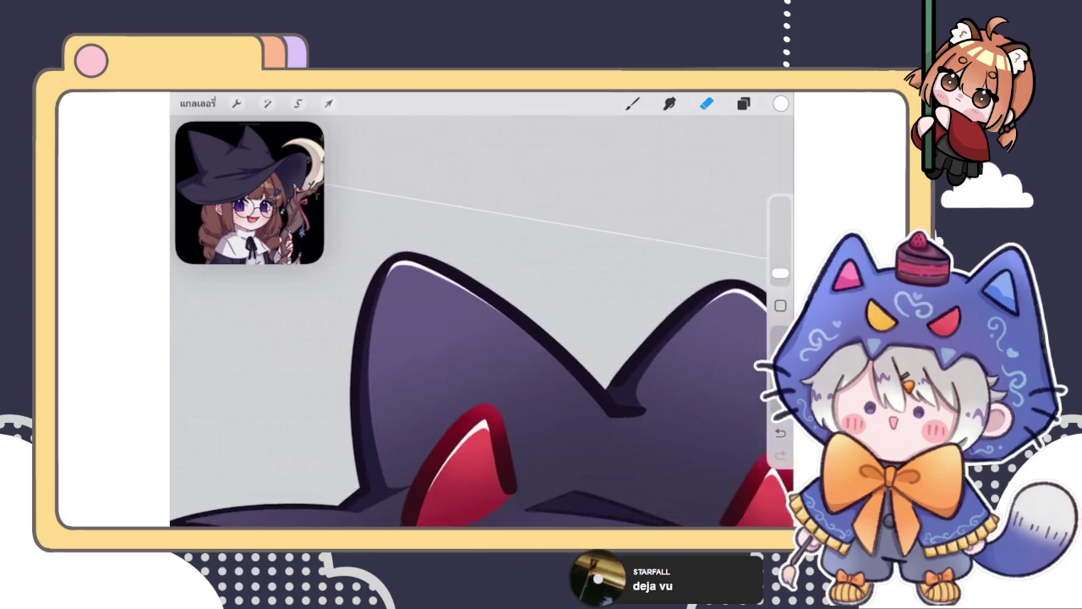
# Step: Undo the previous erase and re-erase along the ear edge
pyautogui.scroll(3, 482, 338)
pyautogui.scroll(2, 507, 355)
pyautogui.scroll(2, 508, 355)
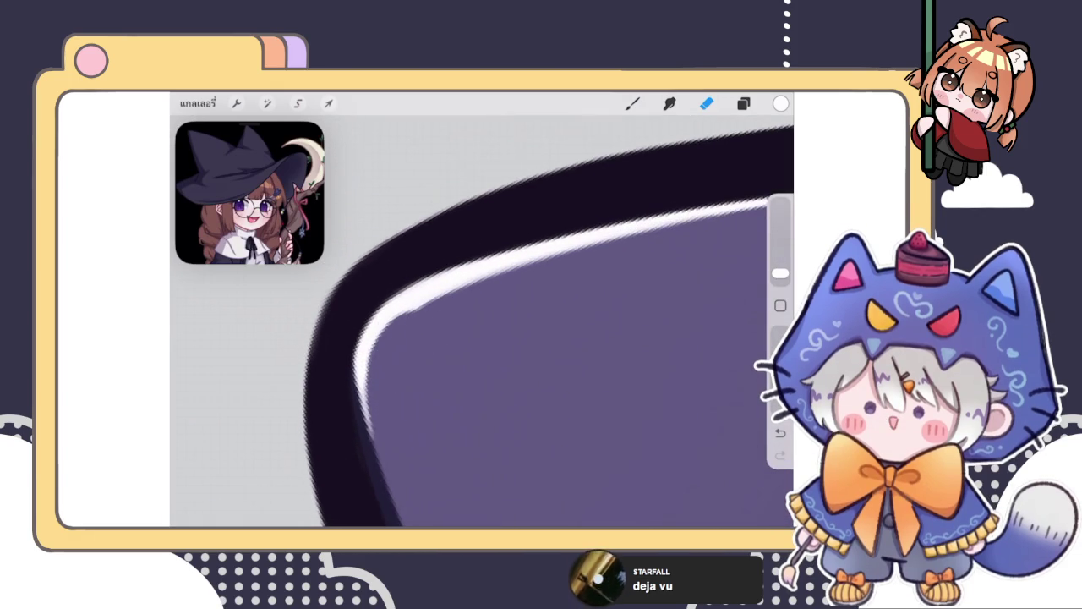
pyautogui.moveTo(507, 356); pyautogui.dragTo(495, 326)
pyautogui.hotkey('ctrl', 'z')
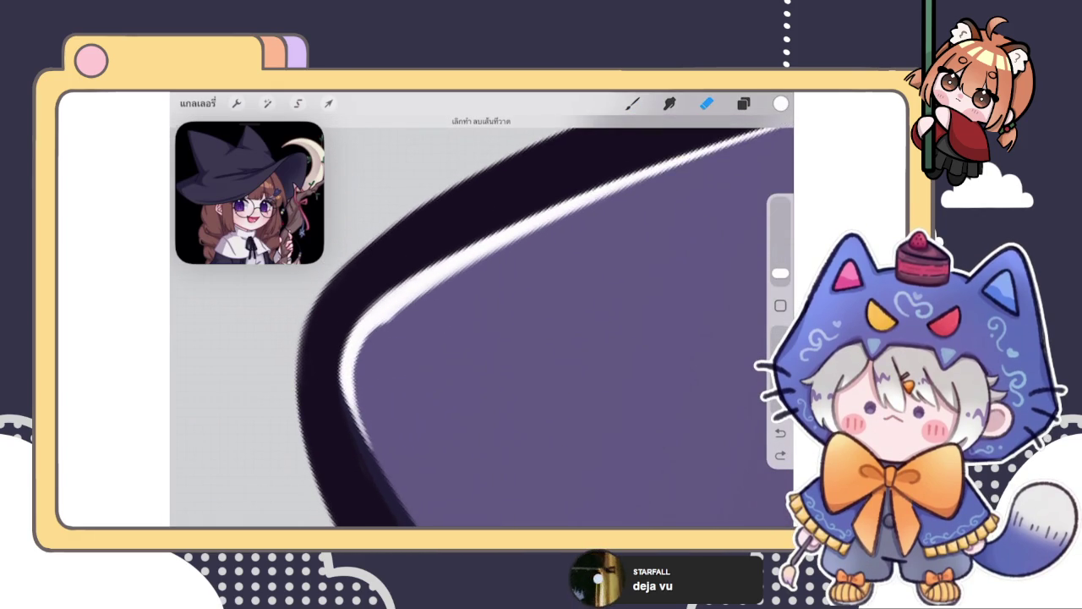
pyautogui.moveTo(375, 387); pyautogui.dragTo(550, 224)
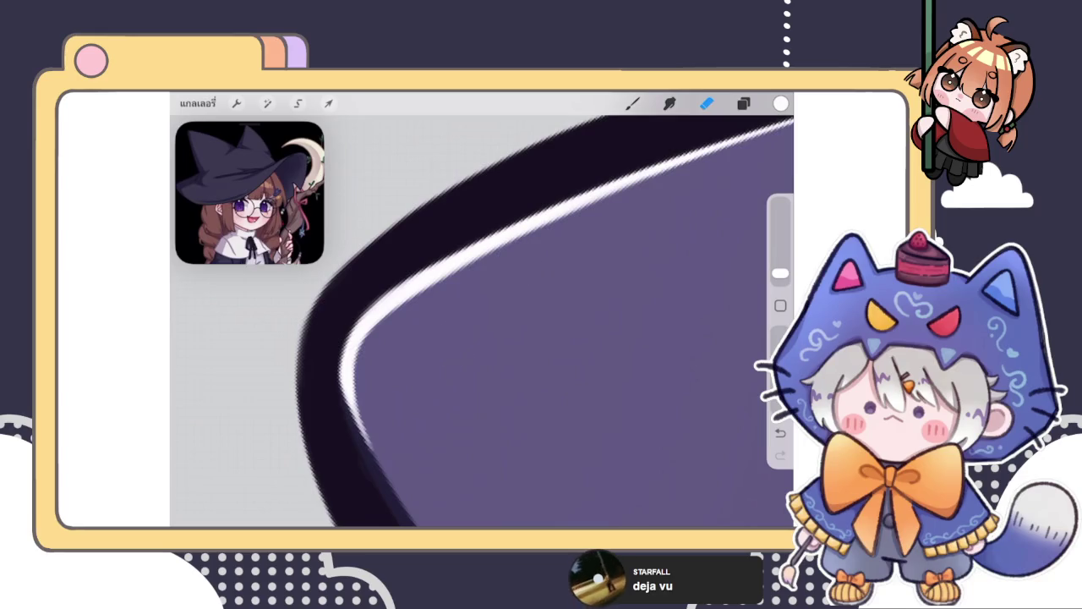
pyautogui.scroll(-3, 482, 321)
pyautogui.scroll(-3, 482, 322)
pyautogui.scroll(-3, 482, 321)
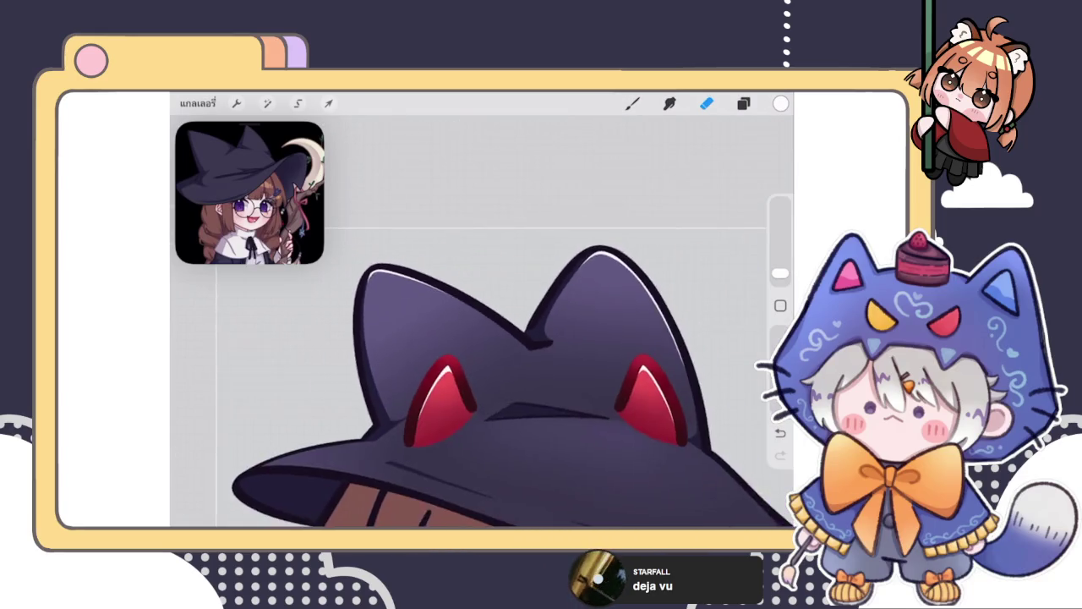
pyautogui.scroll(-2, 482, 321)
pyautogui.scroll(3, 482, 339)
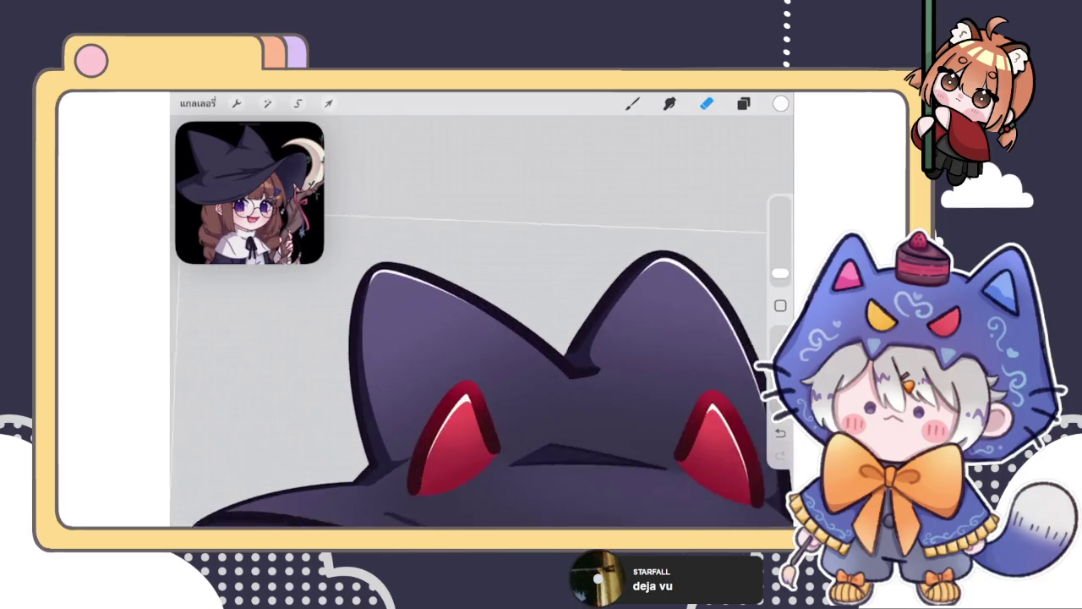
pyautogui.scroll(3, 482, 338)
pyautogui.scroll(2, 482, 338)
# Step: Paint the white highlight down the curved edge, then erase its lower part
pyautogui.press('b')
pyautogui.scroll(1, 482, 338)
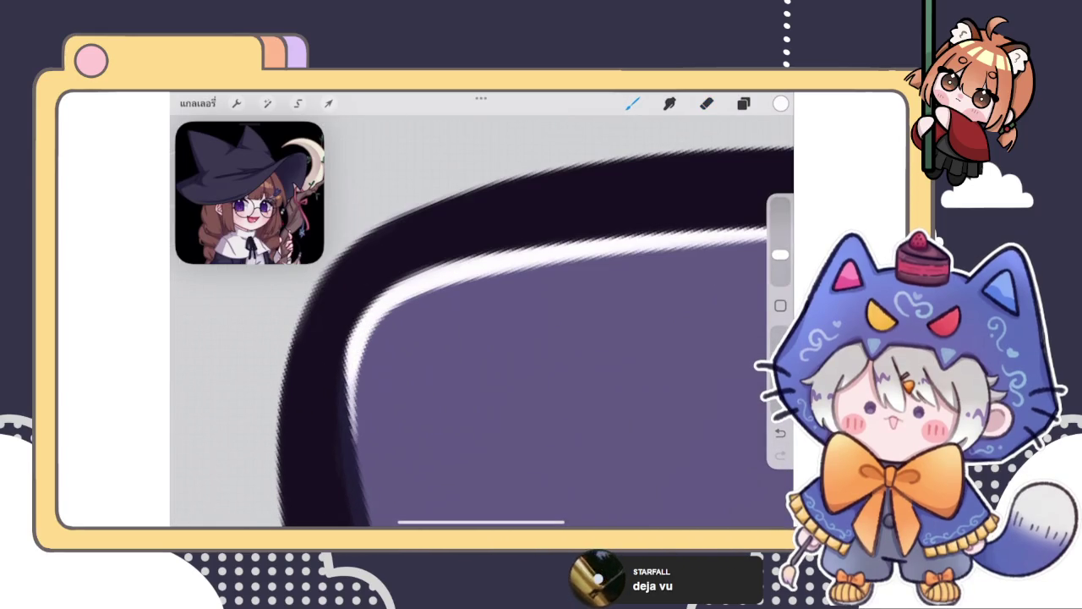
pyautogui.moveTo(352, 416); pyautogui.dragTo(411, 301)
pyautogui.moveTo(364, 338); pyautogui.dragTo(353, 416)
pyautogui.moveTo(358, 376); pyautogui.dragTo(351, 450)
pyautogui.moveTo(355, 406); pyautogui.dragTo(359, 474)
pyautogui.press('e')
pyautogui.moveTo(364, 423); pyautogui.dragTo(381, 486)
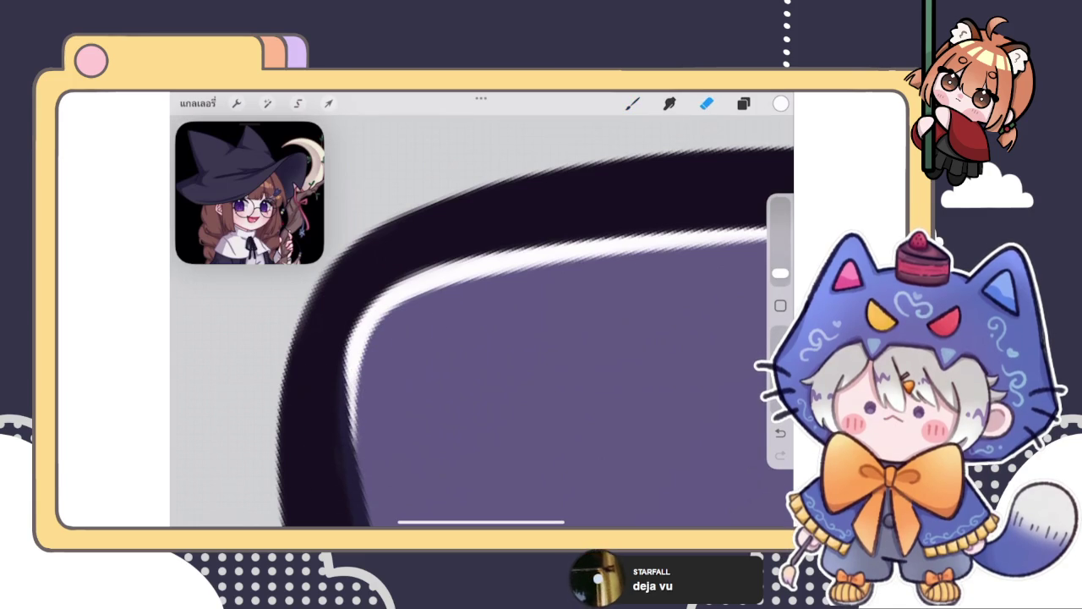
# Step: Brighten, lengthen and thicken the white highlight along the inner curve toward the cat ears
pyautogui.moveTo(592, 381); pyautogui.dragTo(592, 355)
pyautogui.press('b')
pyautogui.moveTo(354, 368); pyautogui.dragTo(404, 303)
pyautogui.moveTo(507, 338); pyautogui.dragTo(482, 287)
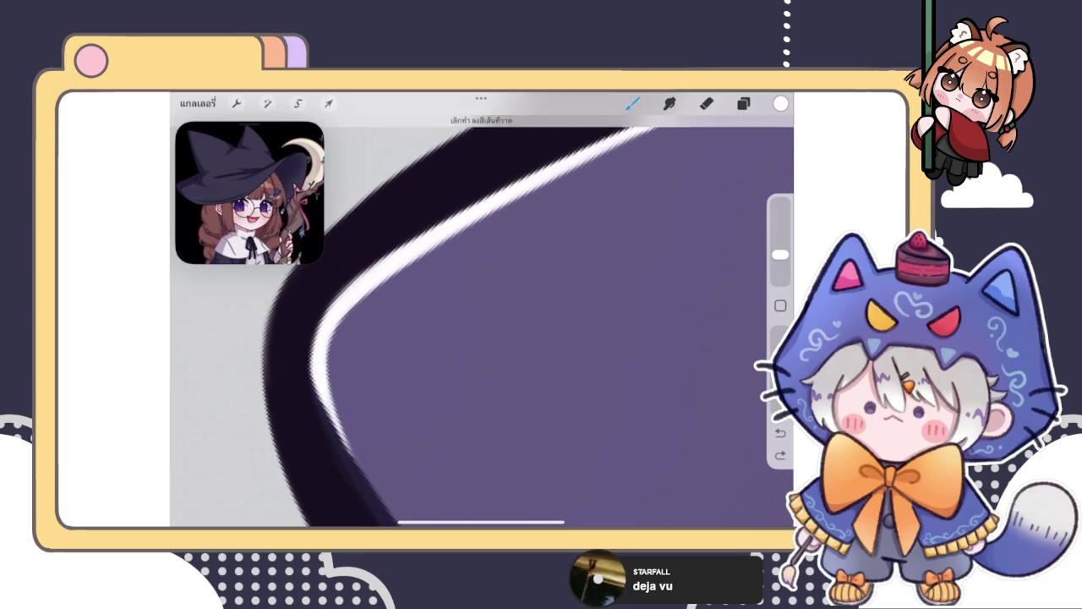
pyautogui.moveTo(330, 342); pyautogui.dragTo(372, 289)
pyautogui.hotkey('ctrl', 'z')
pyautogui.moveTo(334, 370)
pyautogui.mouseDown()
pyautogui.moveTo(340, 320)
pyautogui.moveTo(321, 384)
pyautogui.mouseUp()
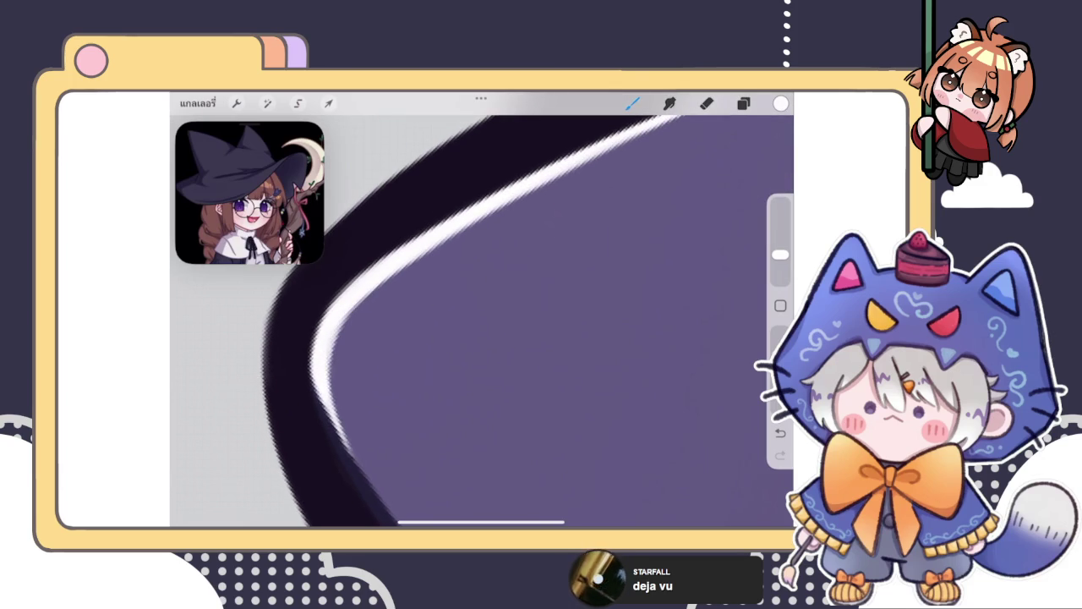
pyautogui.moveTo(385, 279); pyautogui.dragTo(342, 323)
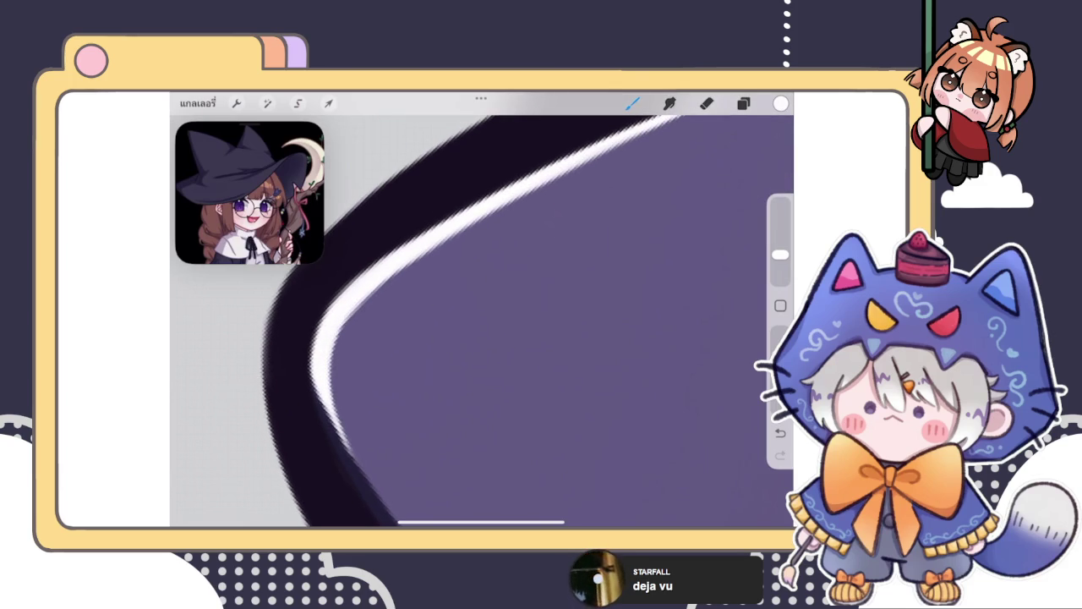
pyautogui.scroll(-3, 482, 338)
pyautogui.scroll(-3, 482, 338)
pyautogui.scroll(-3, 482, 339)
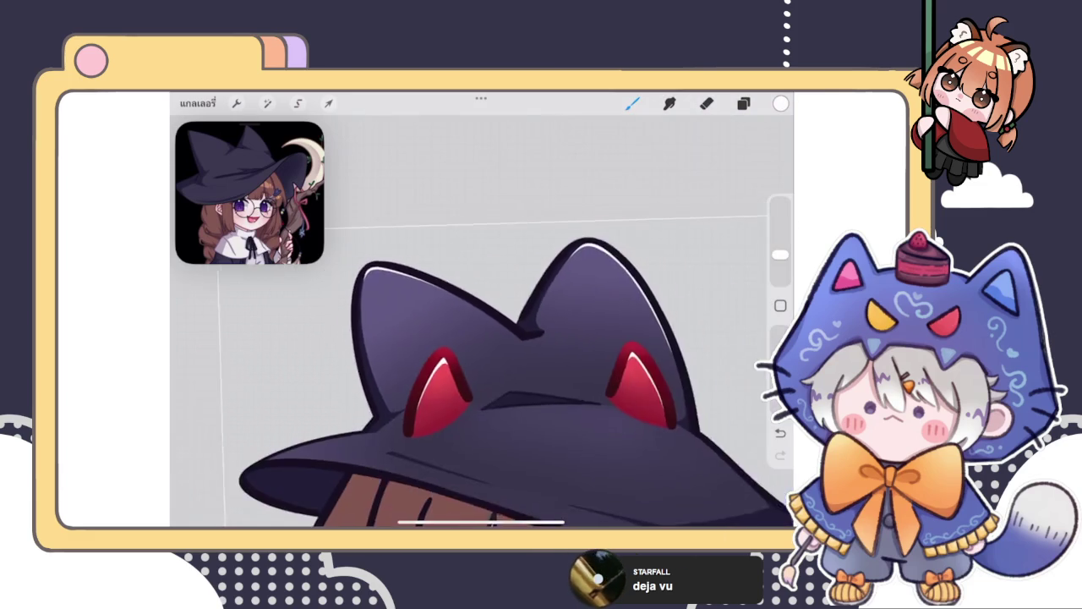
pyautogui.scroll(-2, 482, 338)
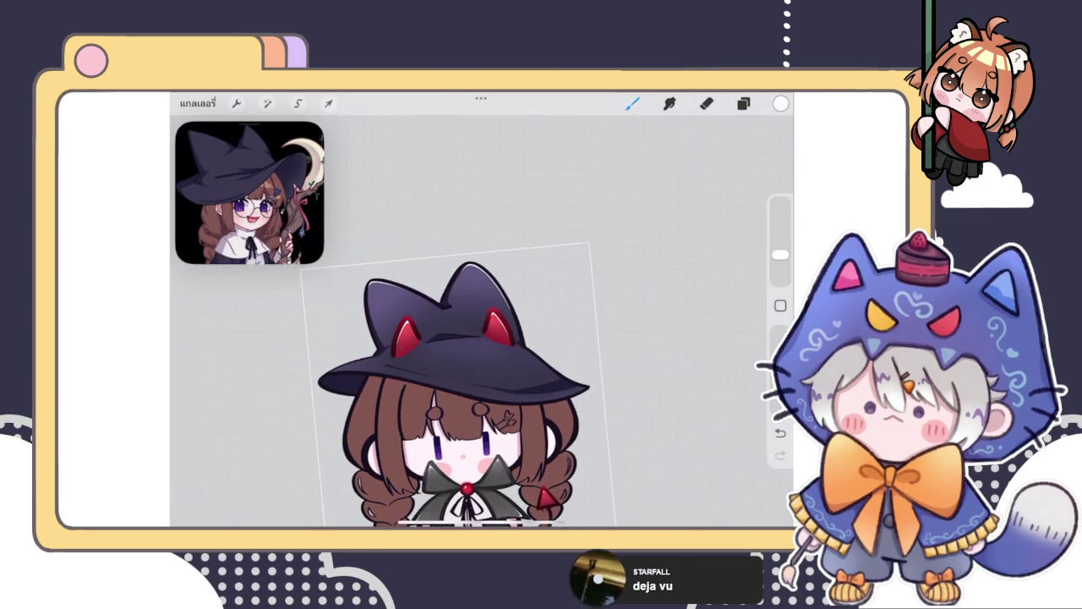
# Step: Paint thin white highlight strokes along the hat brim's edge, extending toward its upper right
pyautogui.scroll(2, 440, 355)
pyautogui.scroll(3, 440, 355)
pyautogui.scroll(3, 439, 355)
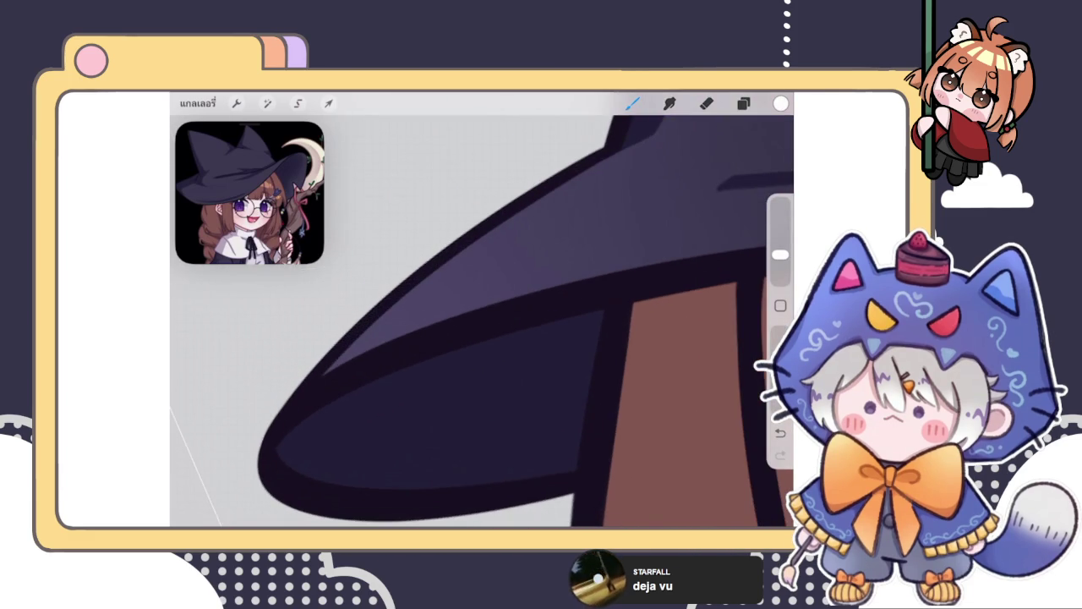
pyautogui.moveTo(421, 283); pyautogui.dragTo(326, 370)
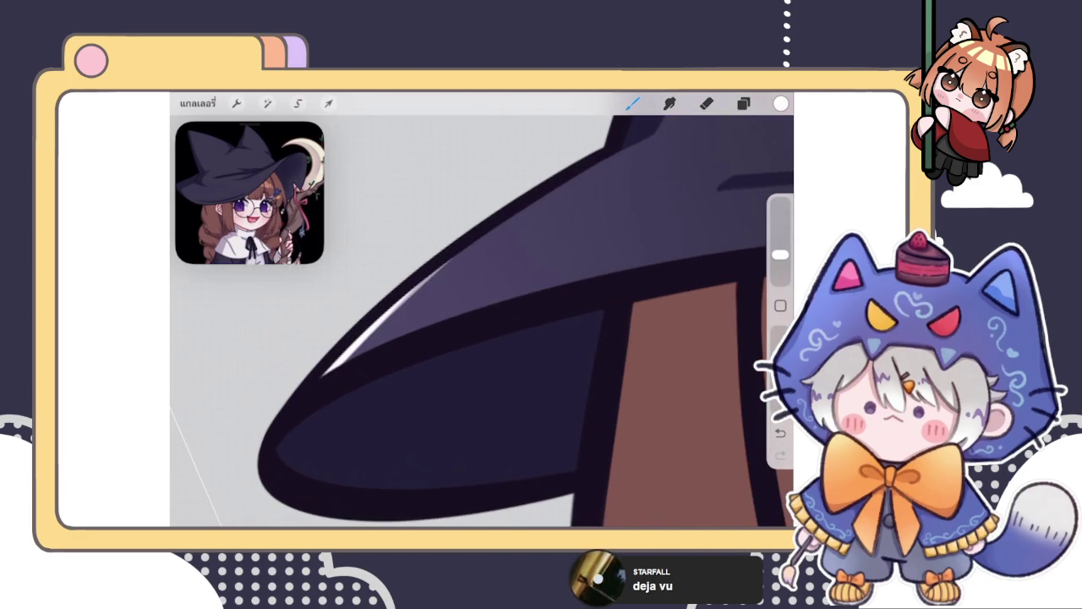
pyautogui.scroll(2, 482, 322)
pyautogui.moveTo(418, 298); pyautogui.dragTo(469, 264)
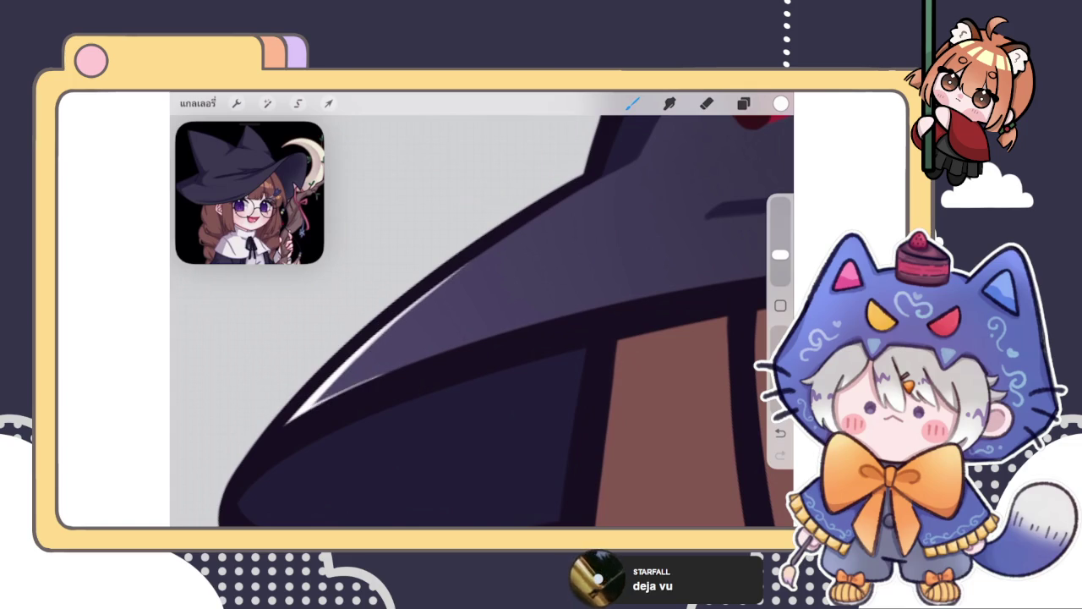
pyautogui.scroll(2, 482, 322)
pyautogui.moveTo(318, 413)
pyautogui.mouseDown()
pyautogui.moveTo(348, 379)
pyautogui.moveTo(335, 366)
pyautogui.mouseUp()
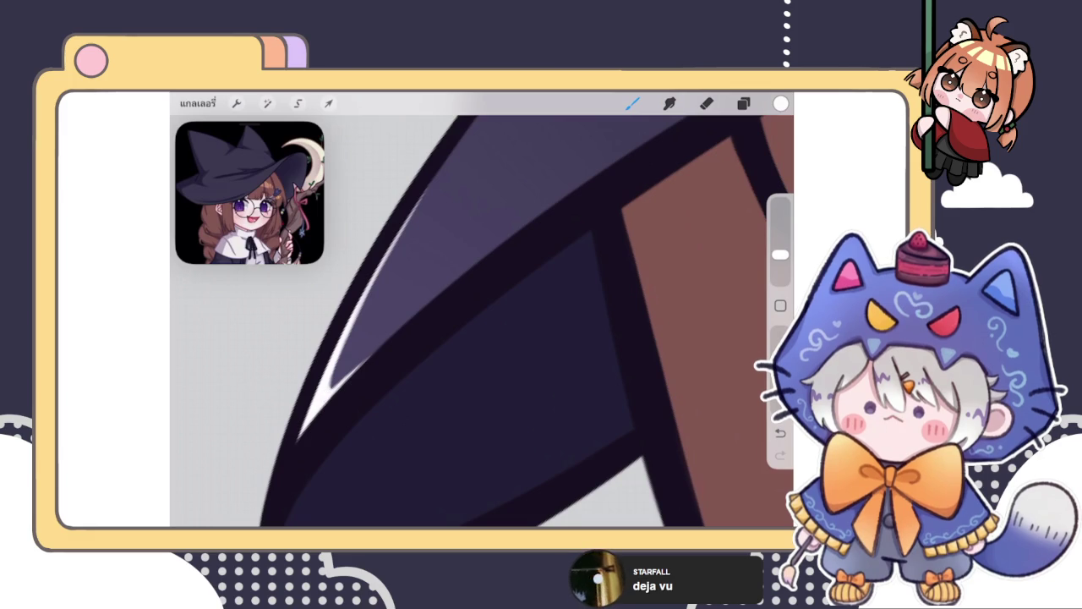
pyautogui.moveTo(482, 338); pyautogui.dragTo(525, 287)
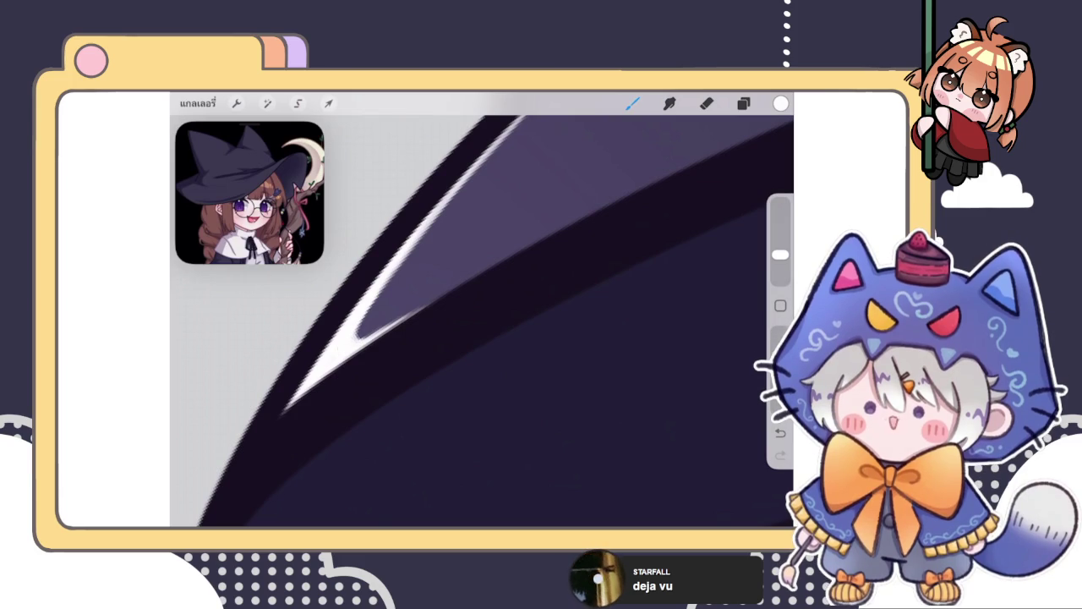
pyautogui.scroll(-3, 482, 321)
pyautogui.scroll(-3, 482, 321)
pyautogui.scroll(-5, 482, 321)
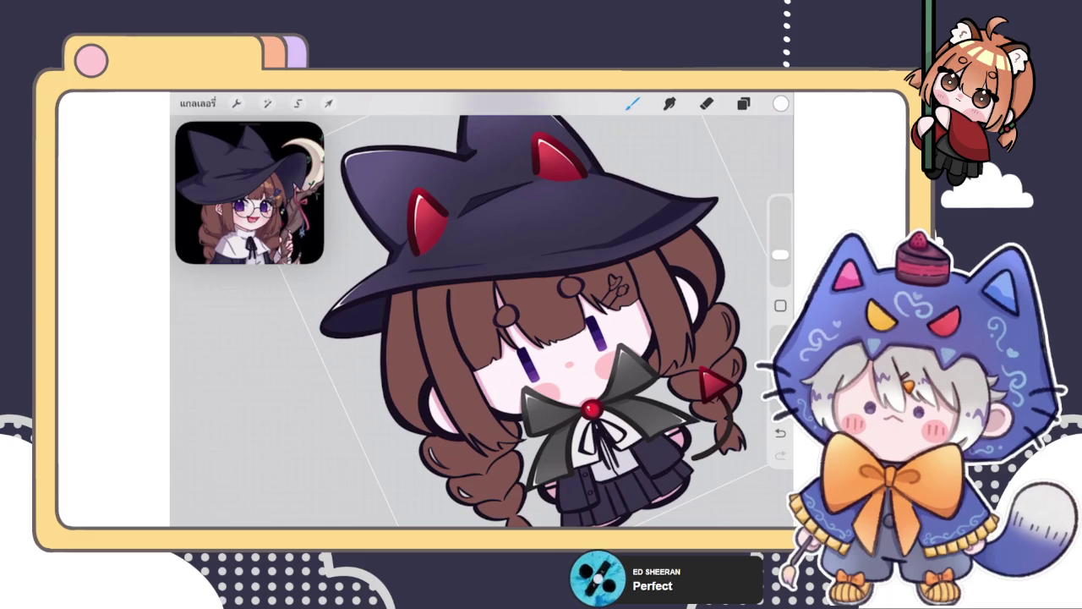
# Step: Check the layer list, zoom onto the brim, and undo the last highlight stroke
pyautogui.click(743, 104)
pyautogui.click(743, 103)
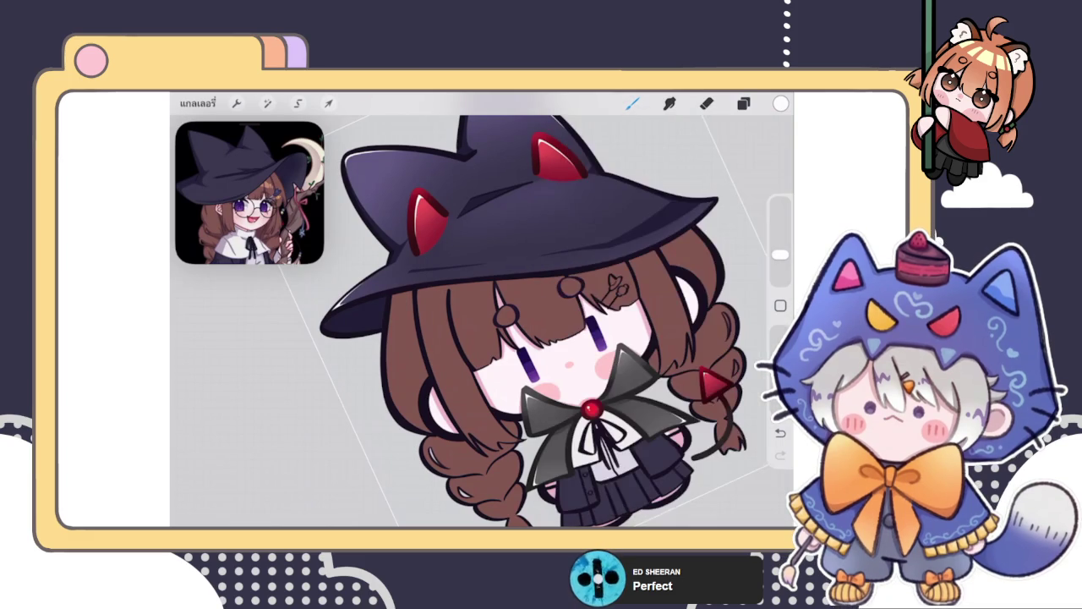
pyautogui.scroll(2, 676, 194)
pyautogui.scroll(3, 676, 194)
pyautogui.scroll(2, 677, 194)
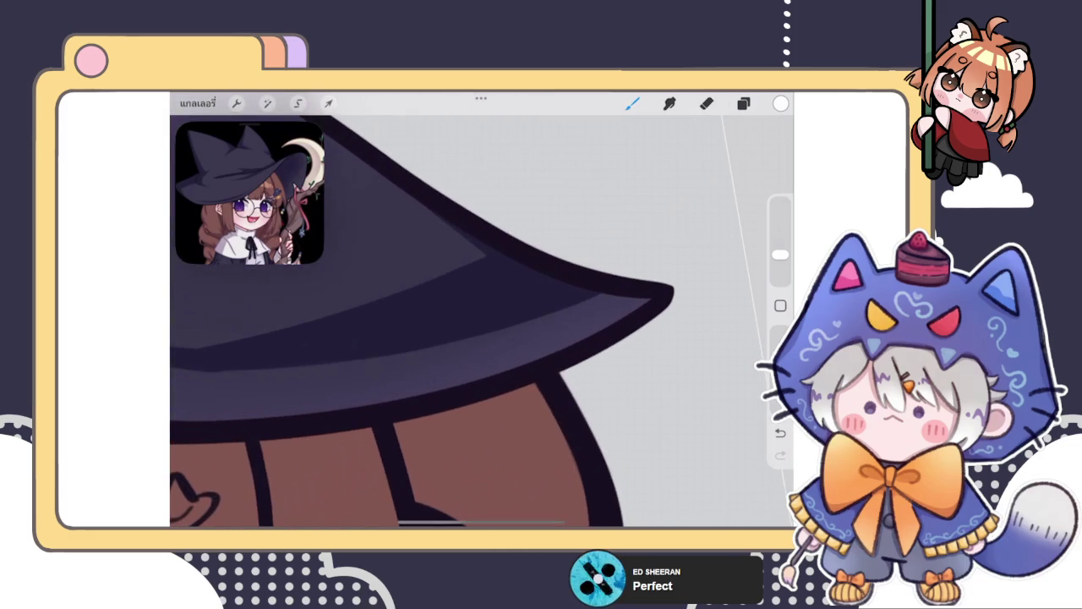
pyautogui.scroll(-2, 465, 321)
pyautogui.scroll(-2, 465, 322)
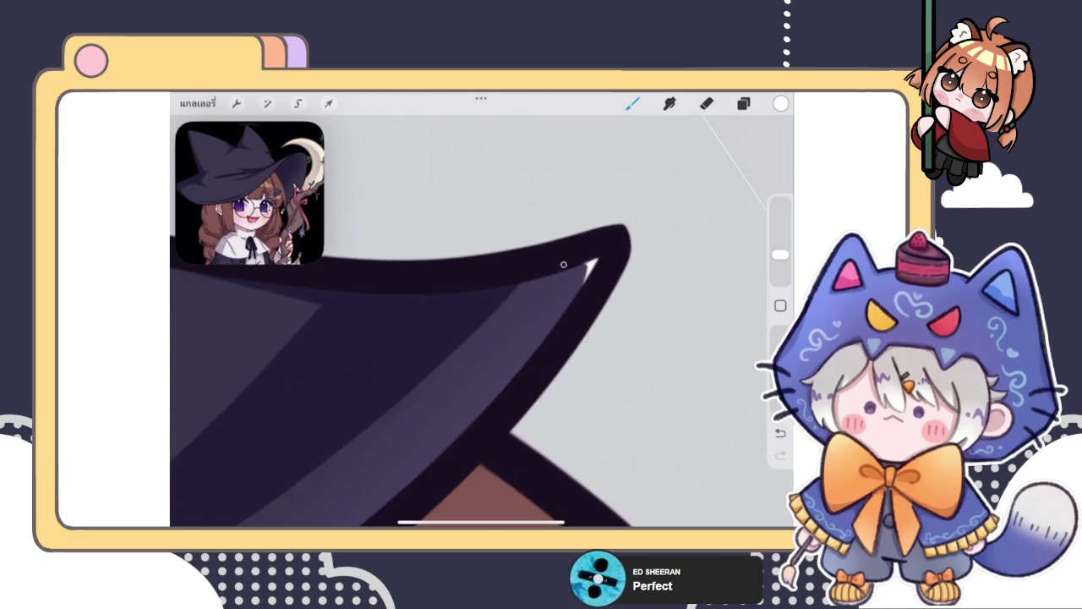
pyautogui.hotkey('ctrl', 'z')
# Step: Paint a white highlight along the brim's inner edge up to its tip
pyautogui.moveTo(558, 288); pyautogui.dragTo(541, 338)
pyautogui.moveTo(381, 253)
pyautogui.mouseDown()
pyautogui.moveTo(550, 381)
pyautogui.moveTo(508, 254)
pyautogui.mouseUp()
pyautogui.moveTo(508, 339)
pyautogui.mouseDown()
pyautogui.moveTo(507, 254)
pyautogui.moveTo(524, 270)
pyautogui.mouseUp()
pyautogui.moveTo(422, 377); pyautogui.dragTo(491, 303)
pyautogui.moveTo(448, 347); pyautogui.dragTo(524, 275)
pyautogui.moveTo(482, 313); pyautogui.dragTo(554, 253)
# Step: Erase parts of the brim highlight to thin it to a fine sliver
pyautogui.click(707, 103)
pyautogui.moveTo(466, 363)
pyautogui.mouseDown()
pyautogui.moveTo(491, 327)
pyautogui.moveTo(435, 380)
pyautogui.moveTo(508, 297)
pyautogui.moveTo(594, 239)
pyautogui.moveTo(522, 290)
pyautogui.mouseUp()
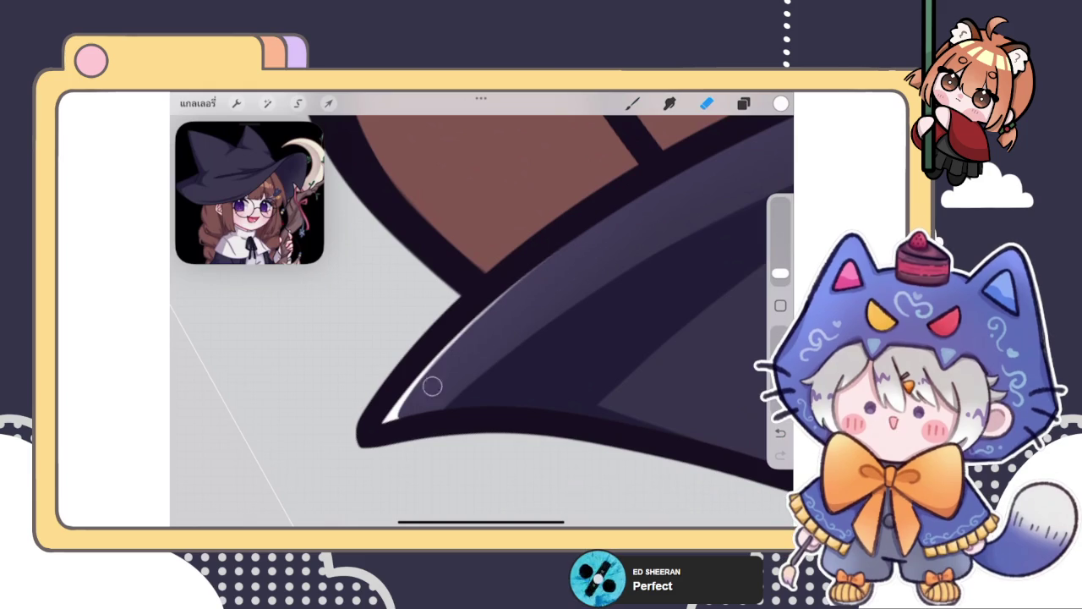
pyautogui.moveTo(587, 265); pyautogui.dragTo(612, 262)
pyautogui.scroll(-3, 482, 313)
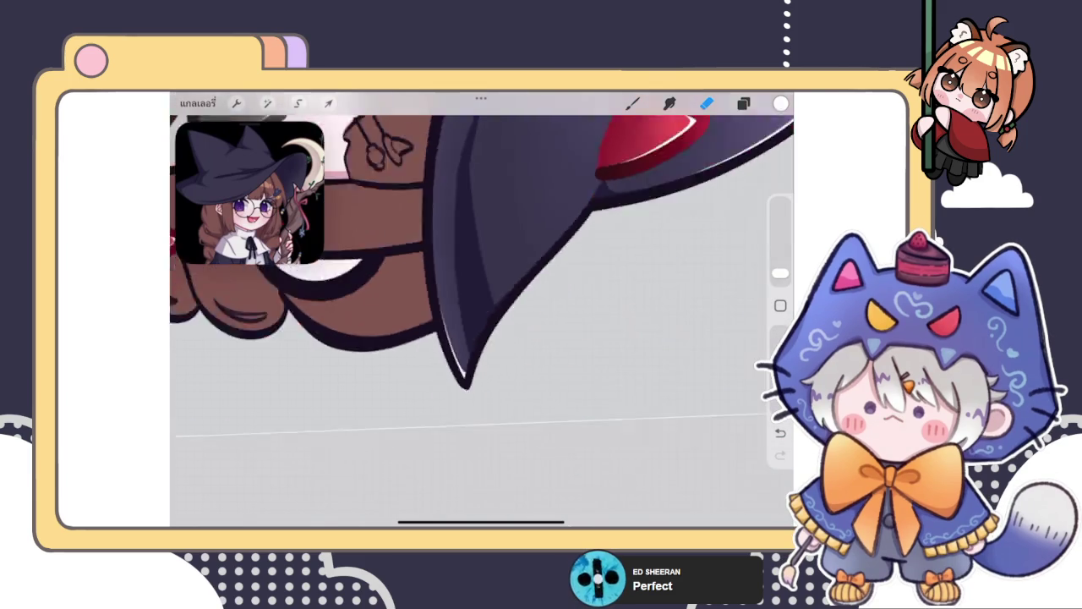
pyautogui.scroll(-3, 482, 312)
pyautogui.scroll(-2, 482, 313)
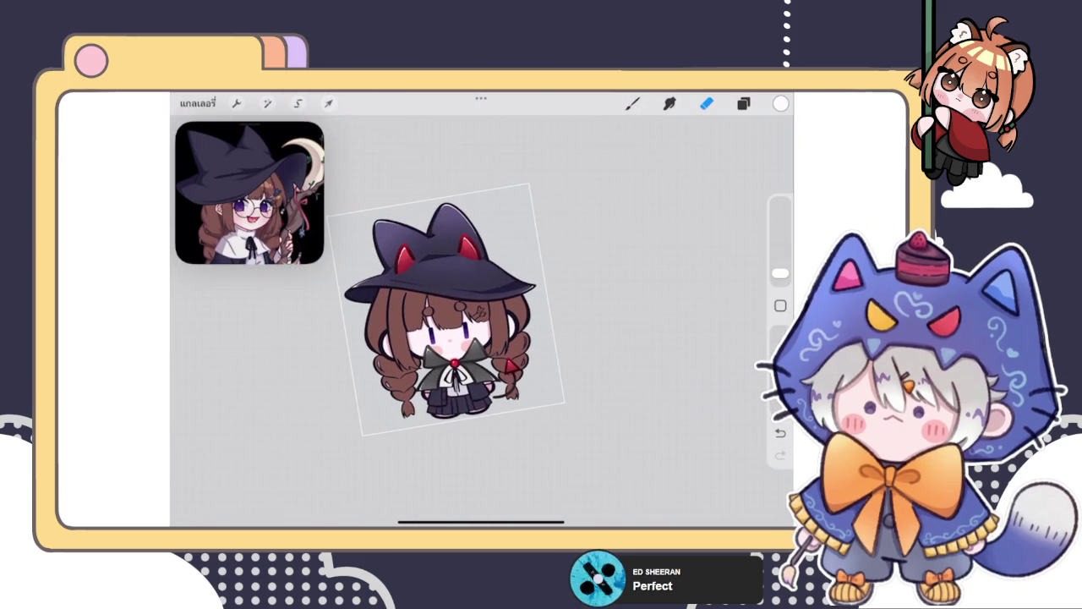
# Step: Paint a trial white highlight stroke on the hat, then undo it
pyautogui.scroll(5, 406, 322)
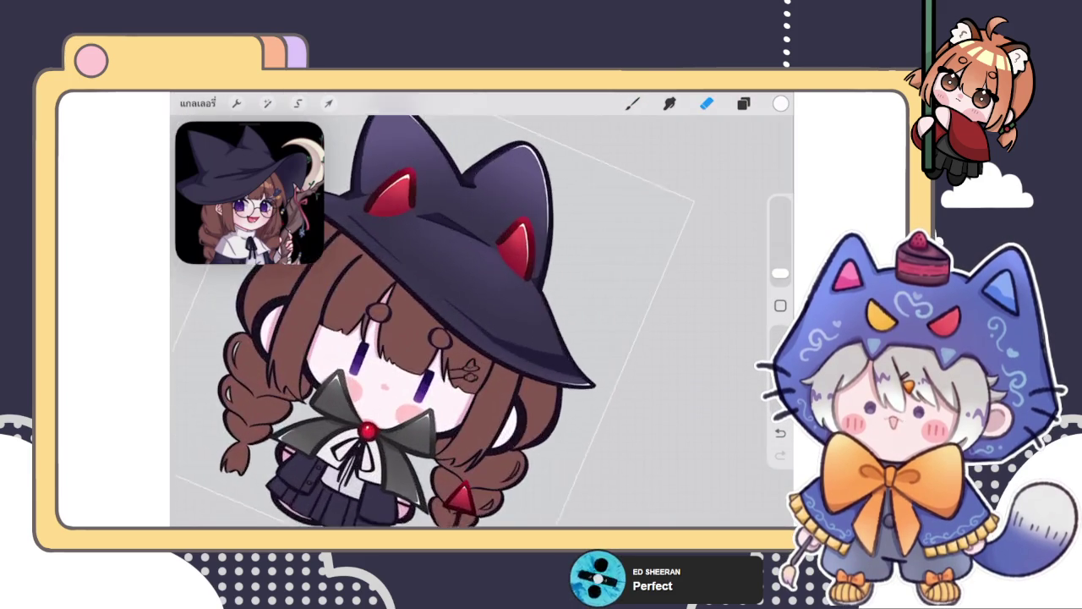
pyautogui.scroll(5, 474, 279)
pyautogui.click(632, 103)
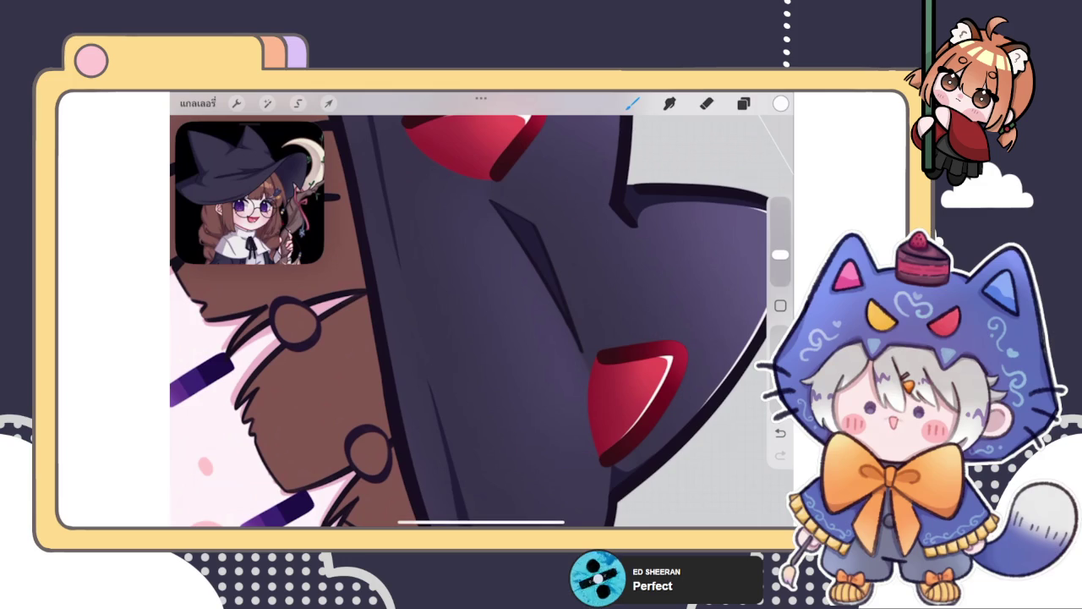
pyautogui.moveTo(430, 288); pyautogui.dragTo(406, 391)
pyautogui.scroll(-3, 482, 313)
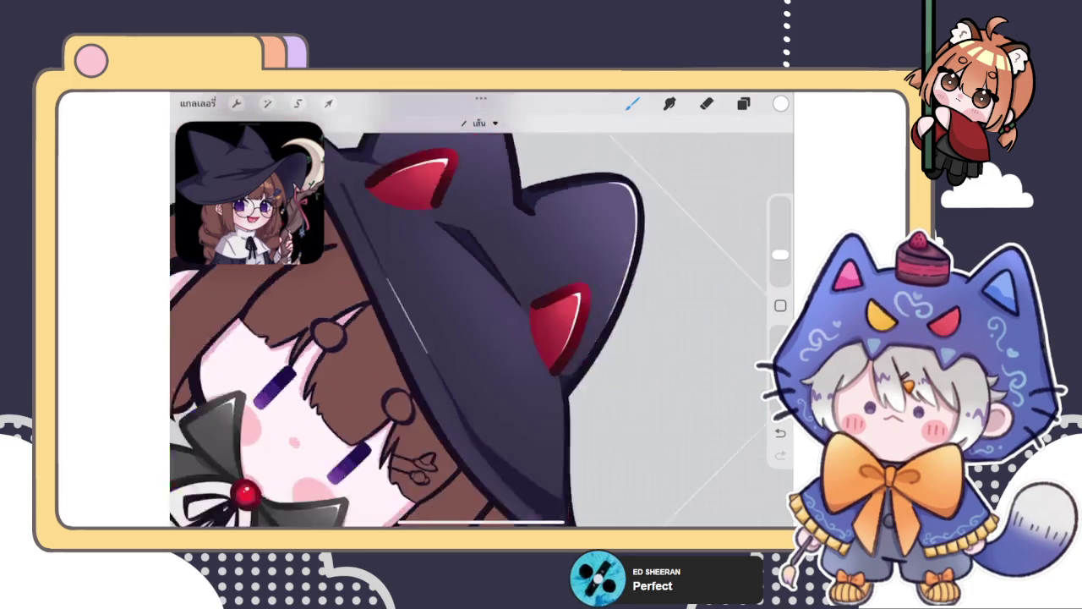
pyautogui.scroll(-5, 482, 321)
pyautogui.hotkey('ctrl', 'z')
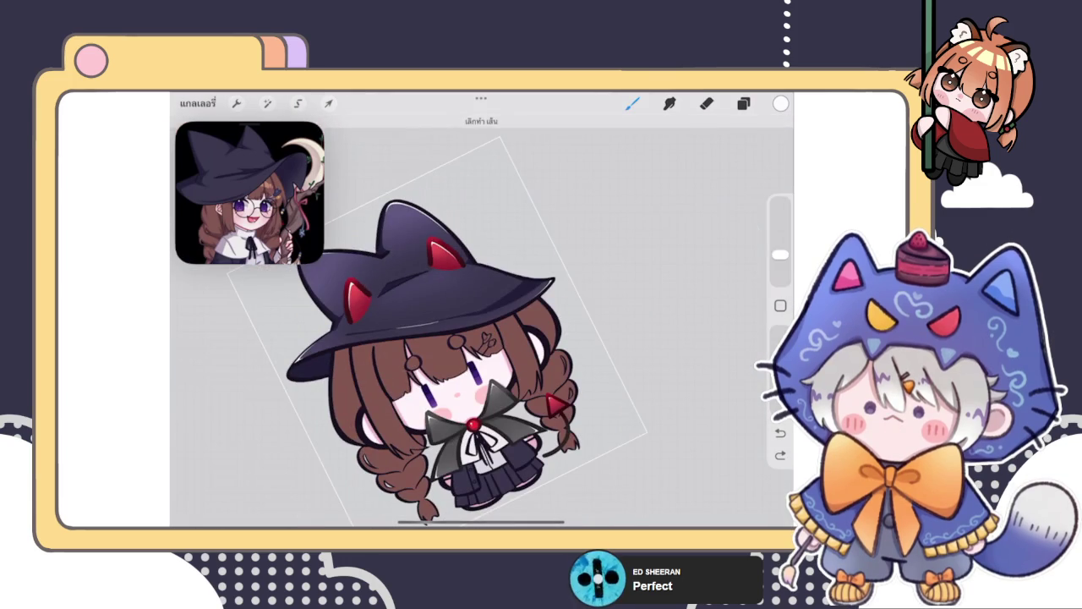
# Step: Fit the whole witch on screen and open the Layers panel
pyautogui.scroll(-3, 457, 313)
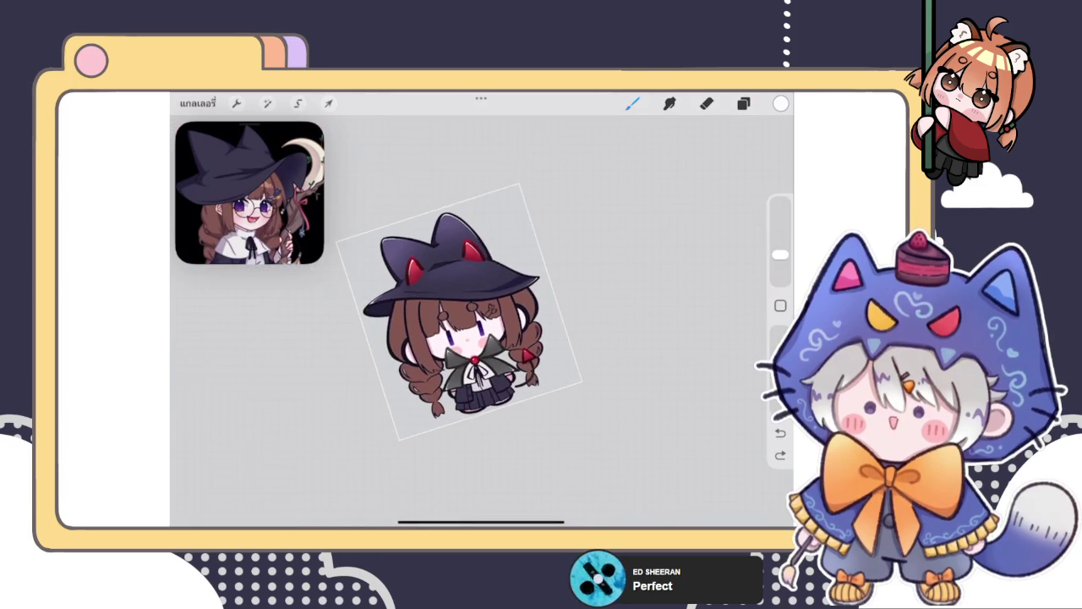
pyautogui.scroll(3, 461, 312)
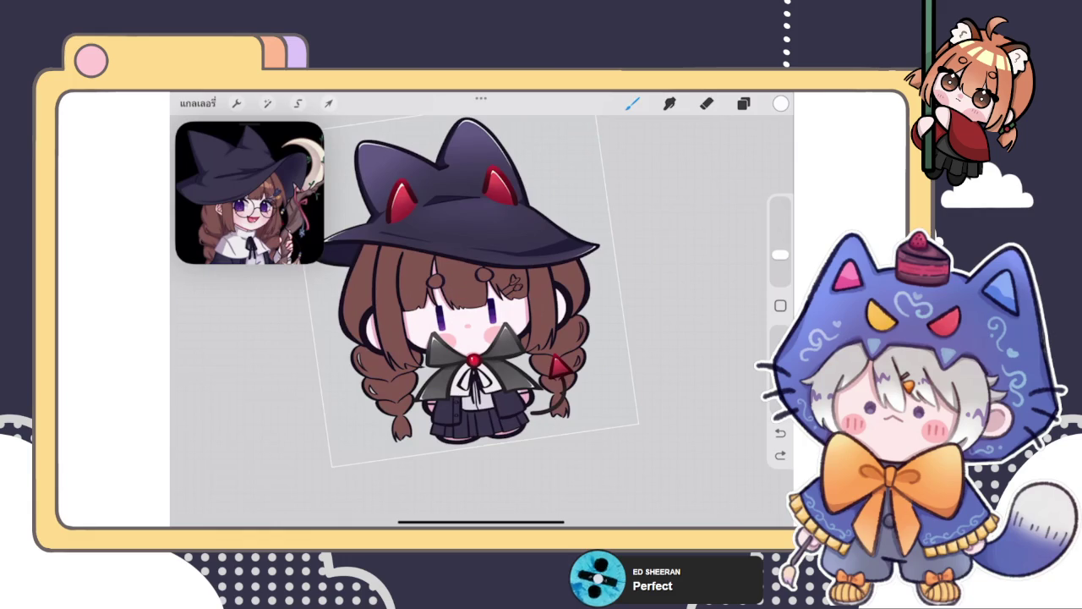
pyautogui.scroll(3, 461, 279)
pyautogui.click(744, 103)
pyautogui.click(743, 103)
pyautogui.scroll(-5, 470, 296)
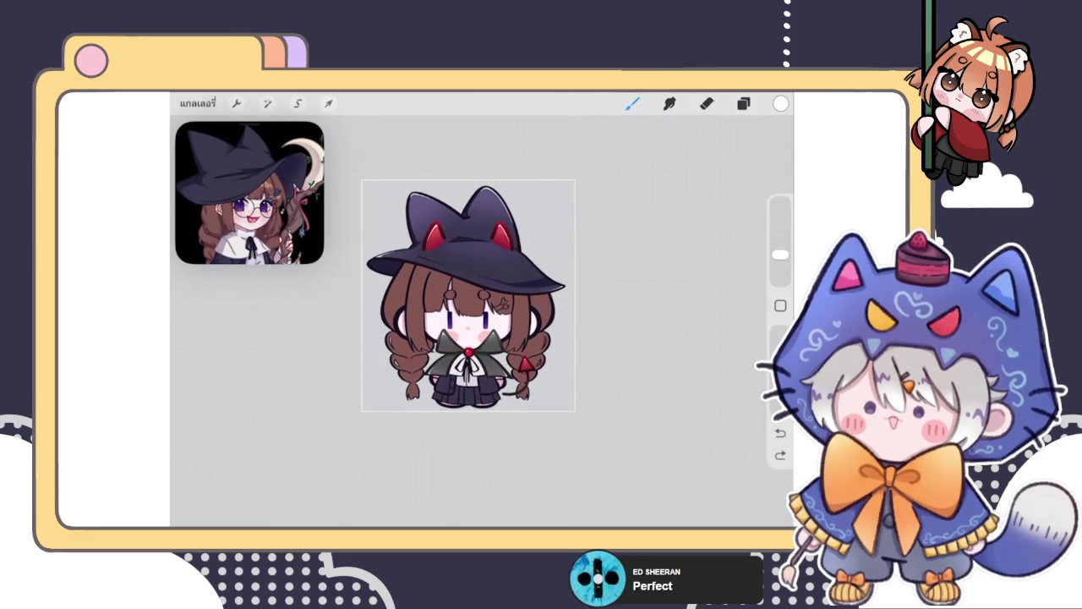
pyautogui.click(744, 103)
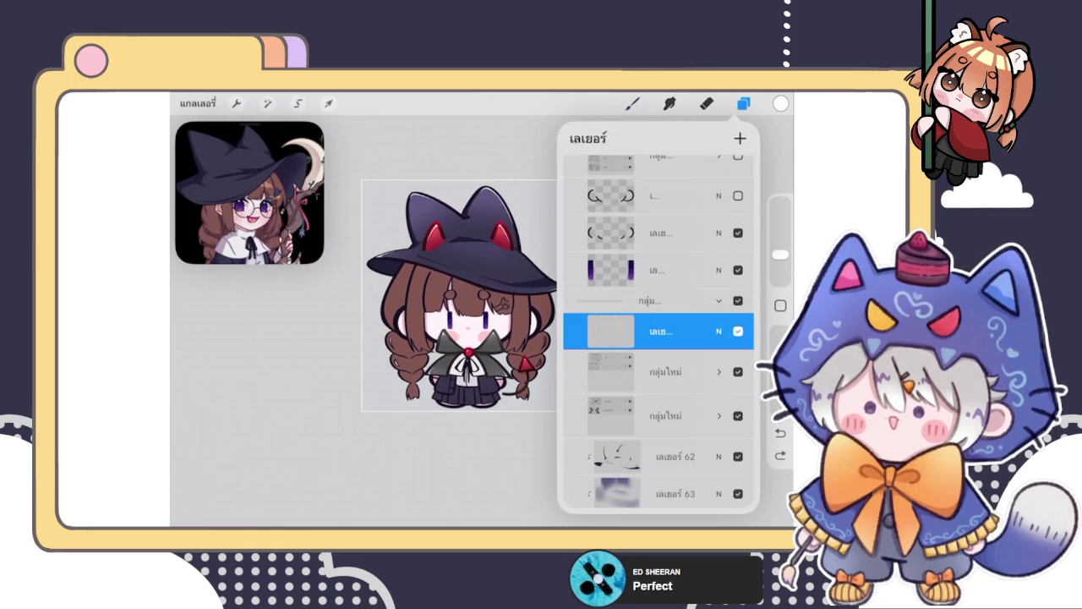
# Step: Multi-select layers 62, 63 and the hat layer and group them
pyautogui.scroll(-3, 659, 338)
pyautogui.scroll(-3, 659, 339)
pyautogui.click(668, 280)
pyautogui.moveTo(609, 318); pyautogui.dragTo(694, 318)
pyautogui.moveTo(609, 355); pyautogui.dragTo(694, 356)
pyautogui.click(740, 137)
# Step: Make layer 57 the active layer and close the Layers panel
pyautogui.click(668, 324)
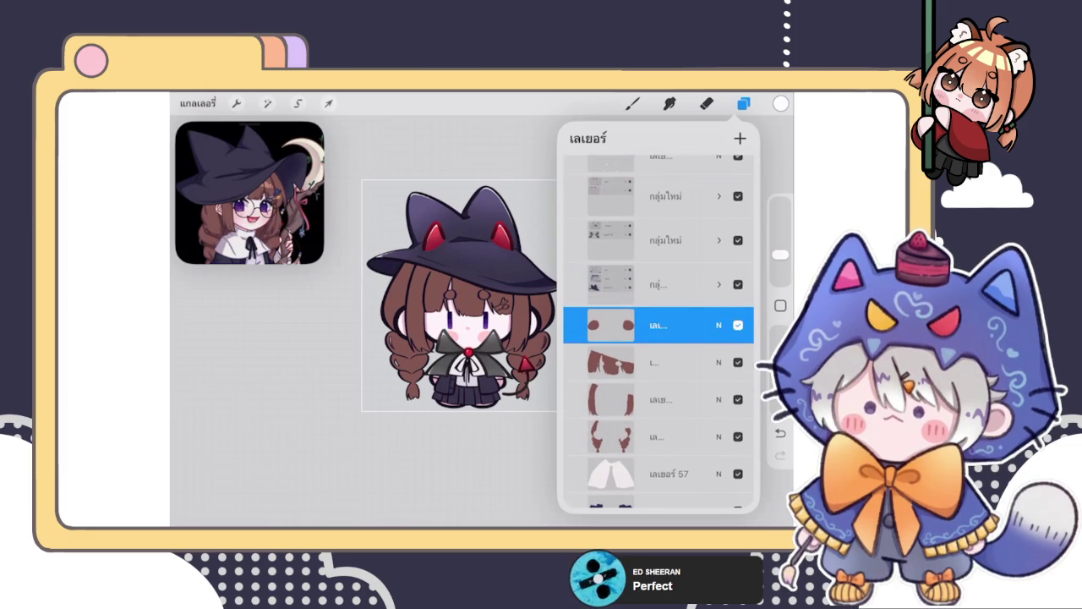
pyautogui.scroll(-5, 659, 339)
pyautogui.scroll(-3, 659, 339)
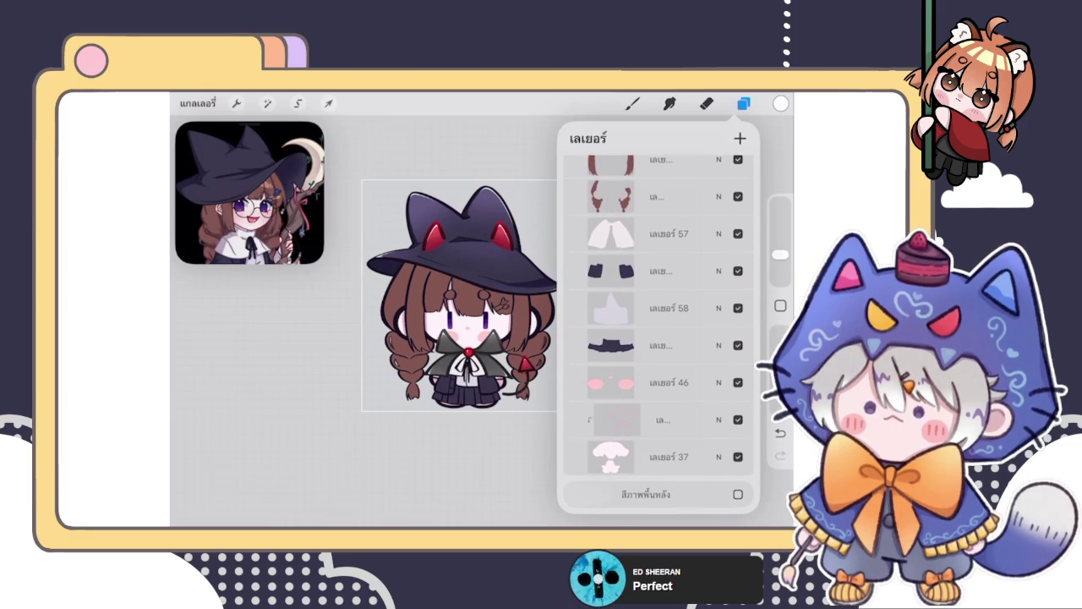
pyautogui.click(668, 234)
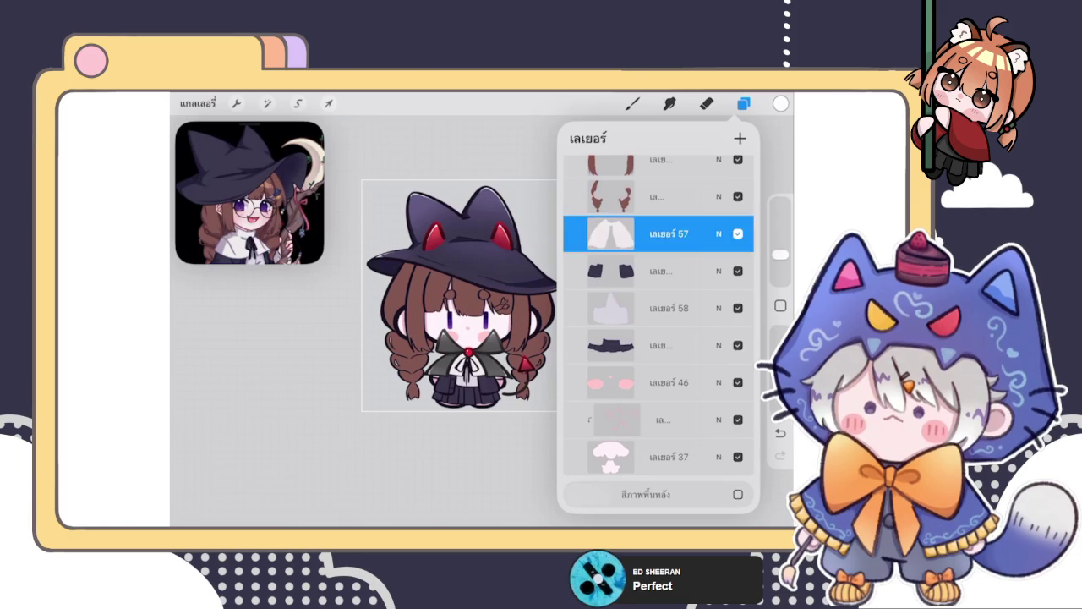
pyautogui.click(633, 103)
pyautogui.scroll(5, 444, 358)
pyautogui.scroll(5, 444, 358)
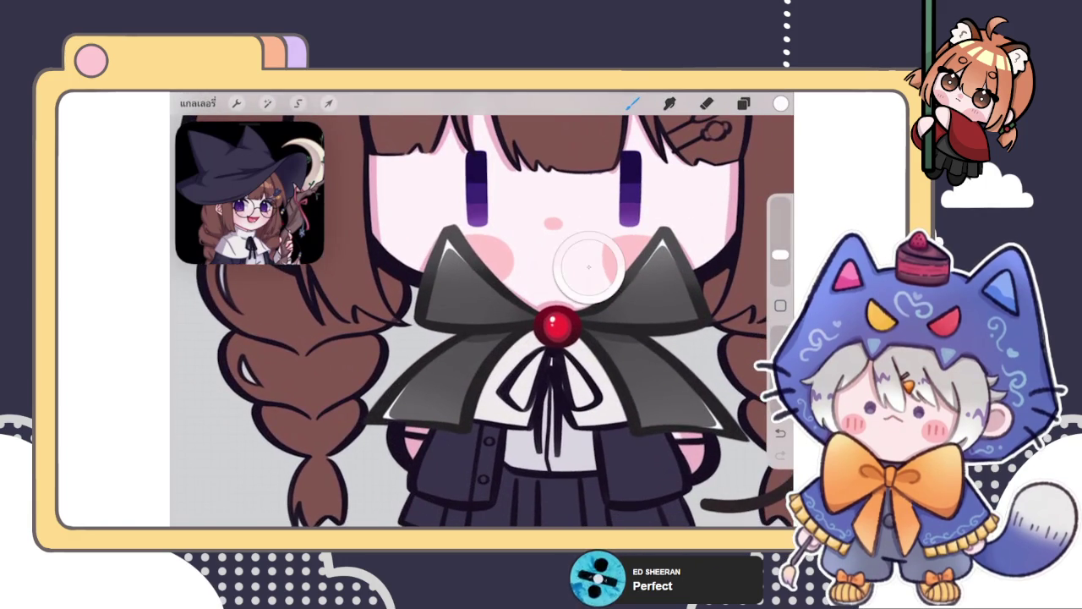
# Step: Open the Layers panel and scroll to locate the กลุ่มใหม่ group
pyautogui.scroll(3, 482, 423)
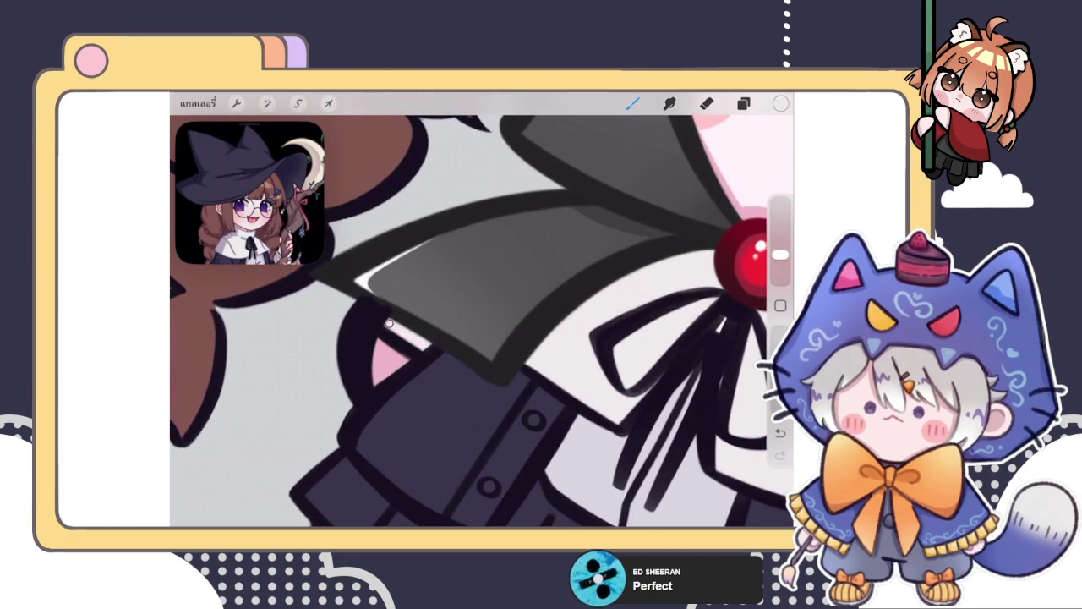
pyautogui.scroll(-3, 482, 322)
pyautogui.scroll(3, 482, 321)
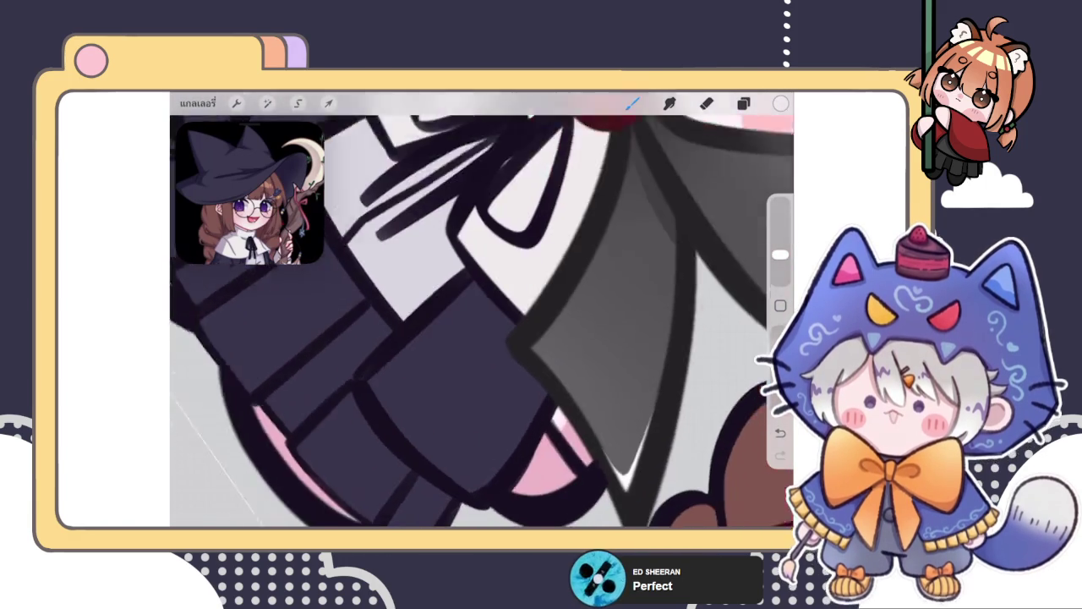
pyautogui.scroll(2, 482, 321)
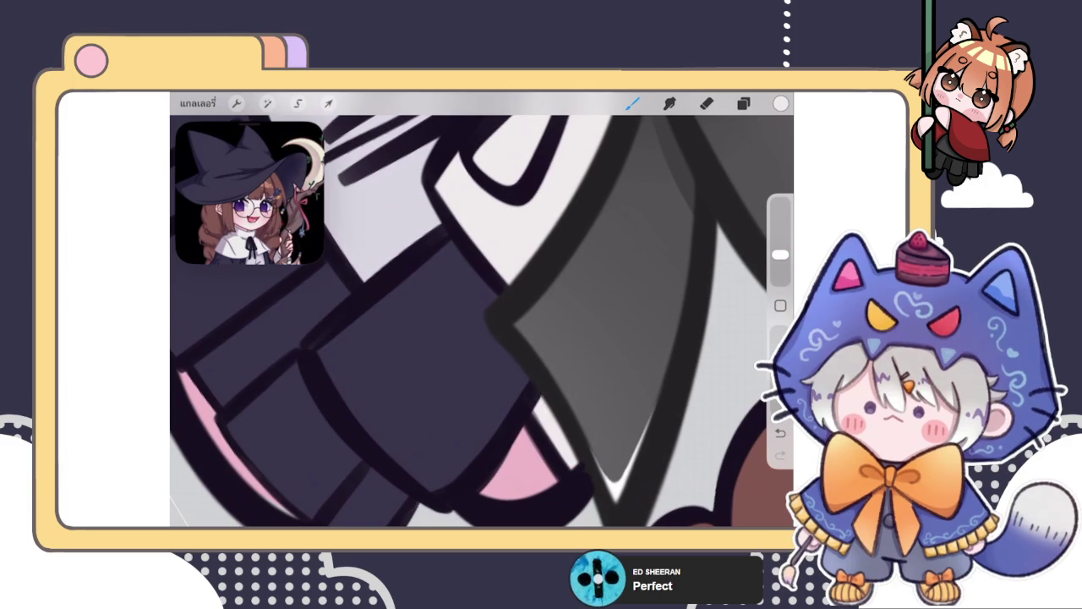
pyautogui.scroll(-3, 482, 322)
pyautogui.click(743, 104)
pyautogui.scroll(-5, 660, 330)
pyautogui.scroll(-3, 659, 330)
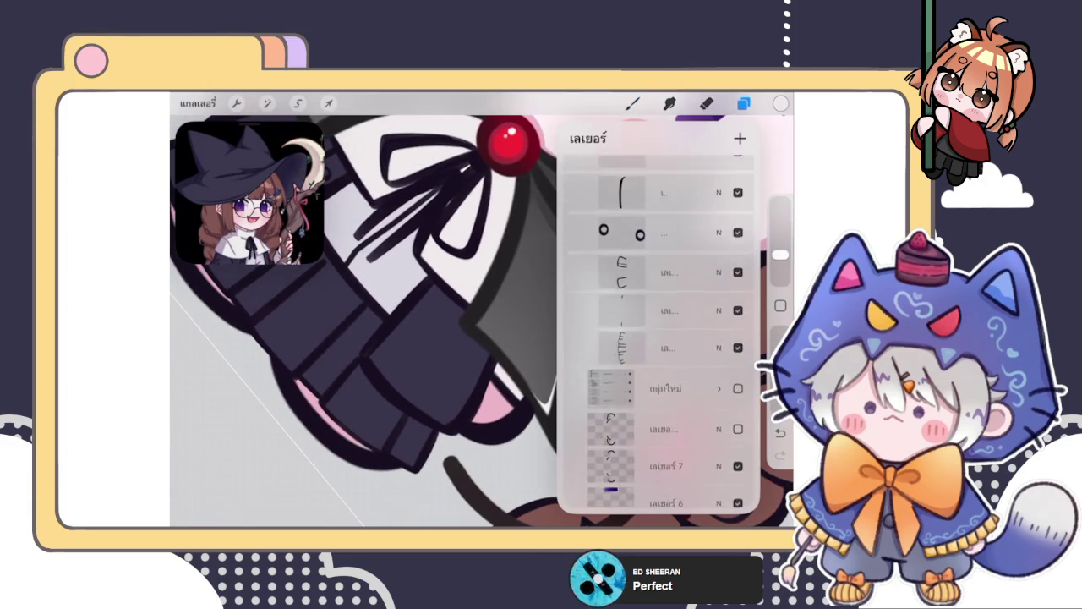
pyautogui.scroll(5, 659, 330)
pyautogui.scroll(3, 660, 330)
pyautogui.scroll(3, 659, 330)
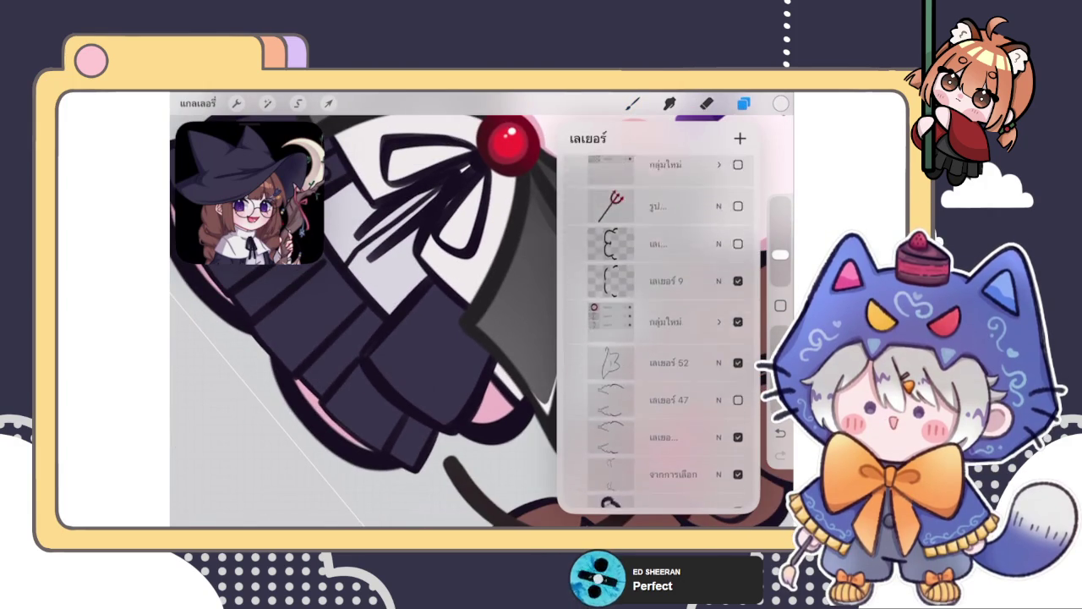
pyautogui.scroll(-1, 659, 338)
# Step: Drag the กลุ่มใหม่ group up beneath the trident layer and close the panel
pyautogui.click(665, 416)
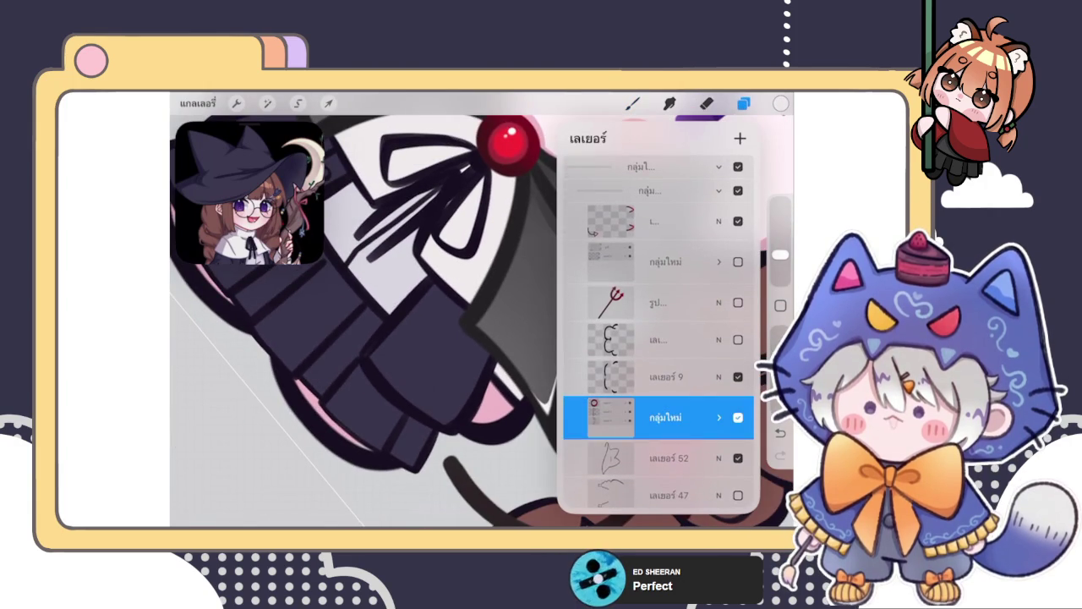
pyautogui.moveTo(665, 417)
pyautogui.mouseDown()
pyautogui.moveTo(665, 325)
pyautogui.moveTo(666, 340)
pyautogui.mouseUp()
pyautogui.click(743, 103)
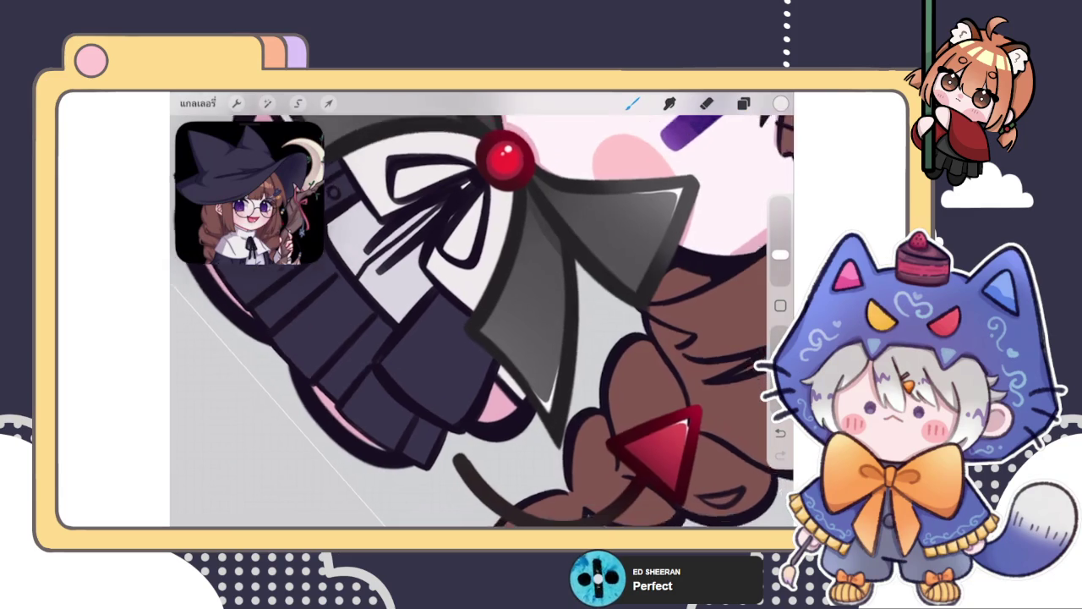
pyautogui.scroll(-5, 482, 313)
pyautogui.scroll(-2, 512, 262)
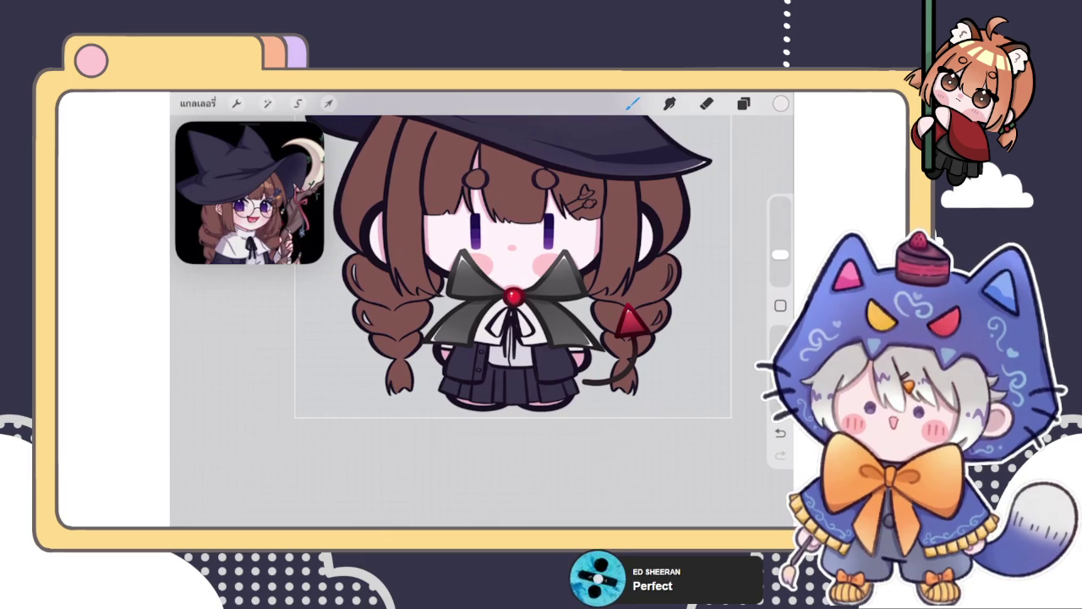
# Step: Open the Layers panel and expand the กลุ่มใหม่ group to show its layers
pyautogui.click(743, 103)
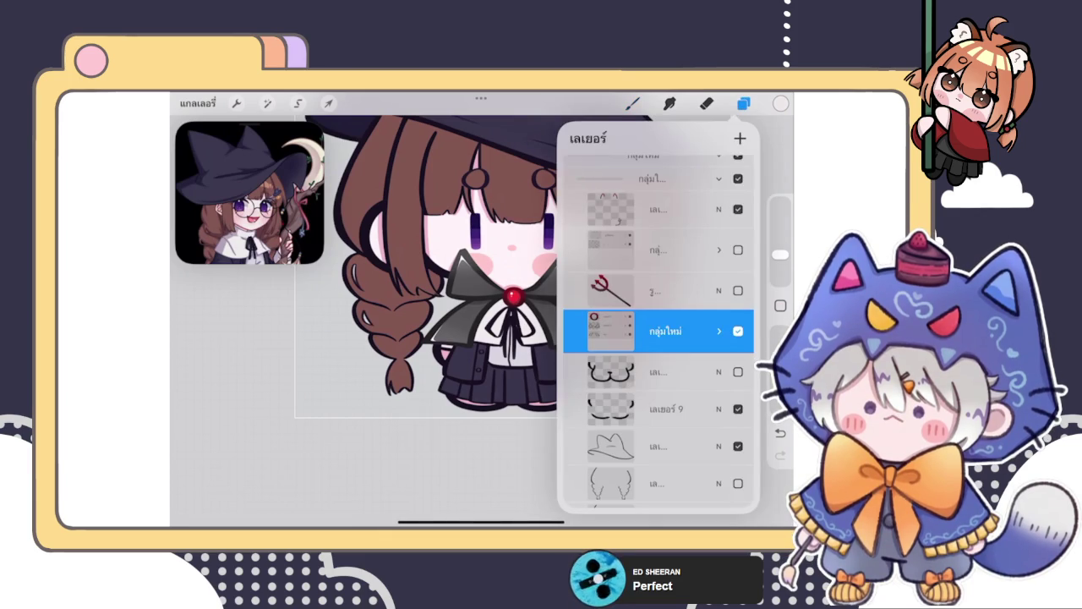
pyautogui.scroll(-3, 658, 338)
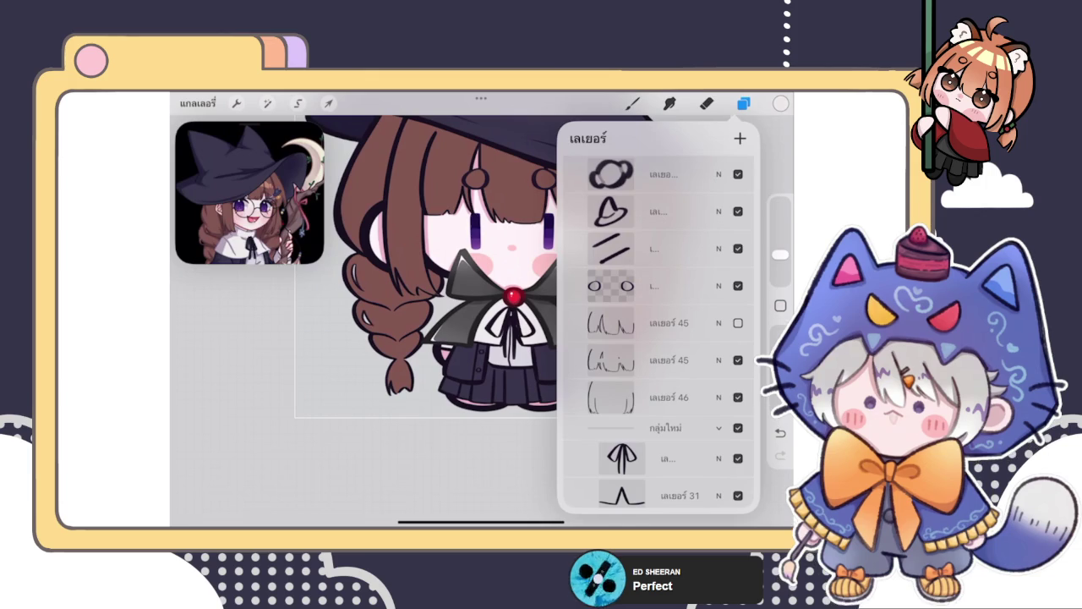
pyautogui.scroll(-3, 657, 339)
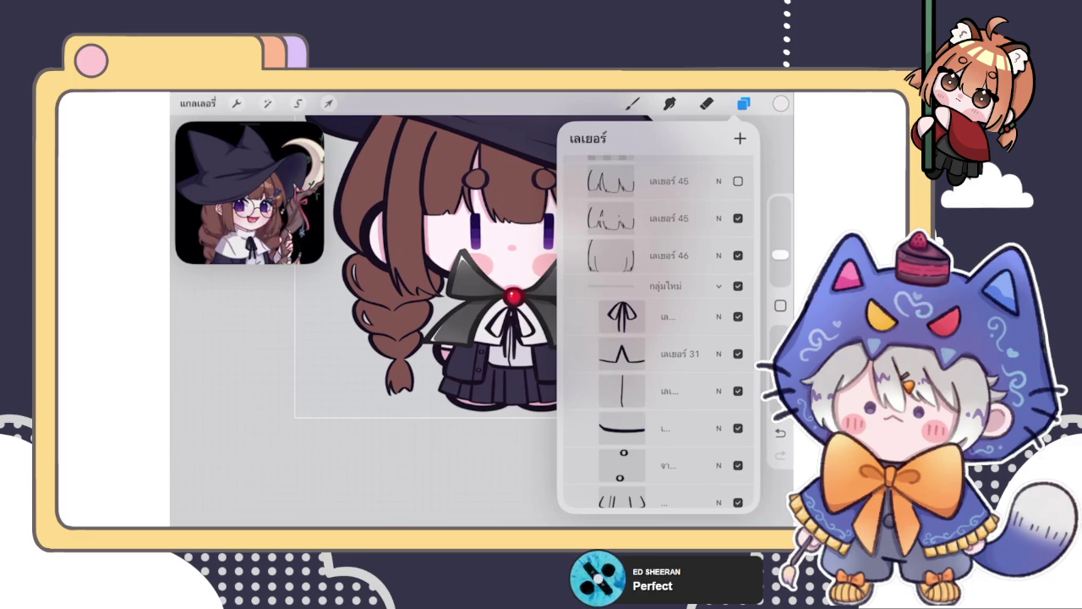
pyautogui.scroll(10, 658, 330)
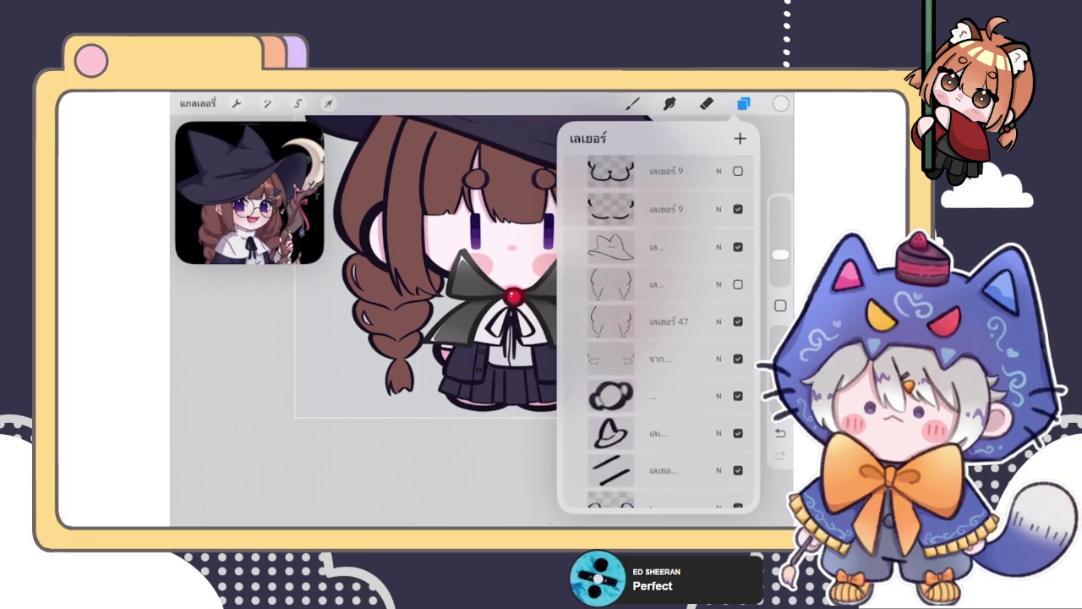
pyautogui.click(659, 293)
pyautogui.click(720, 292)
# Step: Add a new layer above the white collar layer and set it to Clipping Mask
pyautogui.scroll(-3, 658, 330)
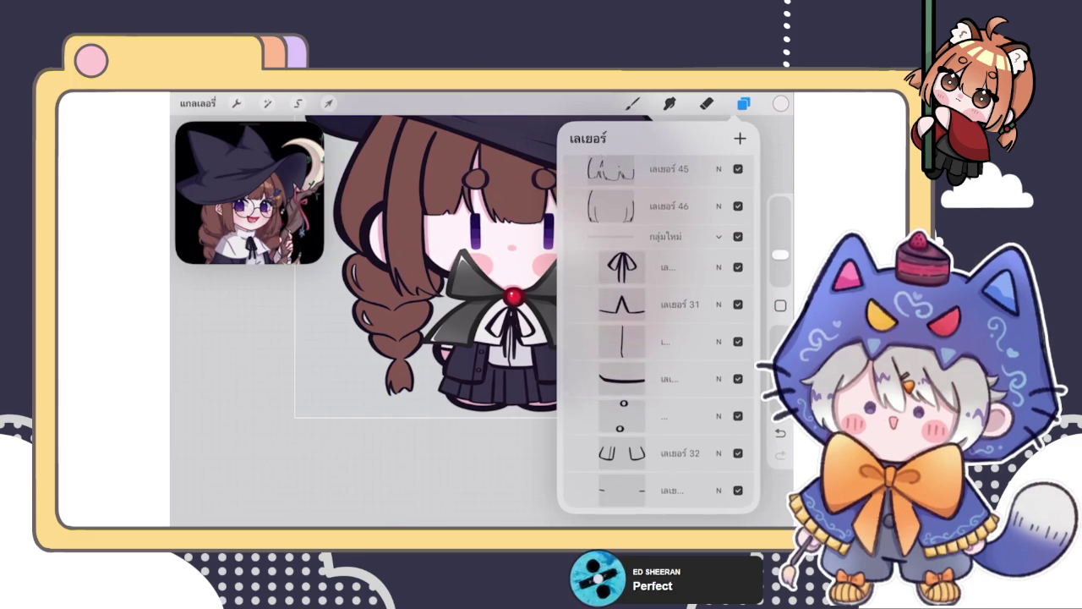
pyautogui.scroll(-5, 658, 330)
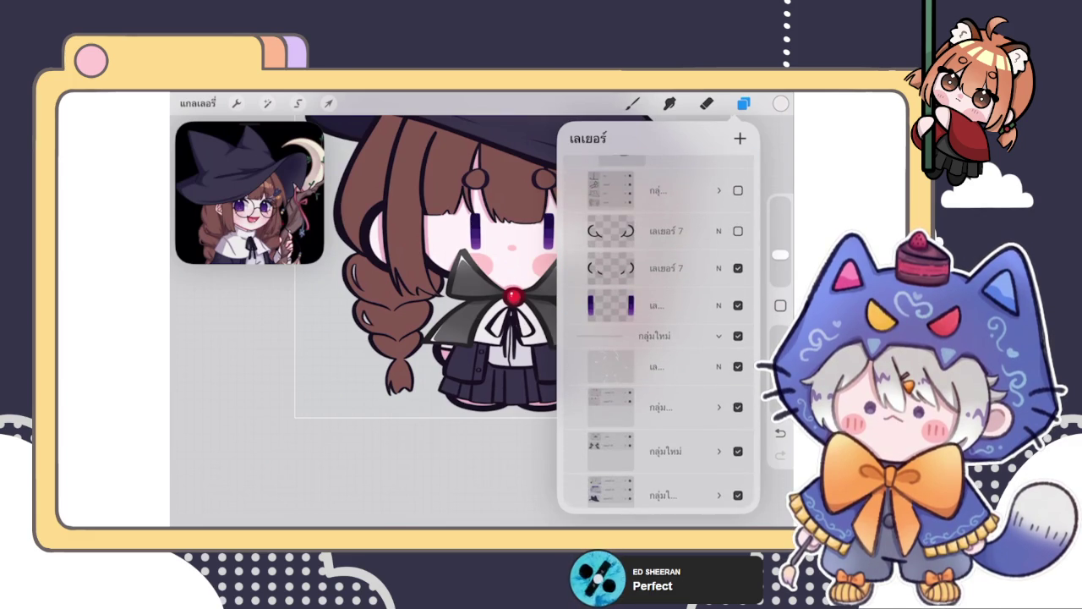
pyautogui.scroll(-5, 658, 330)
pyautogui.scroll(-5, 657, 330)
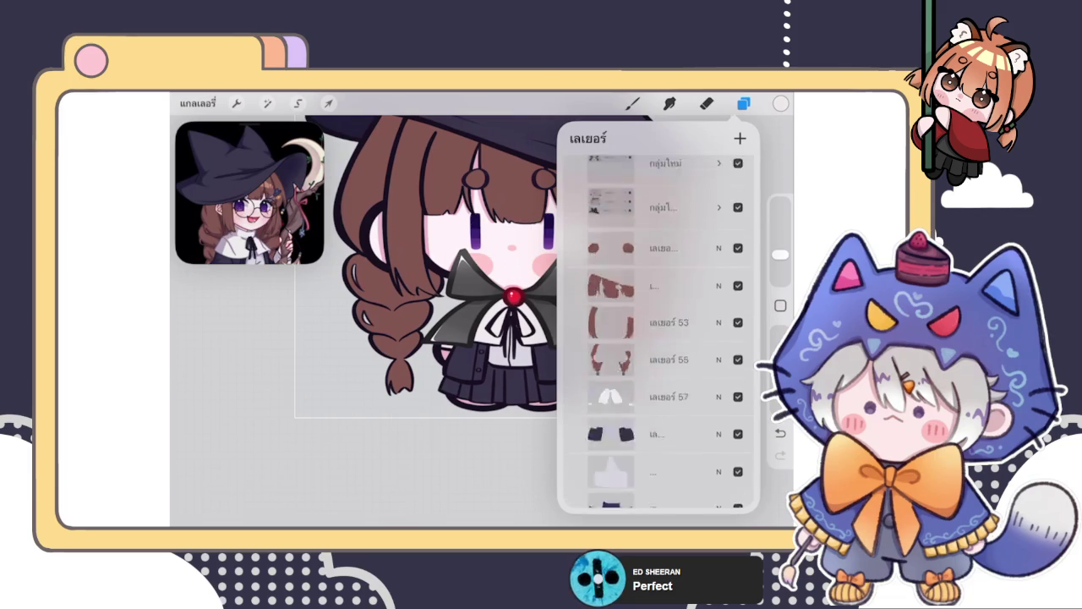
pyautogui.click(660, 285)
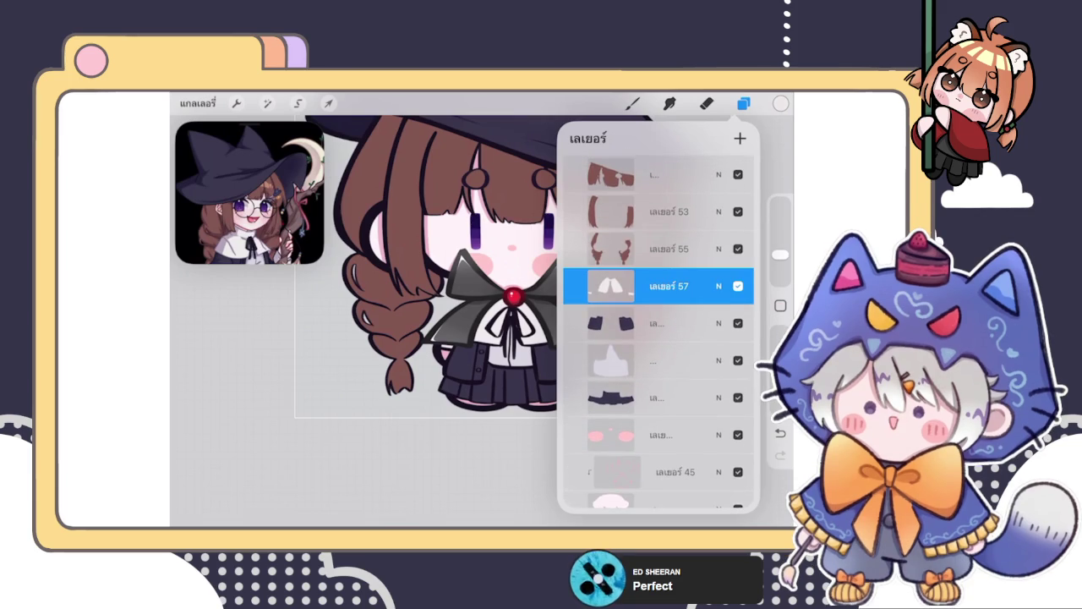
pyautogui.click(740, 138)
pyautogui.click(618, 285)
pyautogui.click(507, 308)
# Step: Turn on the visibility of the new clipped shading layer
pyautogui.click(743, 103)
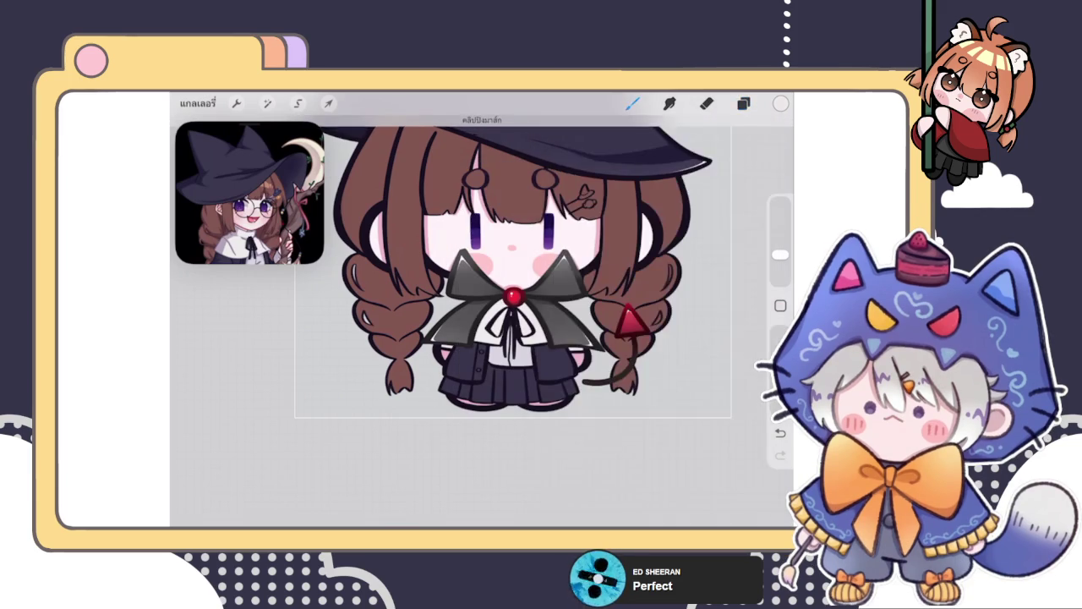
pyautogui.scroll(5, 423, 296)
pyautogui.click(743, 103)
pyautogui.click(738, 330)
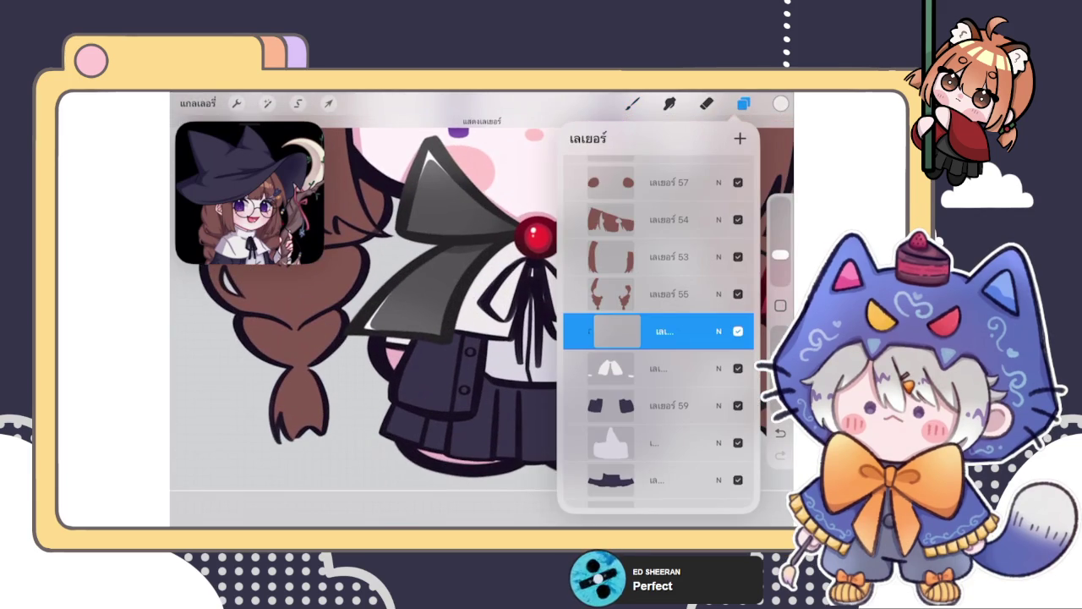
# Step: Set the clipped shading layer's blend mode to Multiply
pyautogui.click(744, 103)
pyautogui.scroll(5, 381, 321)
pyautogui.click(743, 103)
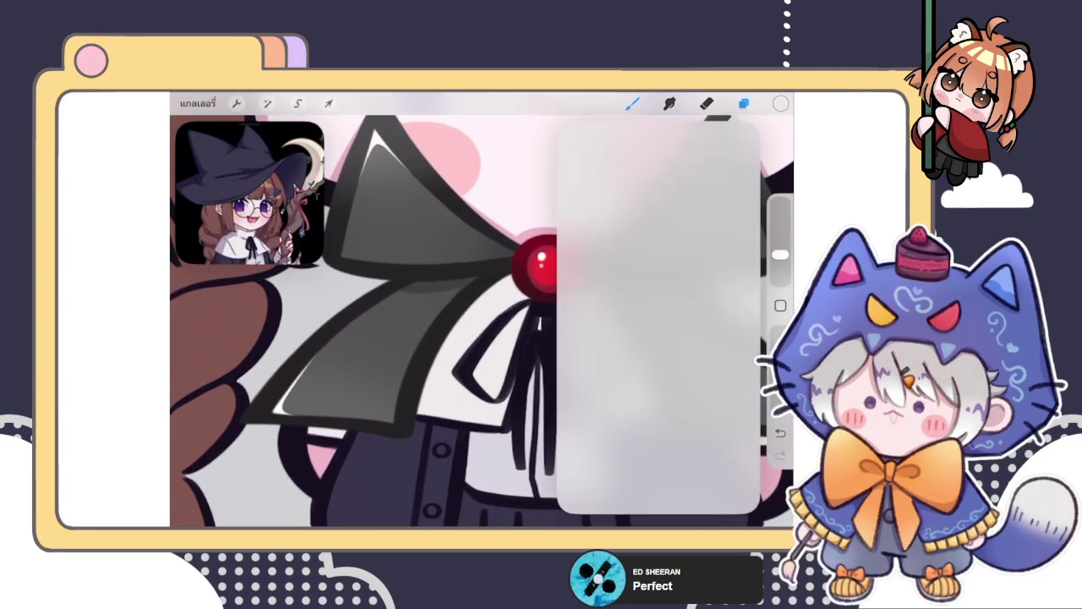
pyautogui.scroll(-2, 658, 329)
pyautogui.click(659, 254)
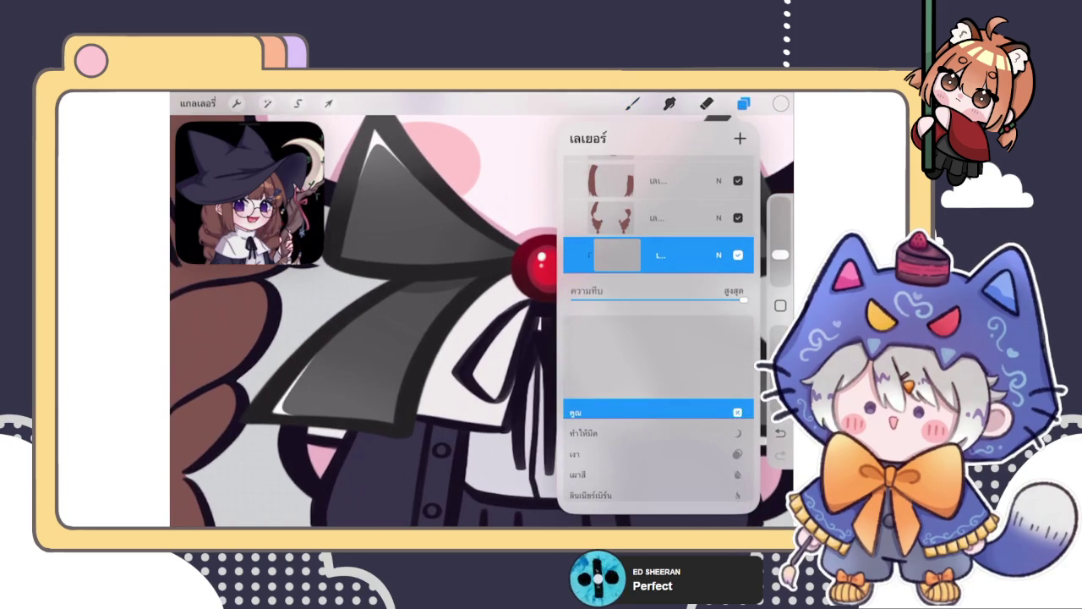
# Step: Pick a light grey on the colour wheel for the collar shadows
pyautogui.click(780, 103)
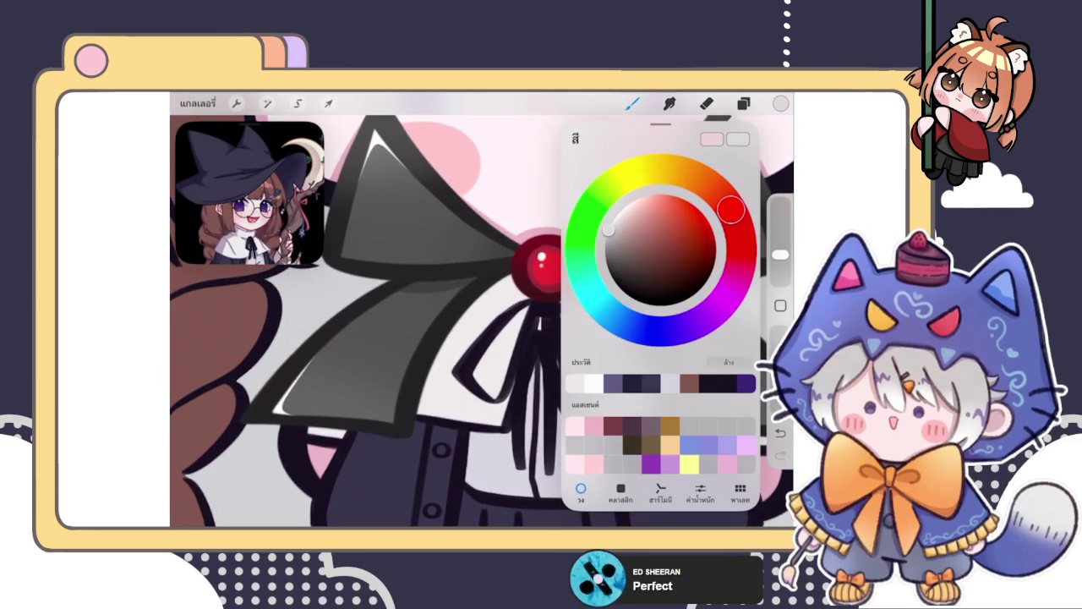
pyautogui.click(632, 104)
pyautogui.click(632, 103)
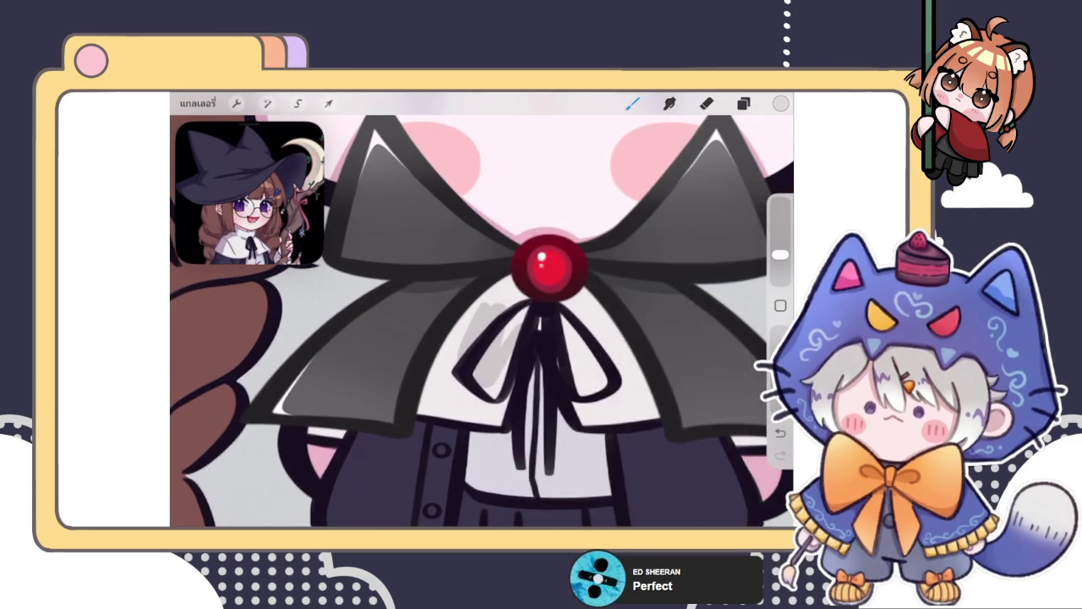
pyautogui.click(781, 103)
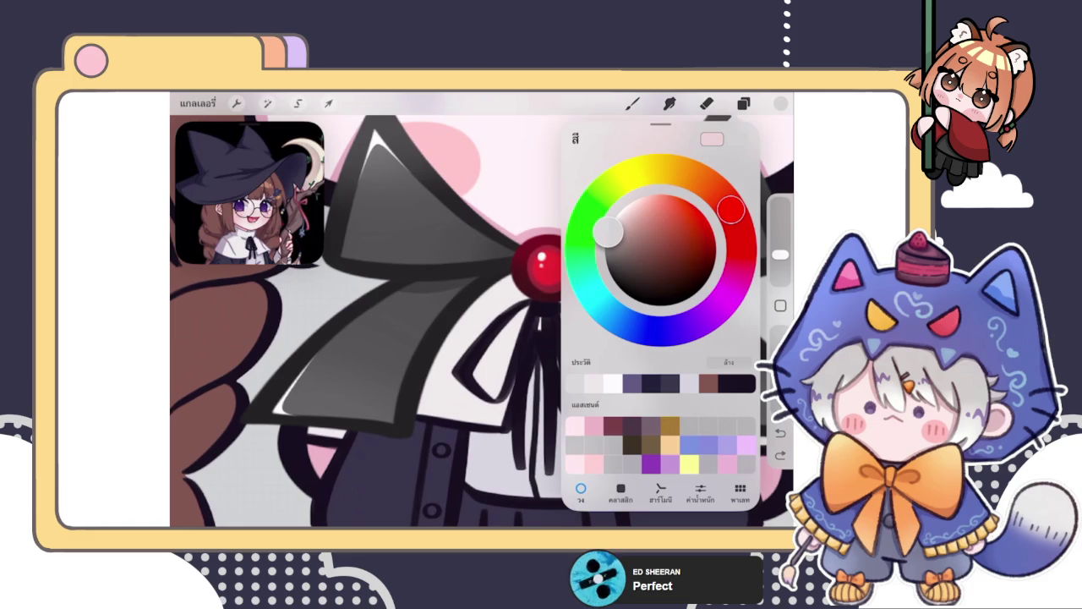
pyautogui.moveTo(619, 222); pyautogui.dragTo(606, 237)
pyautogui.moveTo(474, 317); pyautogui.dragTo(507, 402)
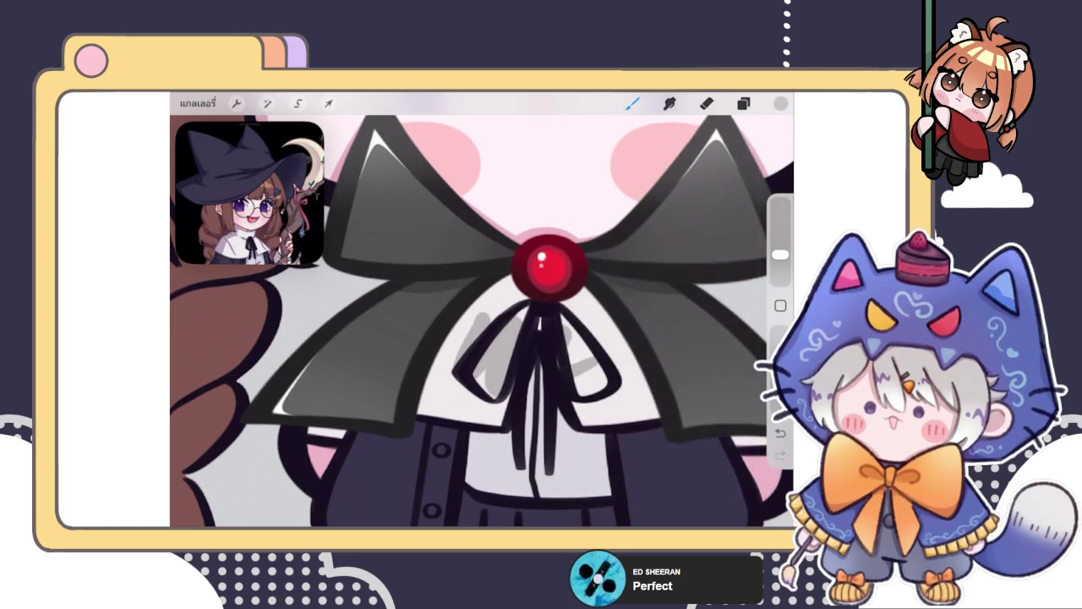
pyautogui.hotkey('ctrl', 'z')
# Step: Try a grey shadow along the collar's left edge, then undo it
pyautogui.scroll(3, 550, 271)
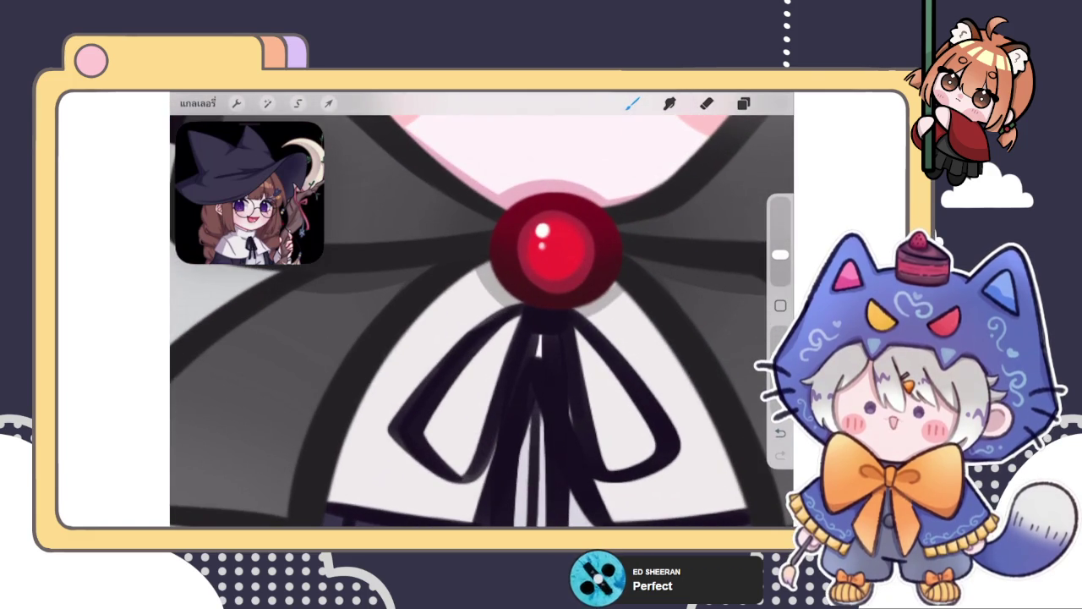
pyautogui.scroll(-3, 541, 262)
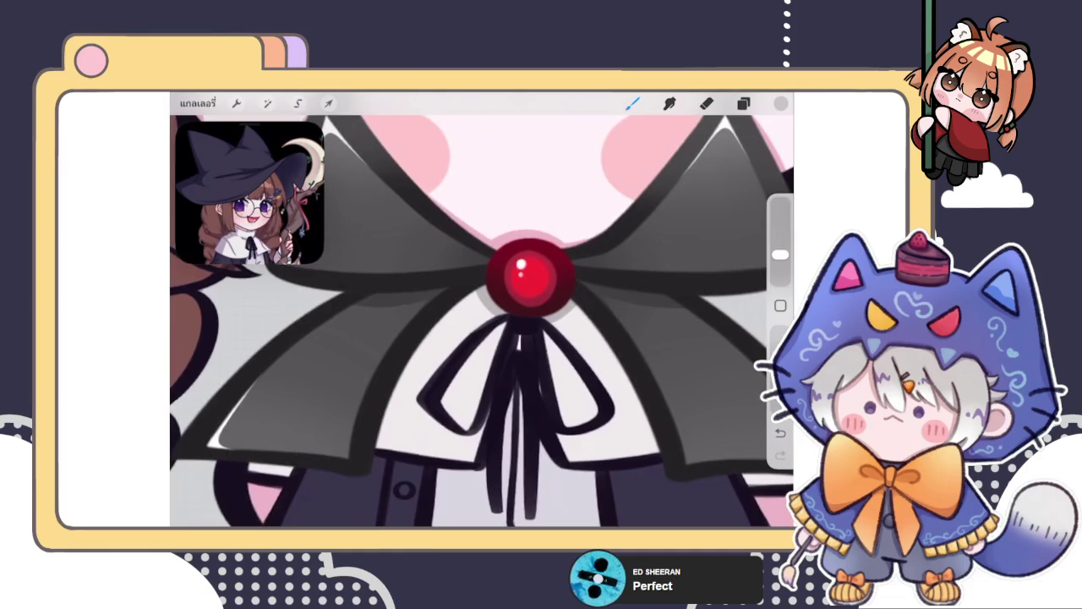
pyautogui.scroll(2, 541, 279)
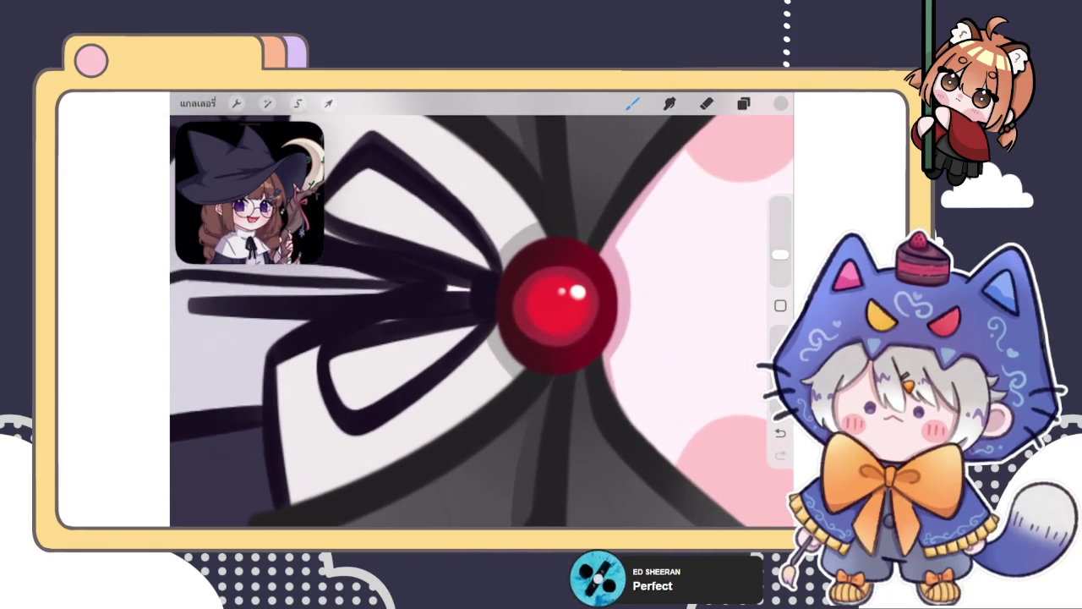
pyautogui.scroll(-2, 482, 313)
pyautogui.scroll(-2, 482, 313)
pyautogui.scroll(2, 482, 279)
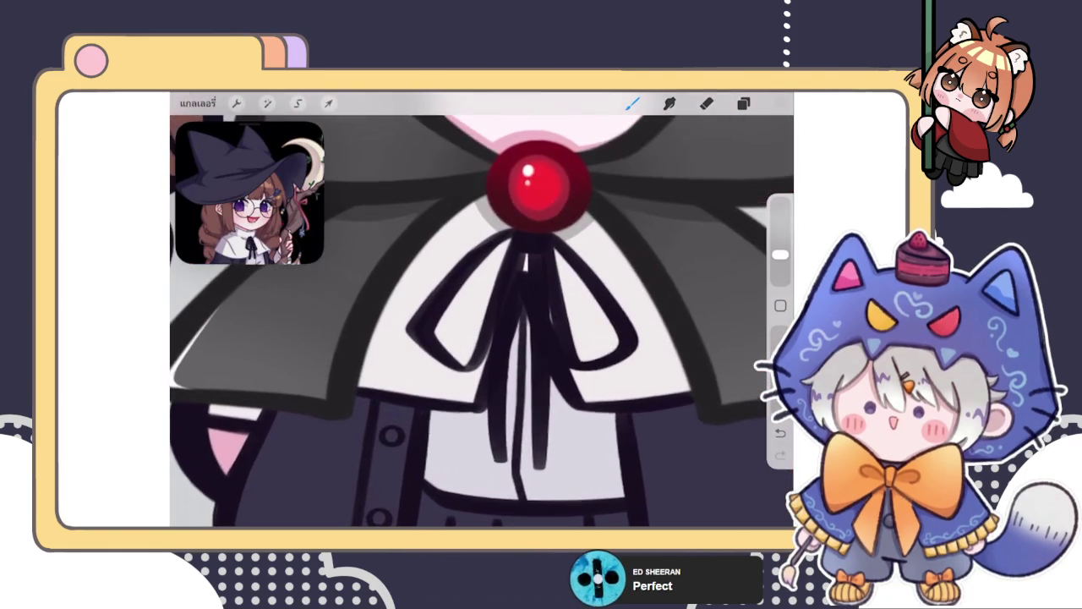
pyautogui.scroll(1, 482, 279)
pyautogui.scroll(1, 482, 279)
pyautogui.scroll(-2, 558, 254)
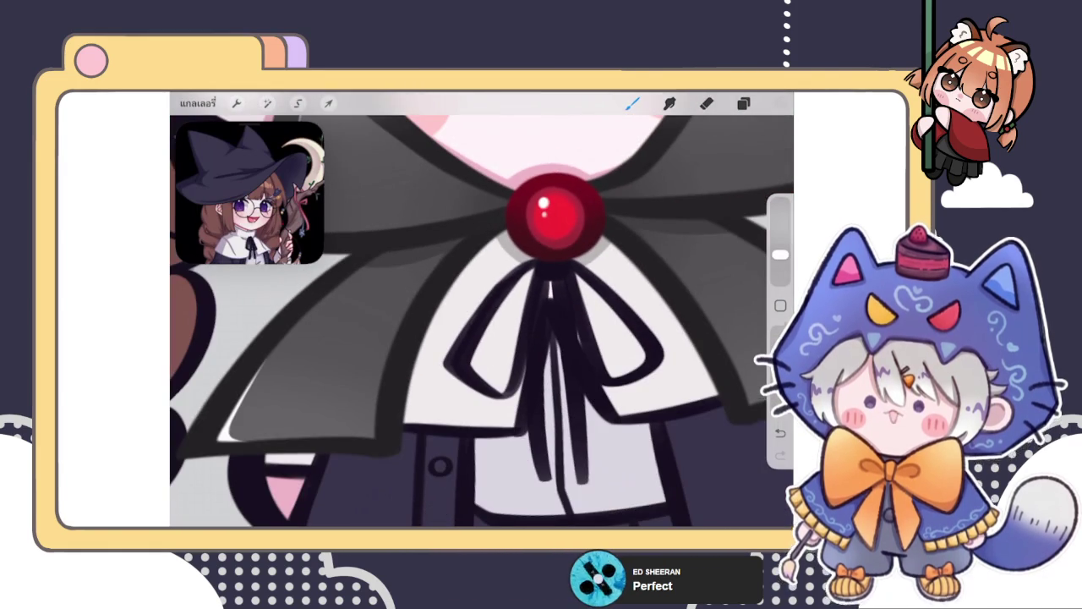
pyautogui.moveTo(486, 259); pyautogui.dragTo(408, 433)
pyautogui.hotkey('ctrl', 'z')
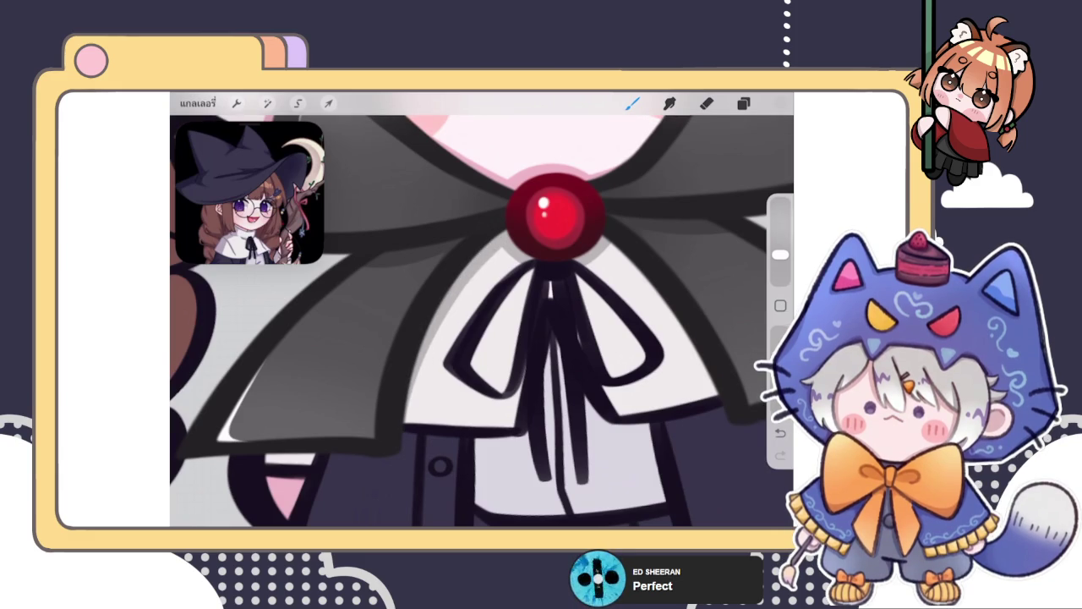
# Step: Draw a grey shadow curve on the collar beneath the capelet
pyautogui.scroll(-2, 482, 309)
pyautogui.moveTo(524, 266); pyautogui.dragTo(596, 370)
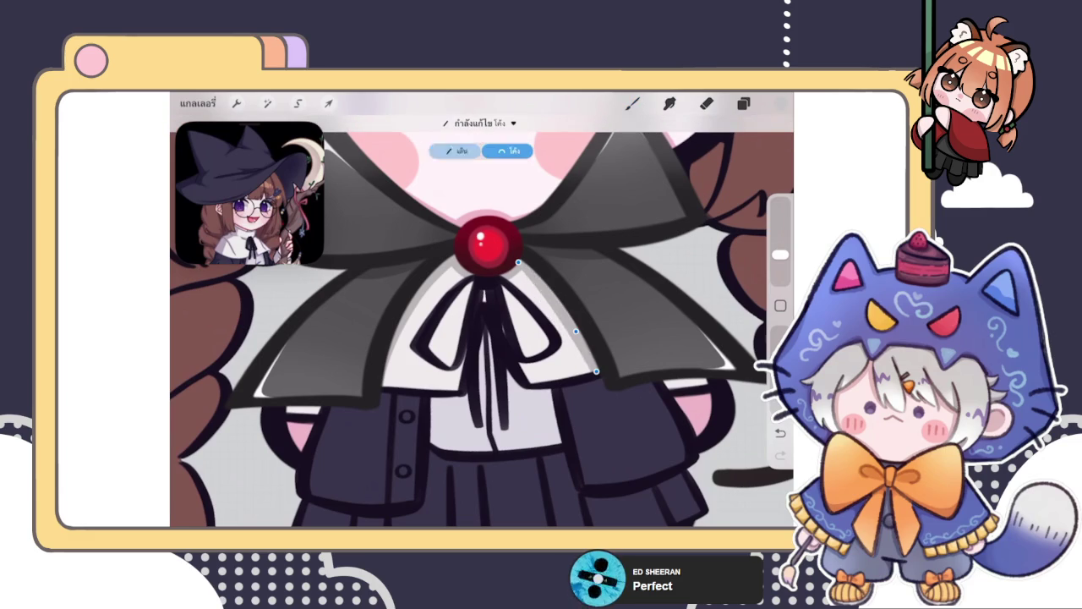
pyautogui.click(584, 347)
pyautogui.scroll(-5, 482, 321)
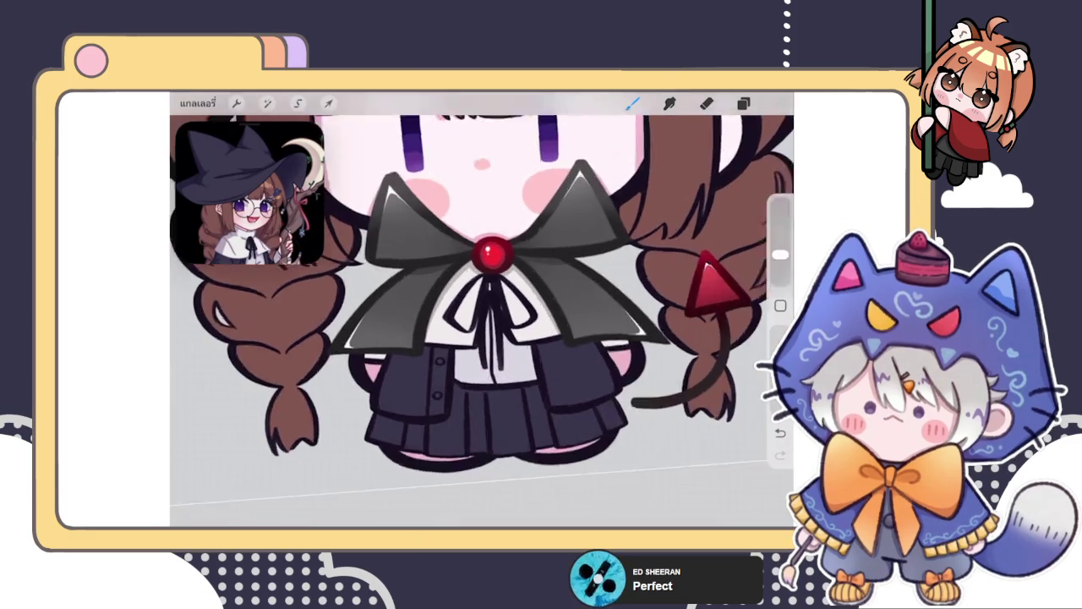
pyautogui.scroll(5, 507, 254)
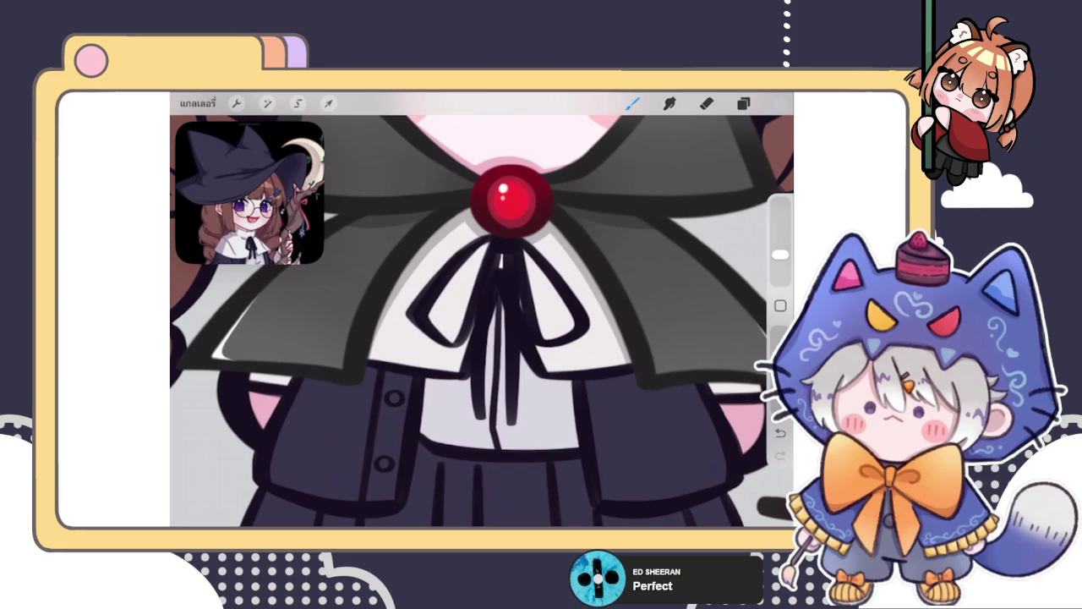
# Step: Shade the collar beneath the ribbon's lower-left loop and beside its right loop
pyautogui.moveTo(416, 321); pyautogui.dragTo(476, 324)
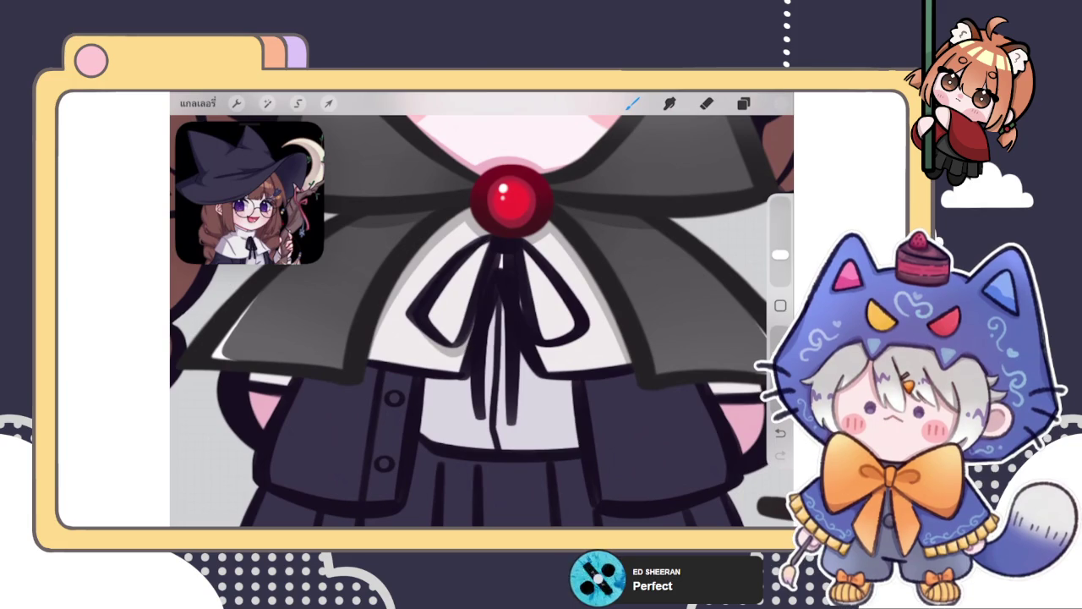
pyautogui.moveTo(538, 354); pyautogui.dragTo(594, 329)
pyautogui.scroll(3, 482, 321)
pyautogui.hotkey('ctrl', 'z')
pyautogui.click(600, 291)
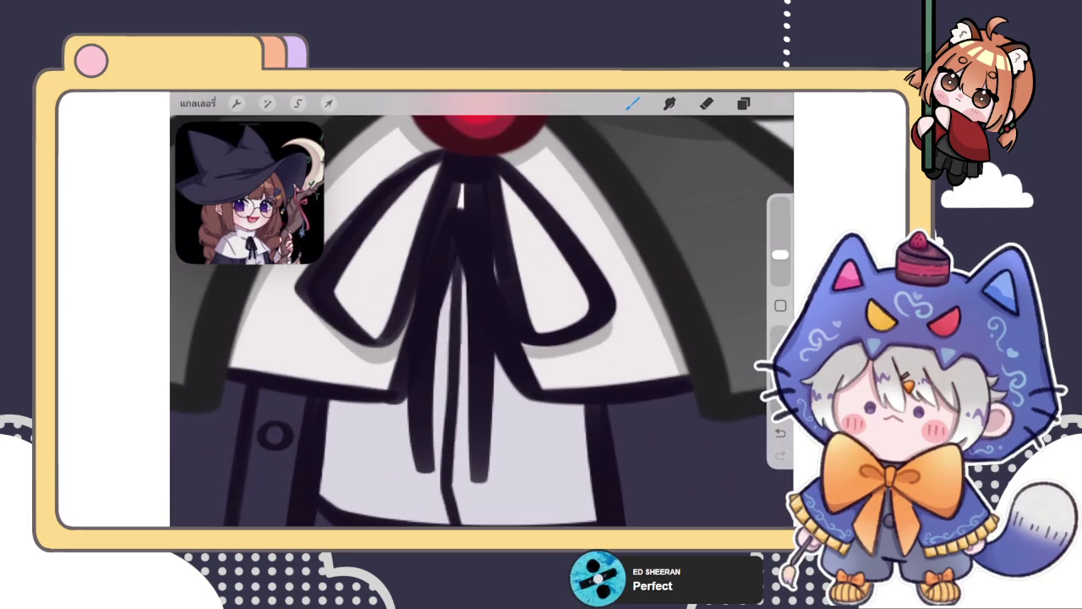
pyautogui.moveTo(545, 235); pyautogui.dragTo(592, 325)
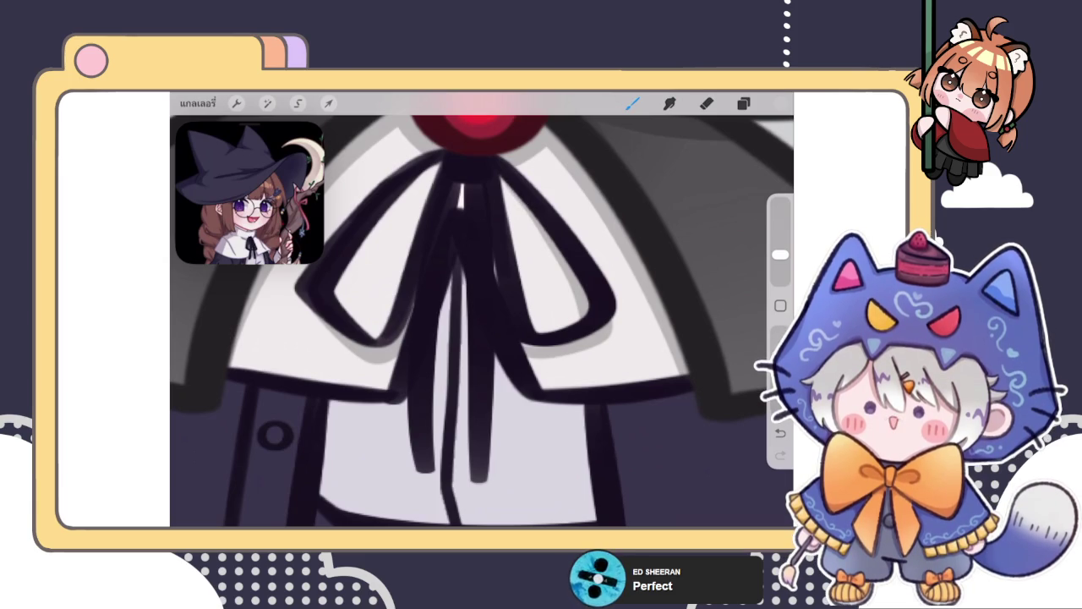
# Step: Add a grey shadow line running down-left from the ribbon knot
pyautogui.moveTo(441, 163)
pyautogui.mouseDown()
pyautogui.moveTo(381, 218)
pyautogui.moveTo(338, 298)
pyautogui.mouseUp()
pyautogui.hotkey('ctrl', 'z')
pyautogui.moveTo(441, 164); pyautogui.dragTo(331, 292)
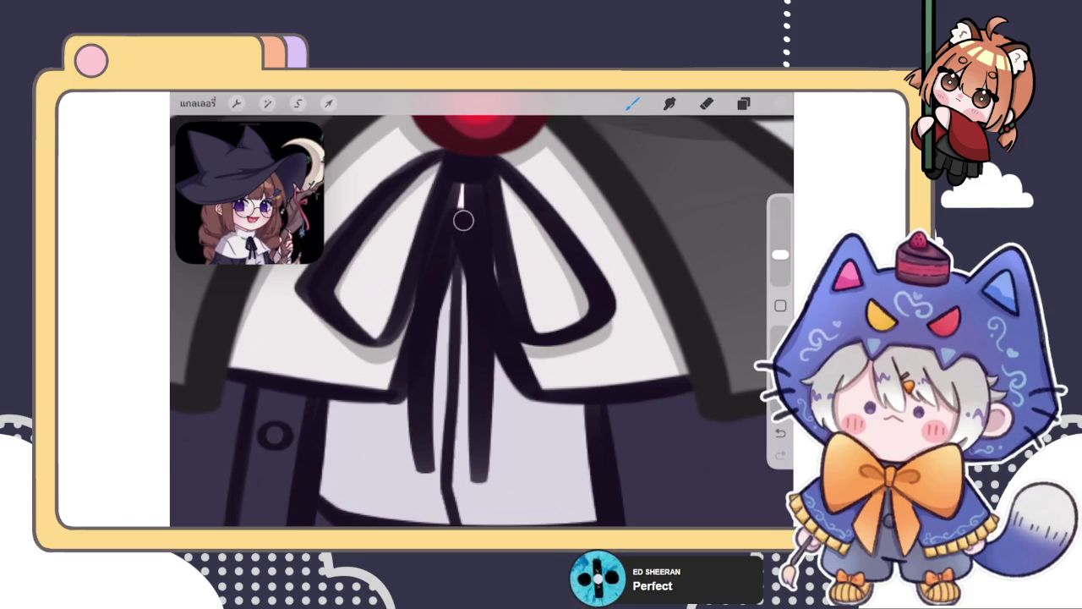
pyautogui.scroll(-5, 463, 218)
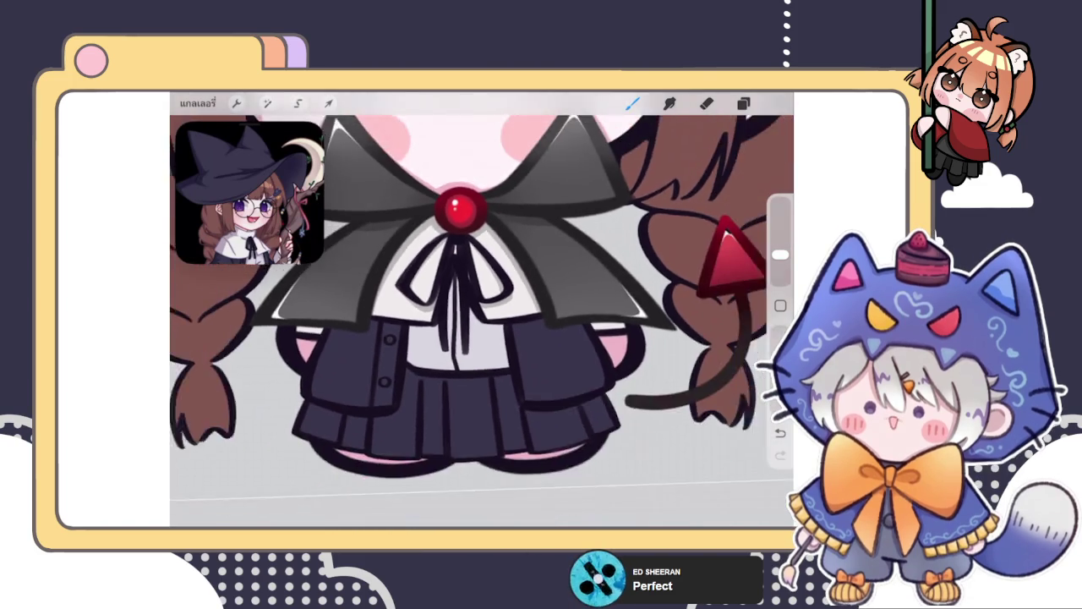
pyautogui.scroll(5, 463, 254)
pyautogui.click(743, 102)
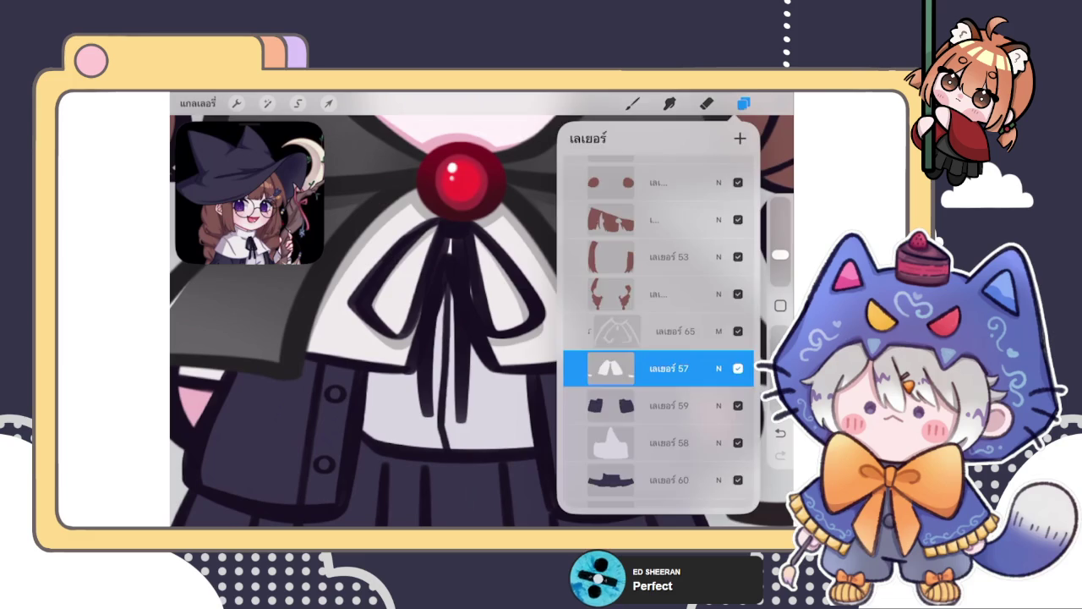
# Step: Close the Layers panel and zoom out over the shaded collar, bow and skirt
pyautogui.click(632, 103)
pyautogui.scroll(-5, 464, 253)
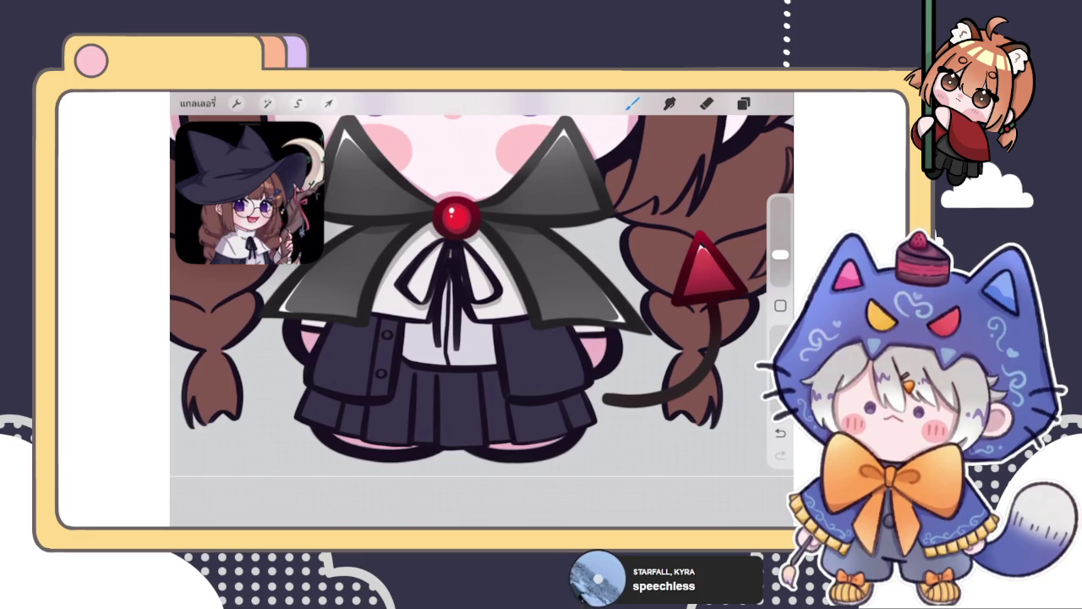
# Step: Open the Layers panel listing layers 53 to 60, including the collar's Layer 57
pyautogui.click(743, 102)
pyautogui.click(743, 103)
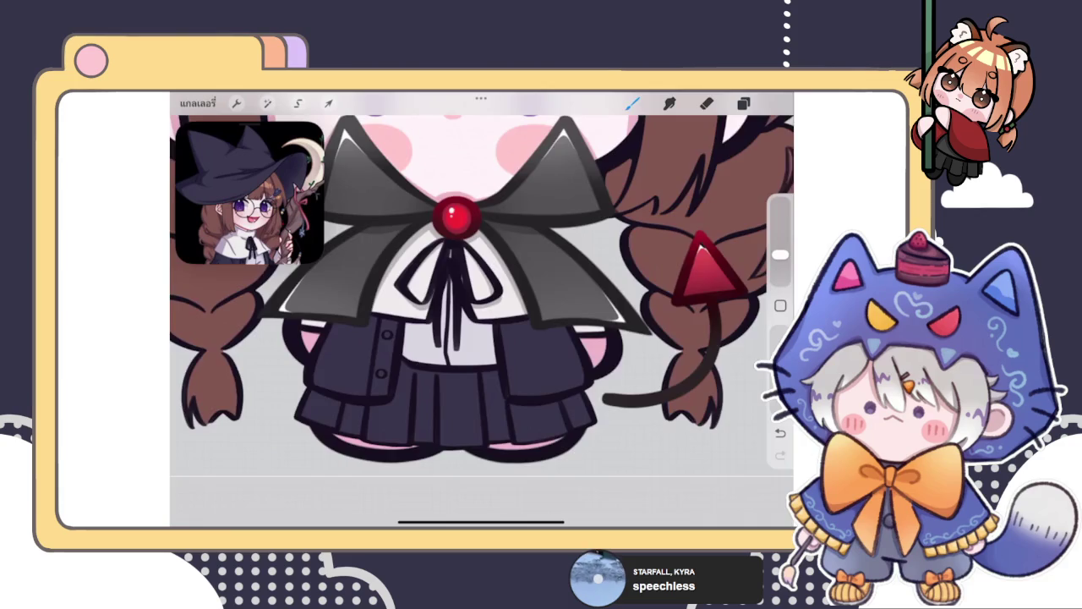
pyautogui.scroll(5, 482, 309)
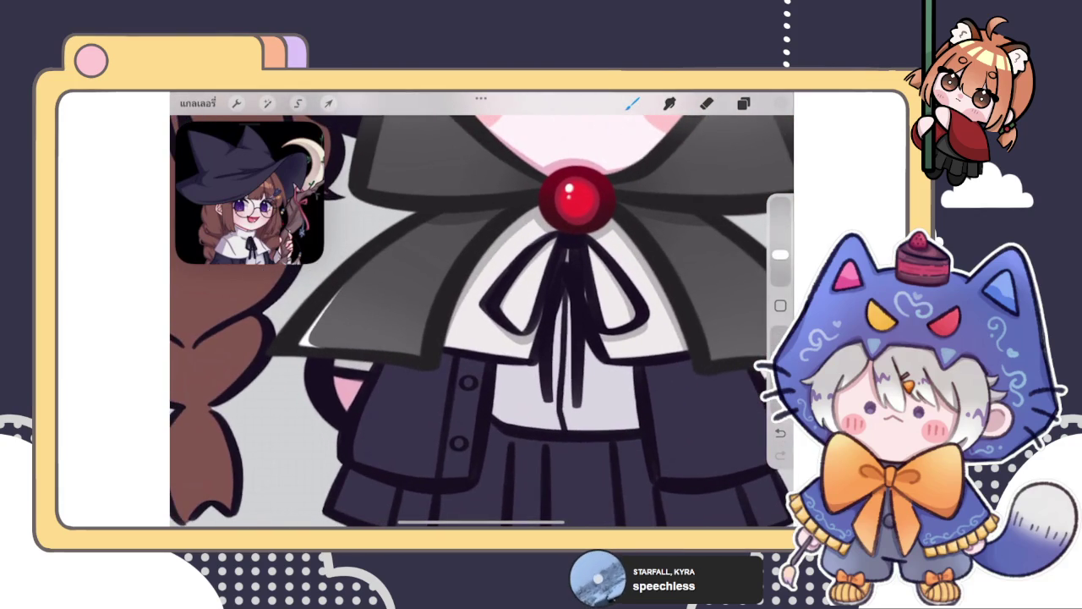
pyautogui.scroll(-5, 482, 308)
pyautogui.scroll(10, 592, 322)
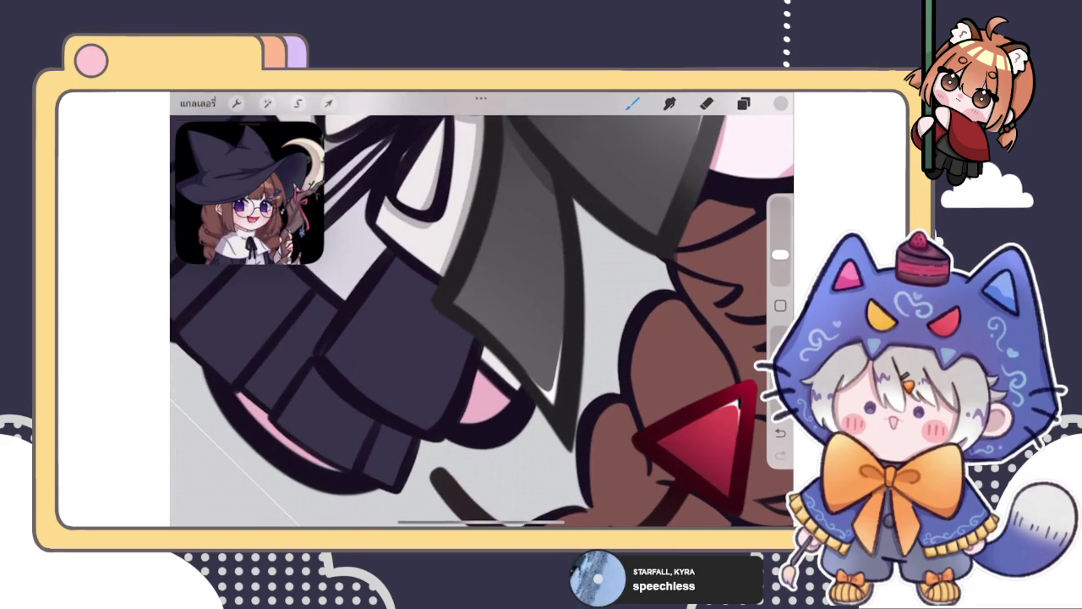
pyautogui.scroll(-5, 482, 308)
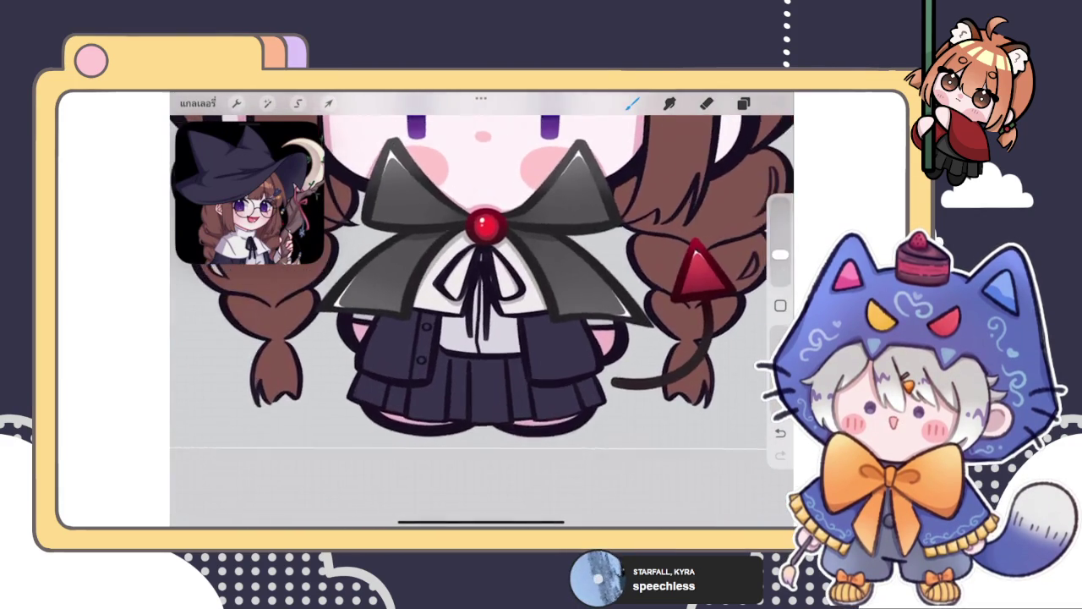
pyautogui.scroll(5, 482, 279)
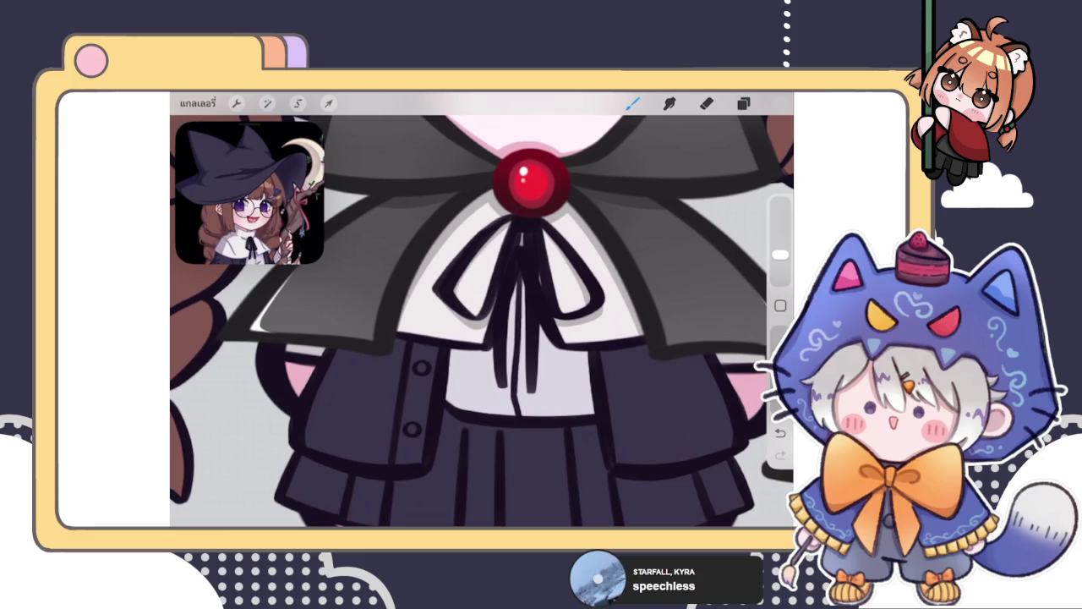
pyautogui.click(743, 103)
pyautogui.click(744, 103)
pyautogui.scroll(-3, 482, 322)
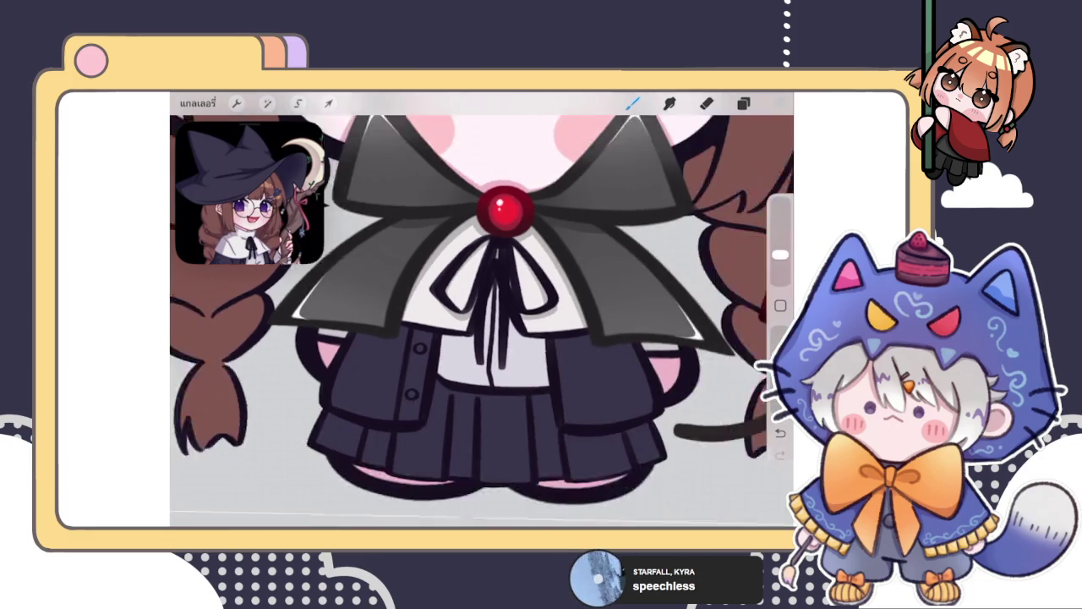
pyautogui.scroll(3, 491, 254)
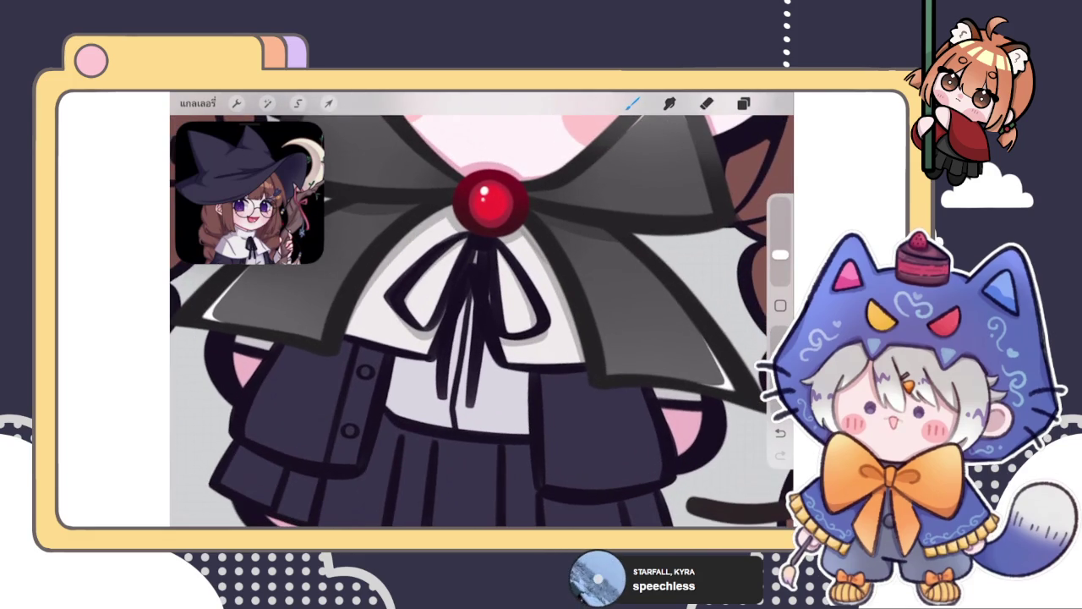
pyautogui.click(744, 103)
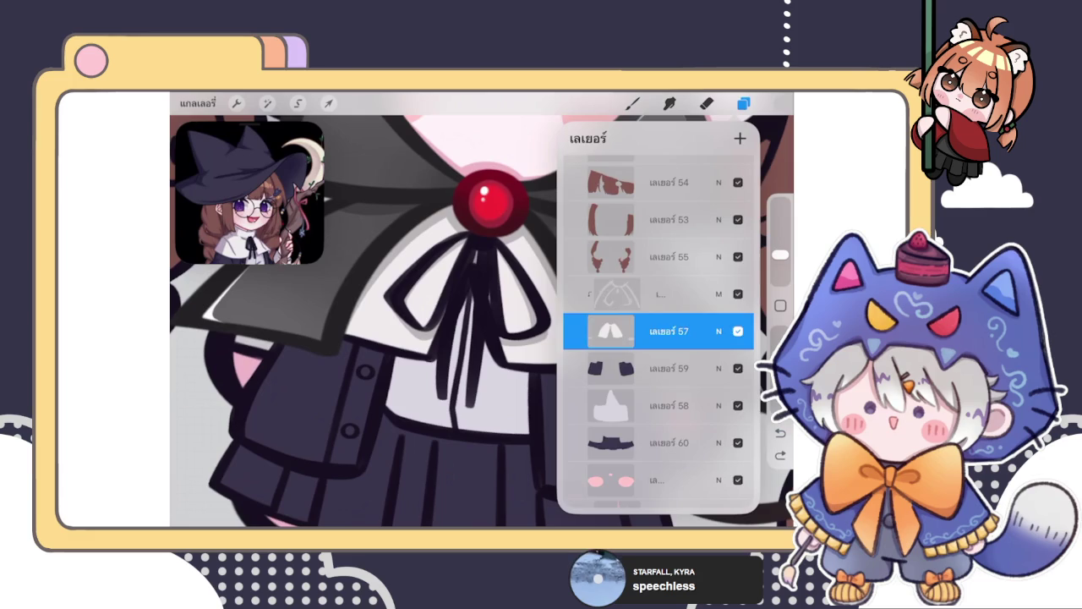
# Step: Redraw a ribbon tail under the brooch as a curved QuickShape stroke and adjust its shape
pyautogui.click(633, 104)
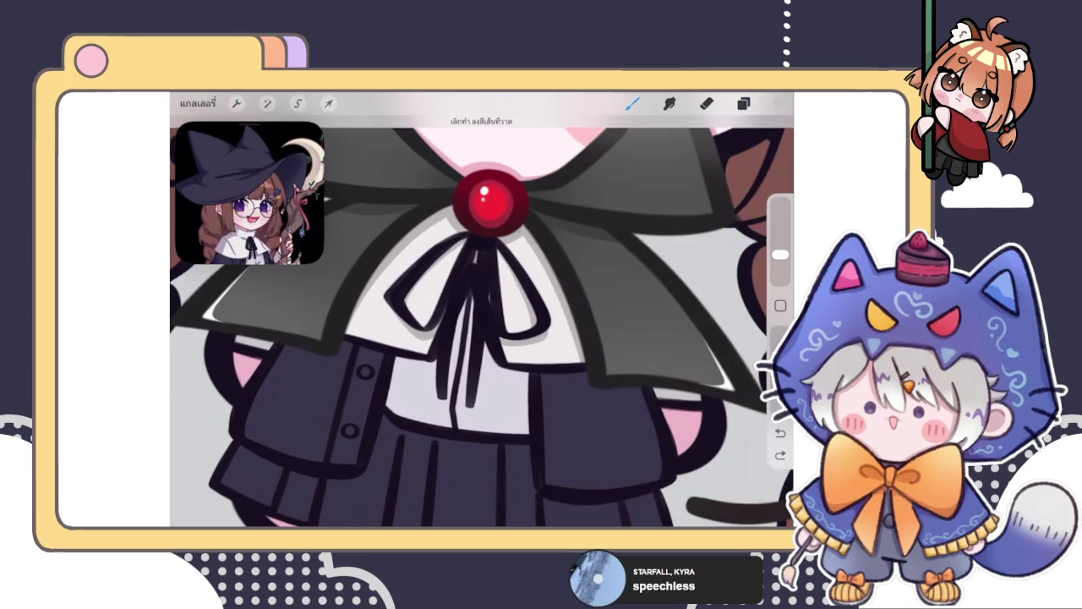
pyautogui.moveTo(521, 241); pyautogui.dragTo(579, 360)
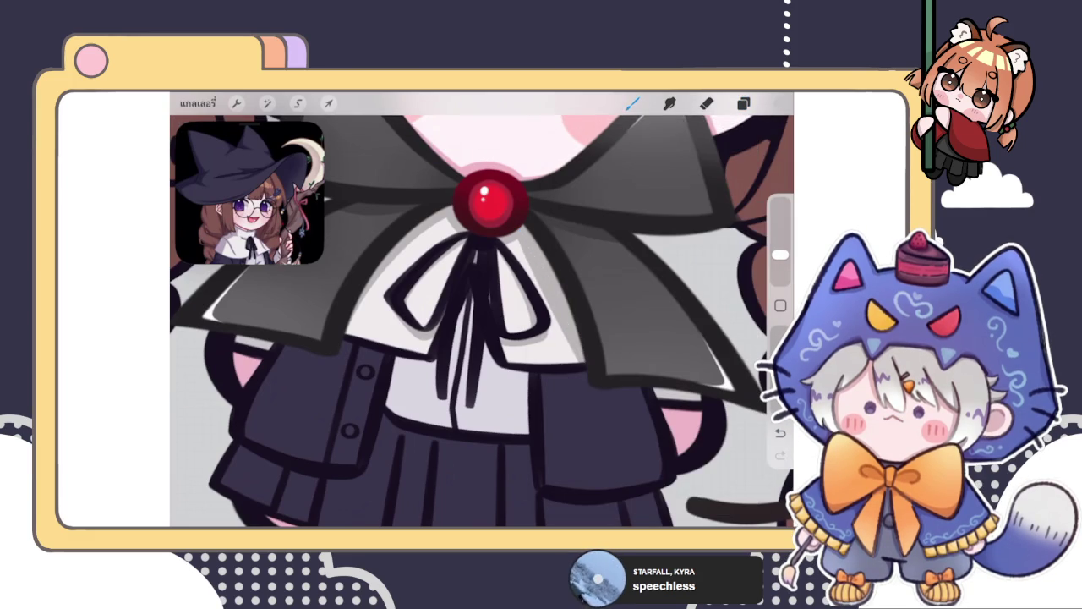
pyautogui.hotkey('ctrl', 'z')
pyautogui.moveTo(539, 270); pyautogui.dragTo(579, 370)
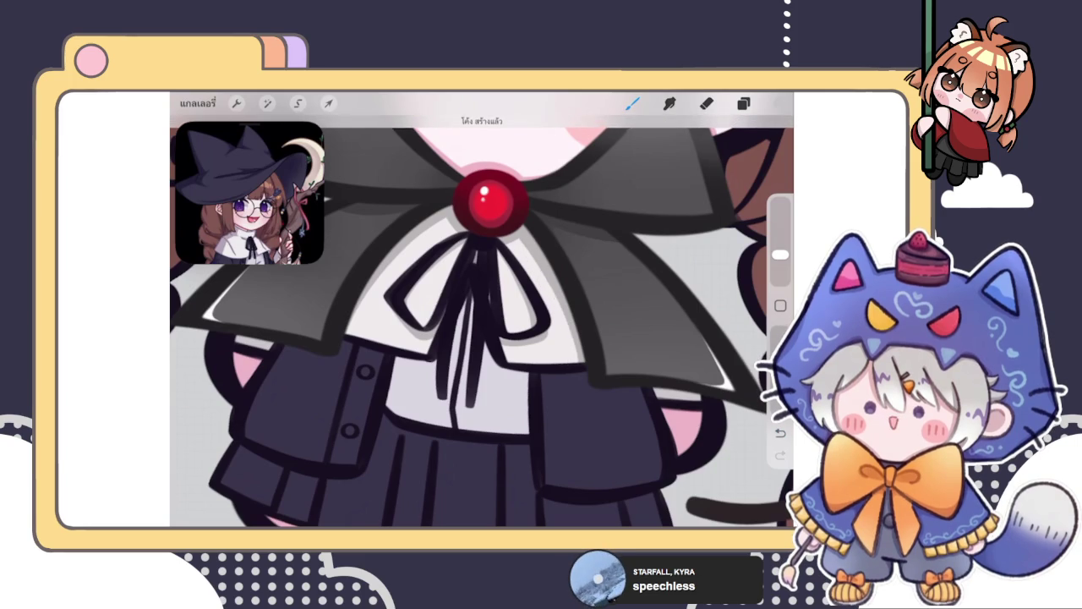
pyautogui.click(482, 121)
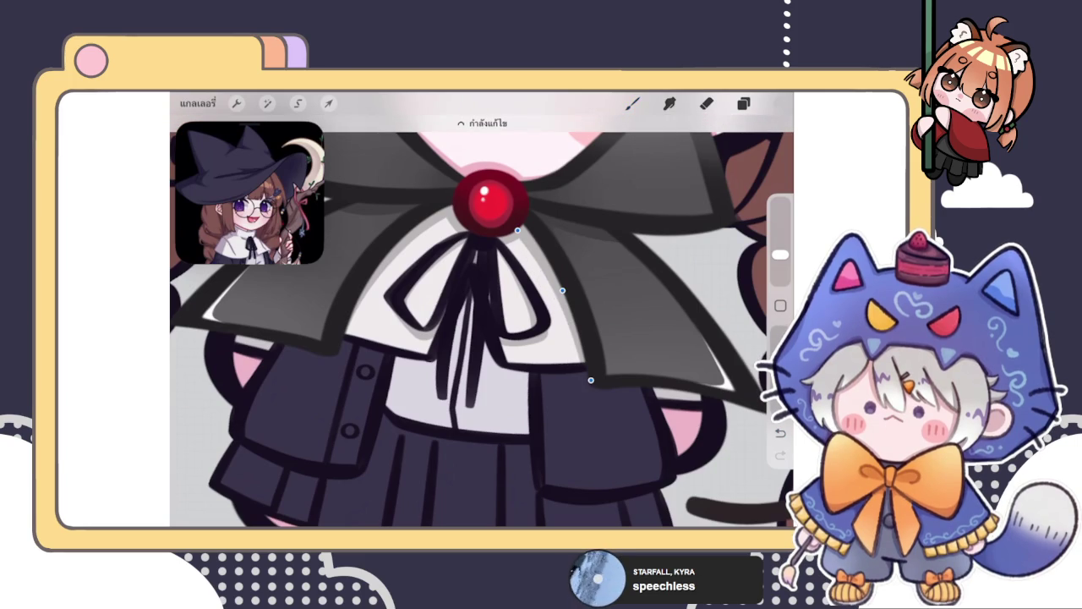
pyautogui.click(633, 104)
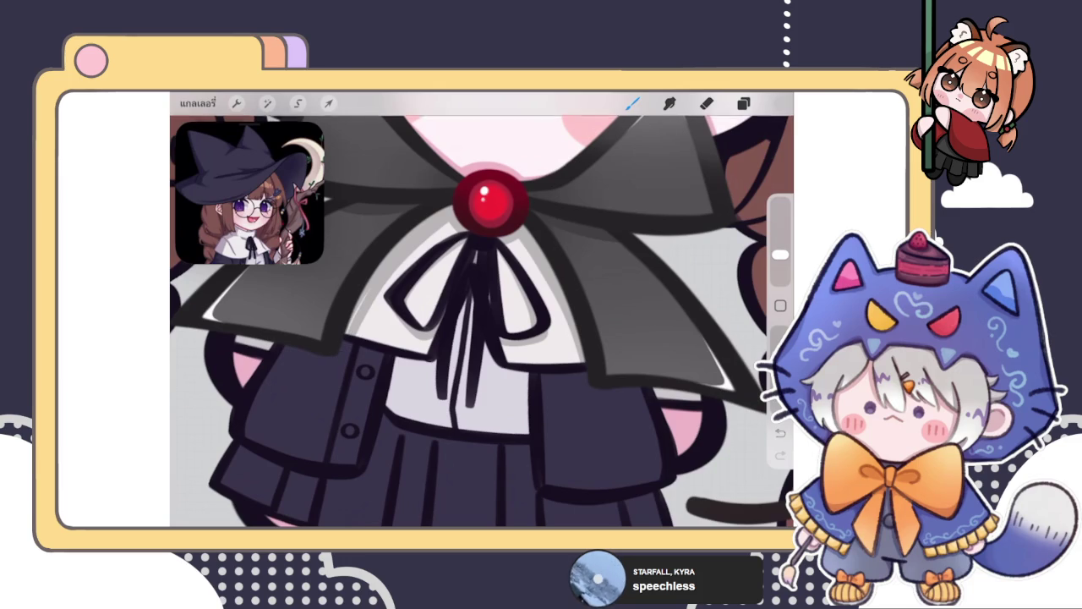
# Step: Add another curved ribbon stroke, then zoom out to view the whole character
pyautogui.moveTo(439, 228); pyautogui.dragTo(355, 329)
pyautogui.scroll(-3, 482, 322)
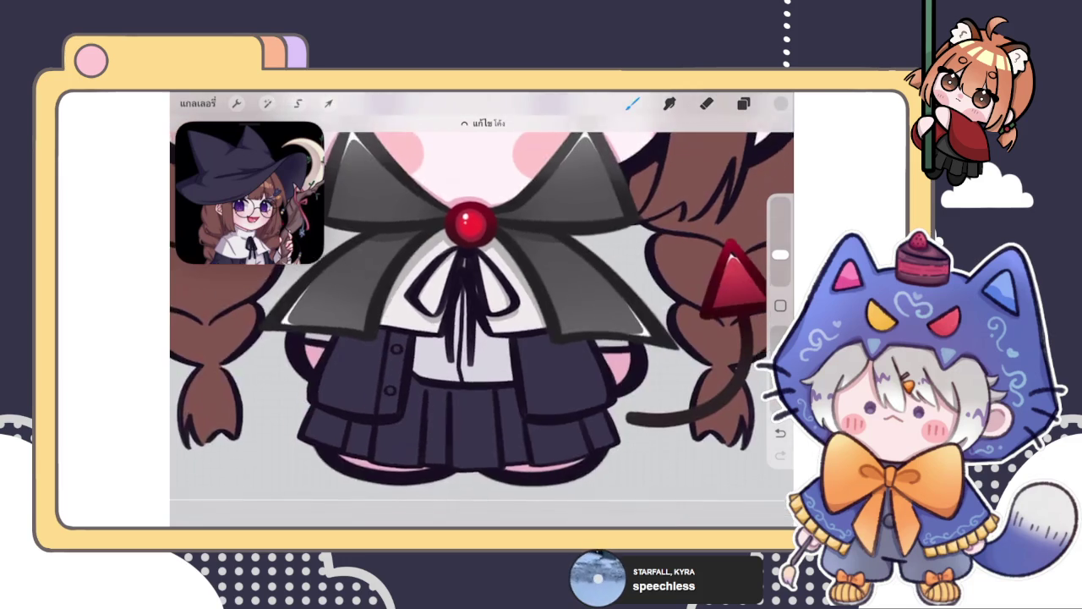
pyautogui.scroll(-5, 469, 296)
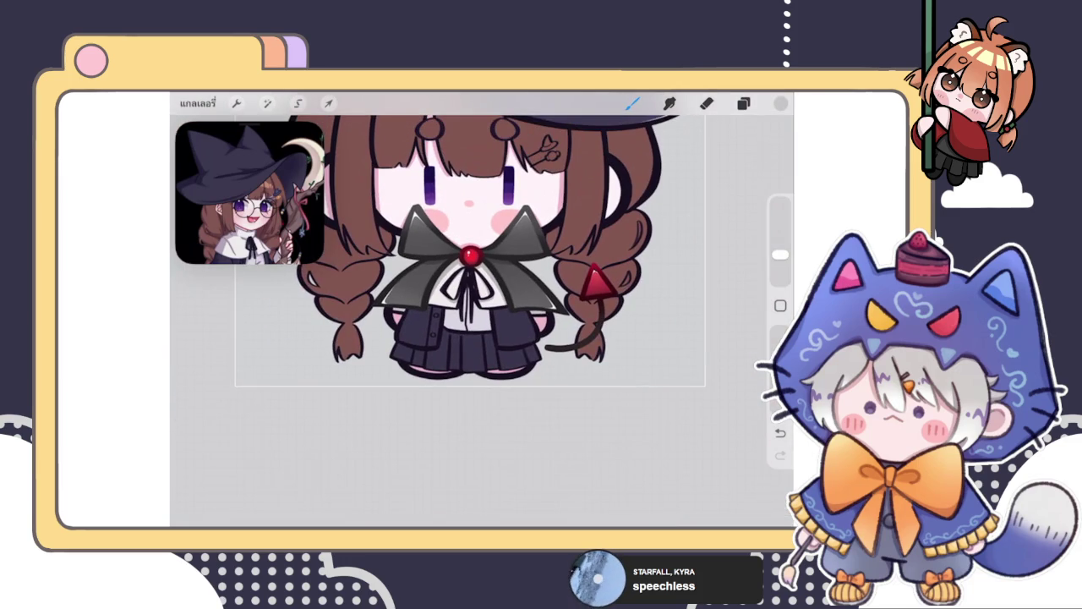
# Step: Undo the first stray ribbon stroke over the collar
pyautogui.click(743, 104)
pyautogui.click(743, 103)
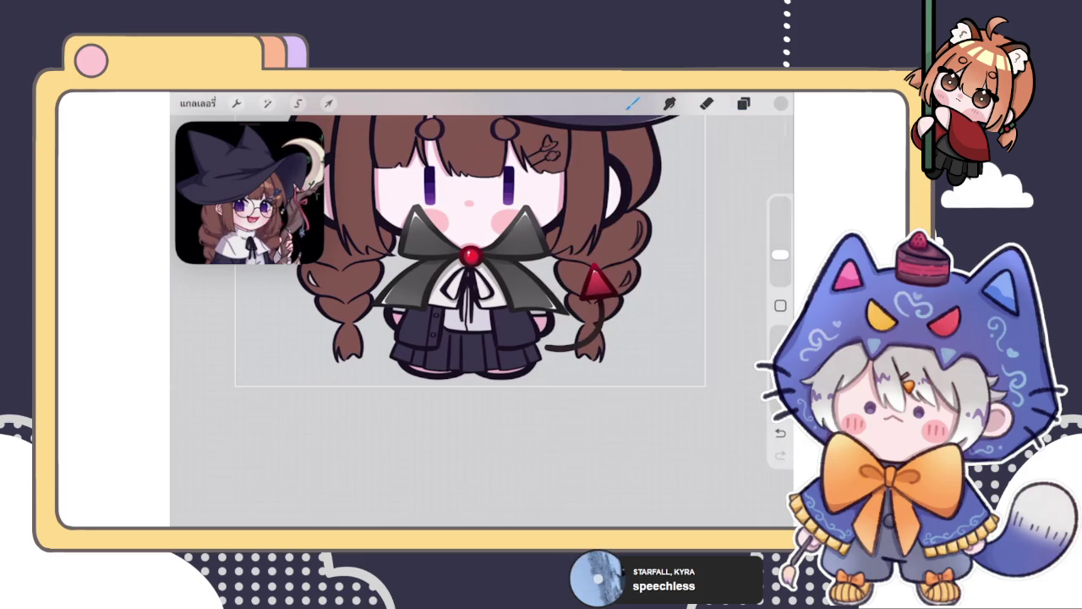
pyautogui.scroll(3, 469, 280)
pyautogui.scroll(5, 482, 321)
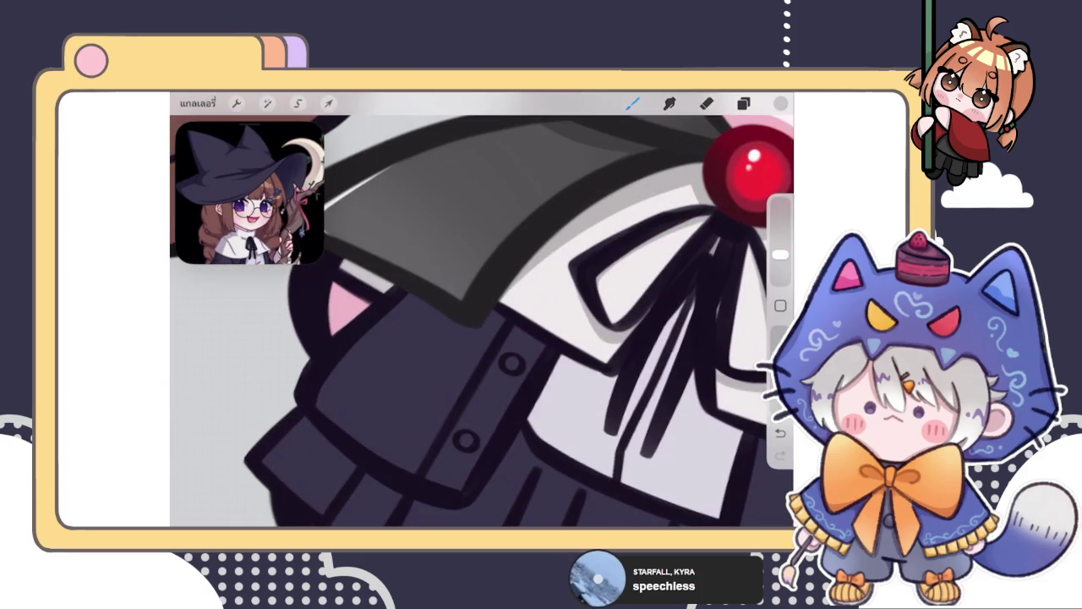
pyautogui.hotkey('ctrl', 'z')
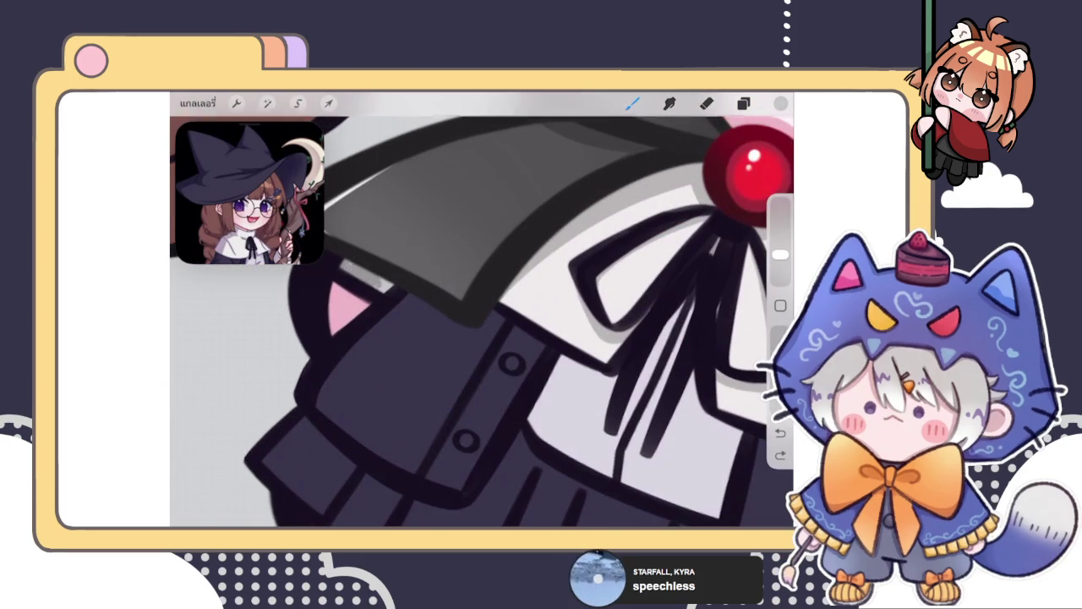
pyautogui.scroll(-3, 482, 322)
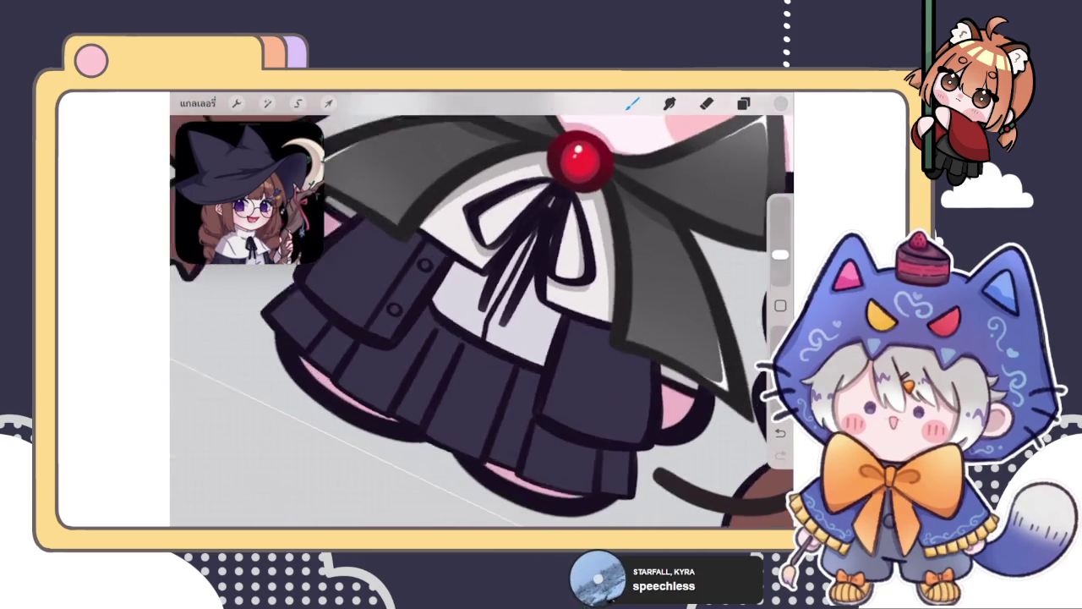
pyautogui.scroll(5, 481, 321)
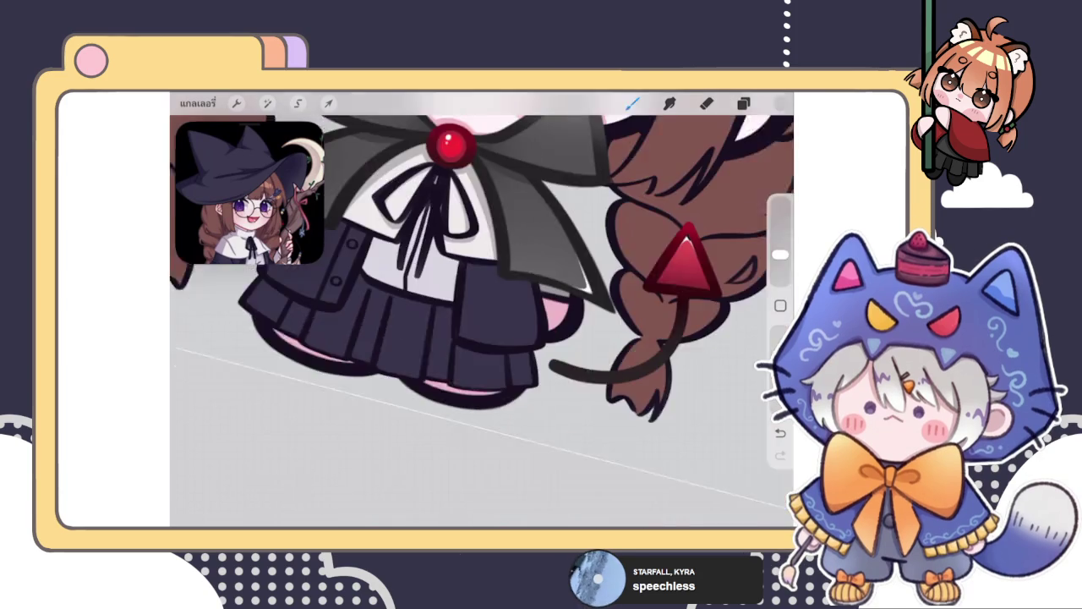
pyautogui.scroll(-5, 482, 321)
pyautogui.scroll(3, 482, 322)
# Step: Undo another stray stroke and show the layer list with layers 54, 65, 57, 59, 58
pyautogui.click(743, 103)
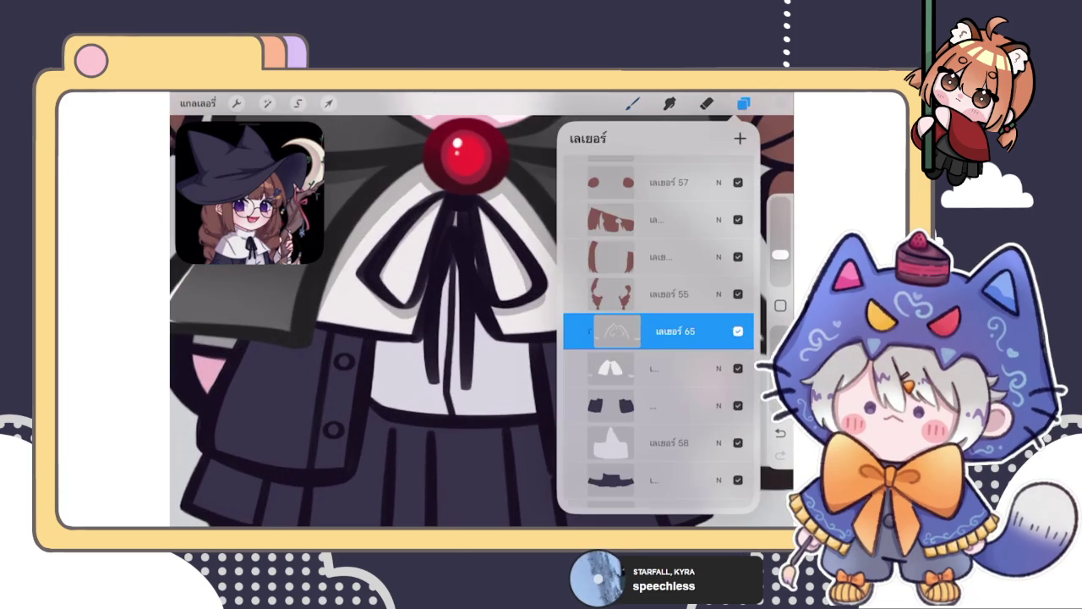
pyautogui.click(632, 103)
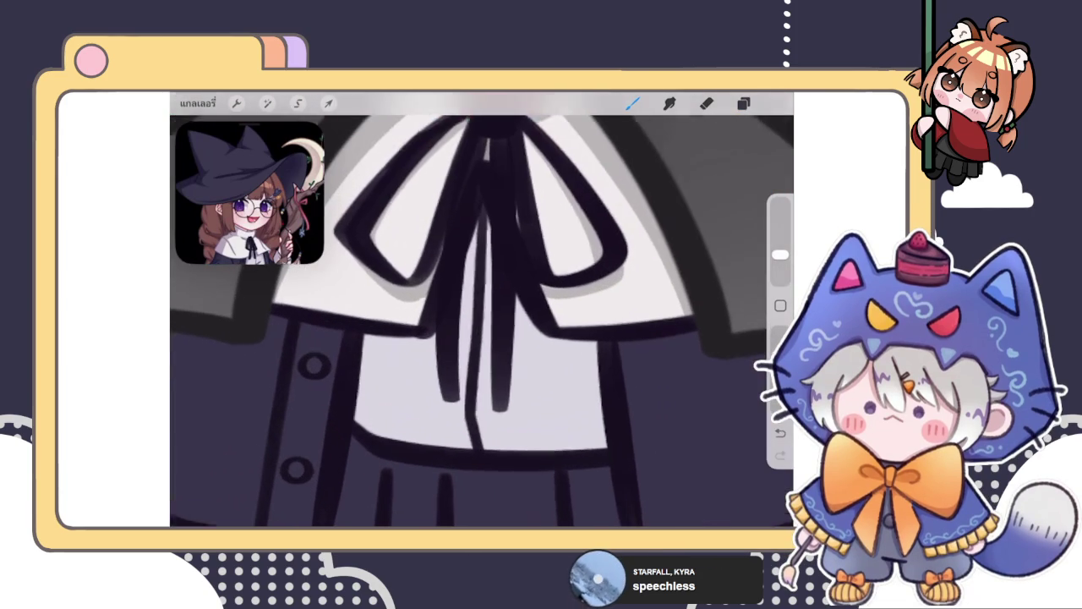
pyautogui.scroll(3, 482, 321)
pyautogui.hotkey('ctrl', 'z')
pyautogui.scroll(-5, 482, 322)
pyautogui.scroll(-2, 482, 322)
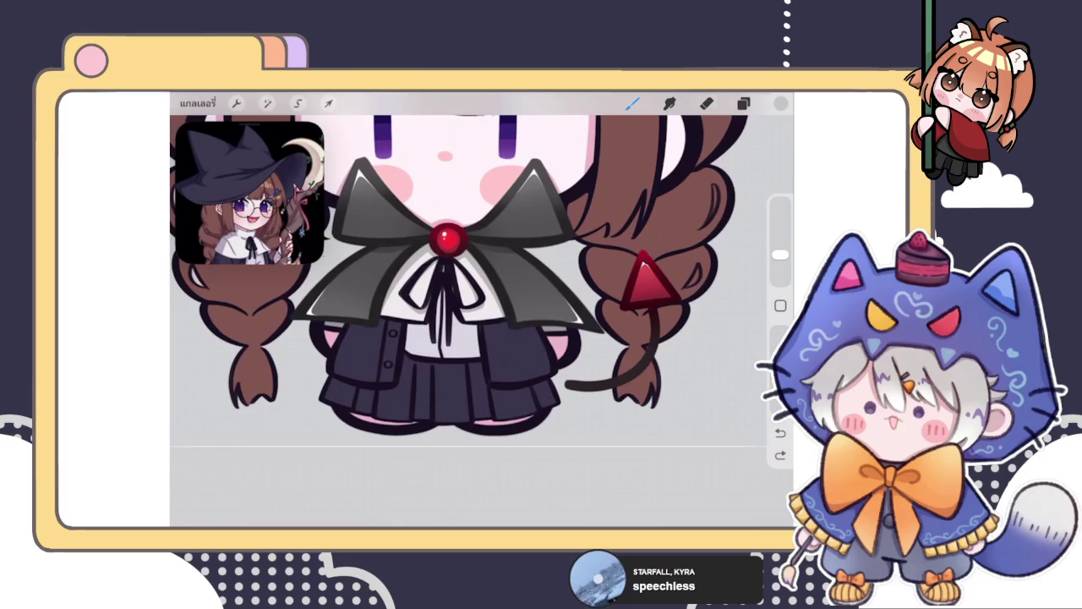
pyautogui.scroll(2, 482, 321)
pyautogui.click(743, 103)
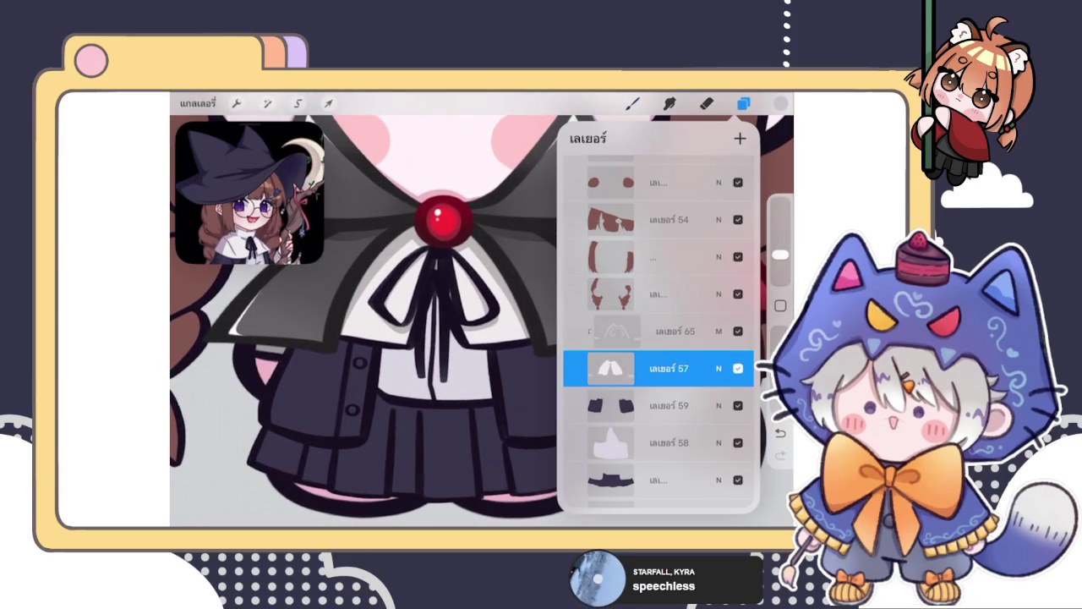
# Step: Select the soft airbrush from Classic Library 2 and enlarge it for collar shading
pyautogui.click(633, 103)
pyautogui.click(676, 224)
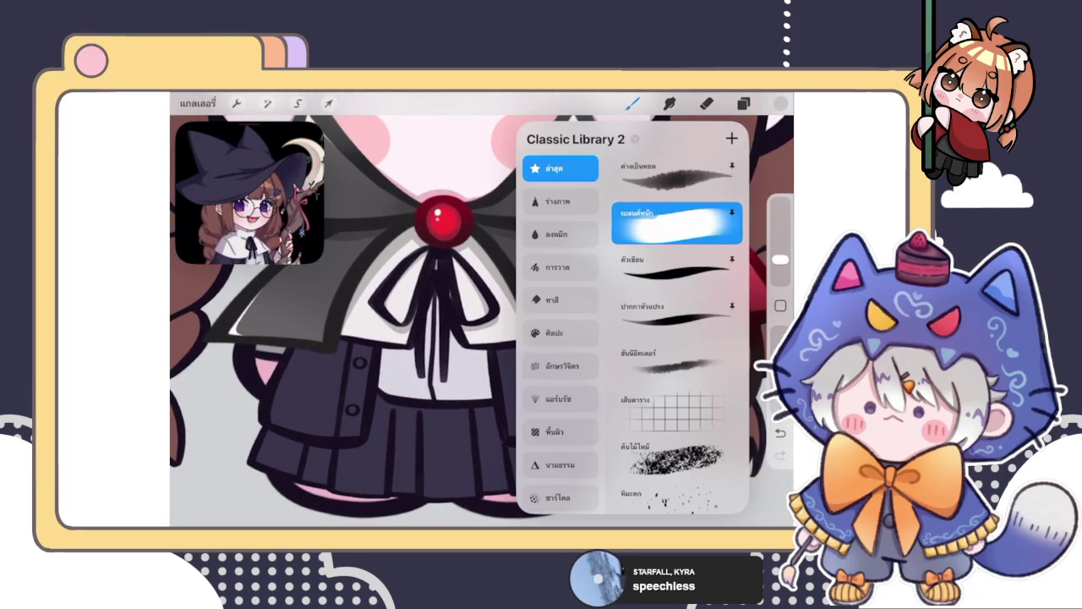
pyautogui.click(780, 103)
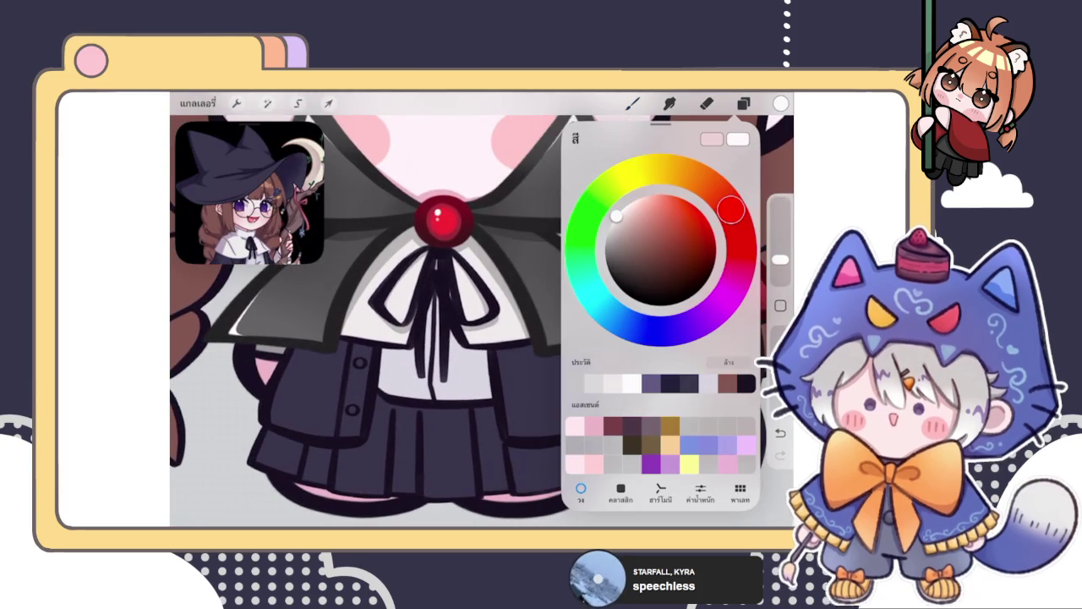
pyautogui.click(632, 104)
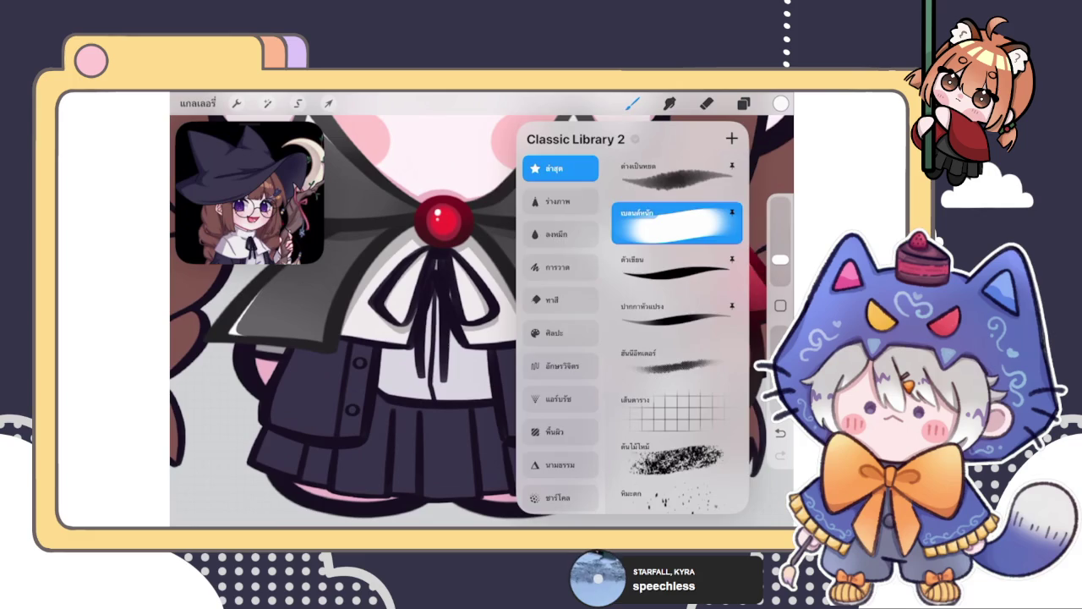
pyautogui.moveTo(780, 259); pyautogui.dragTo(780, 262)
pyautogui.scroll(3, 482, 309)
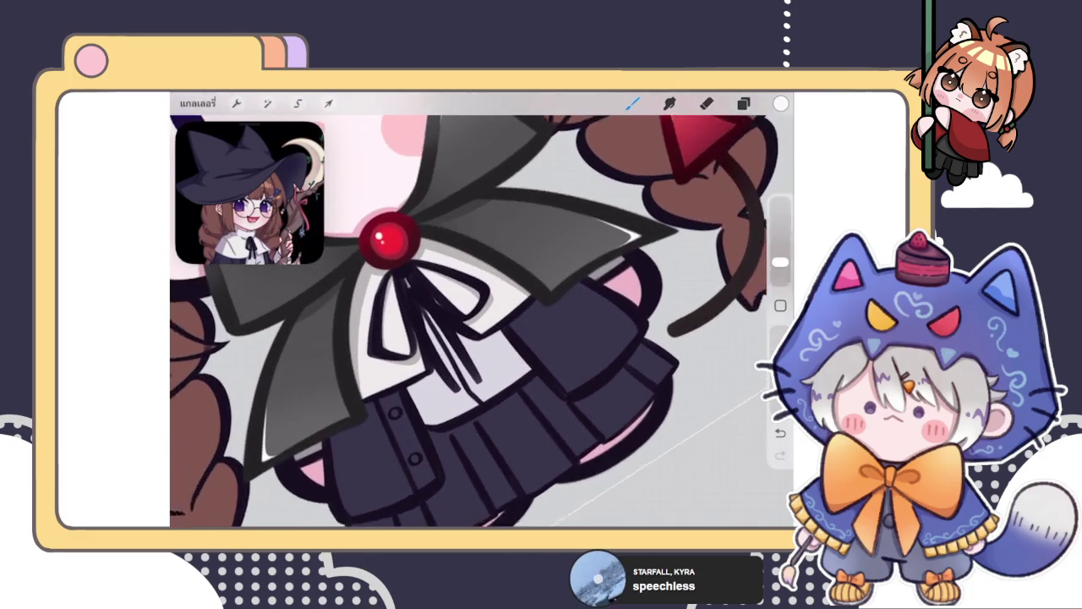
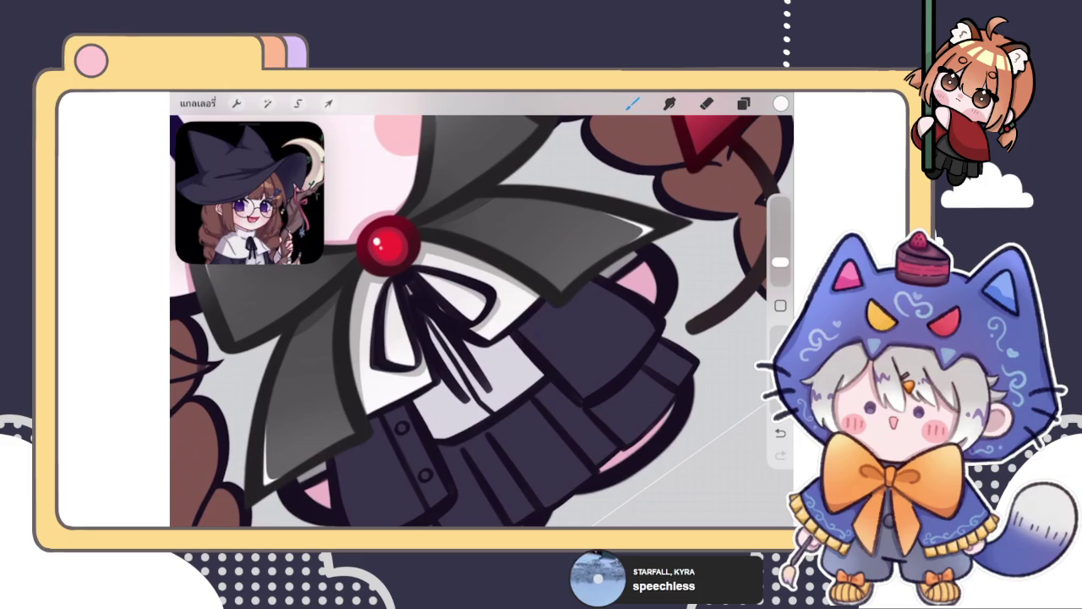
# Step: Switch to the Eraser and bring up the Layers panel
pyautogui.press('e')
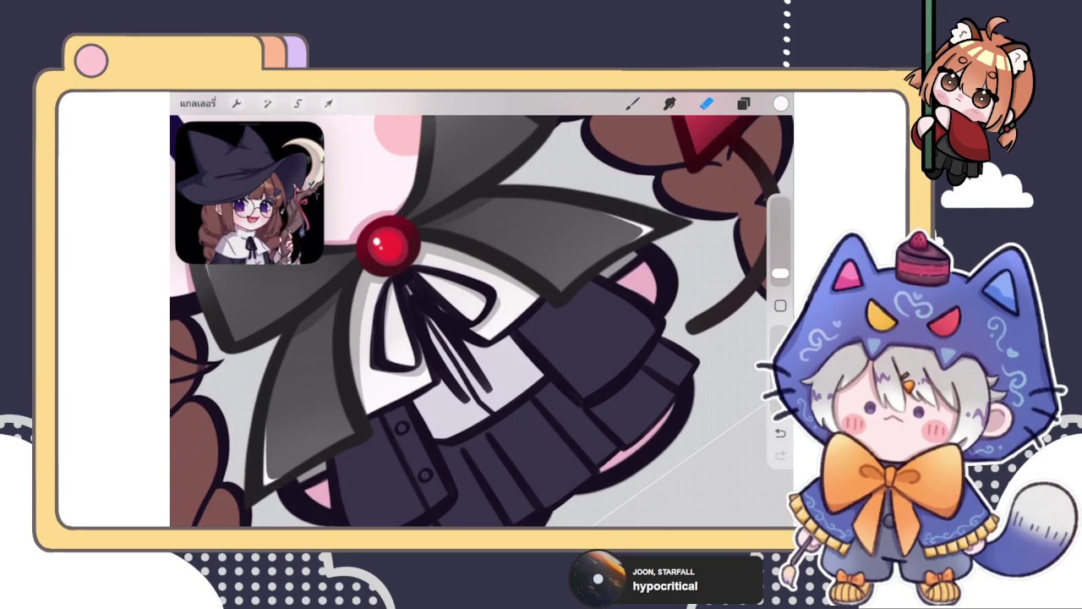
pyautogui.click(743, 103)
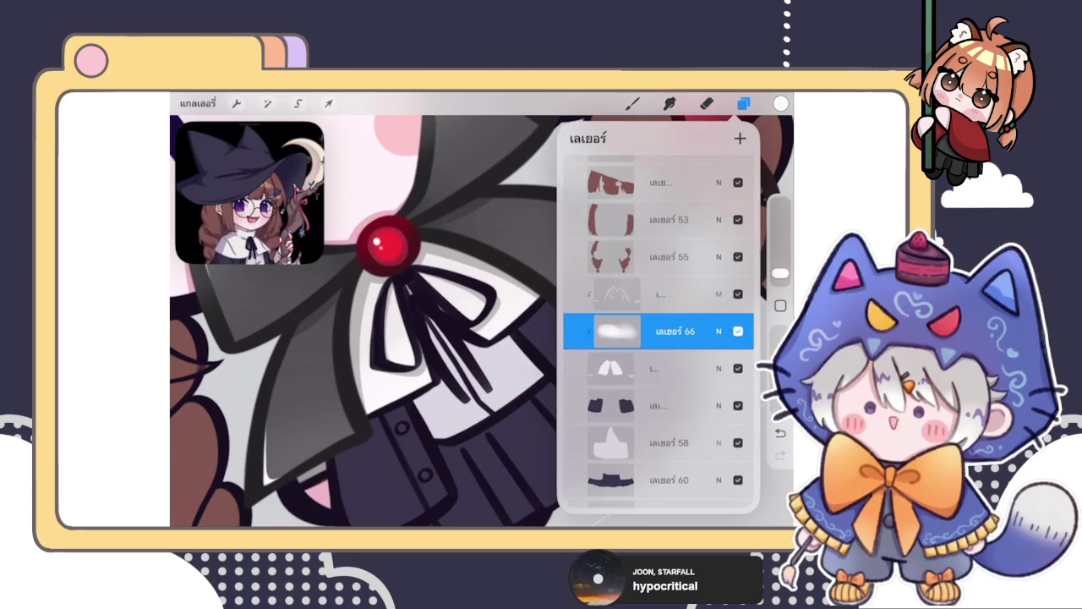
# Step: Multi-select multiply layer 65 with layer 66 and group them
pyautogui.scroll(-5, 482, 321)
pyautogui.scroll(-3, 456, 288)
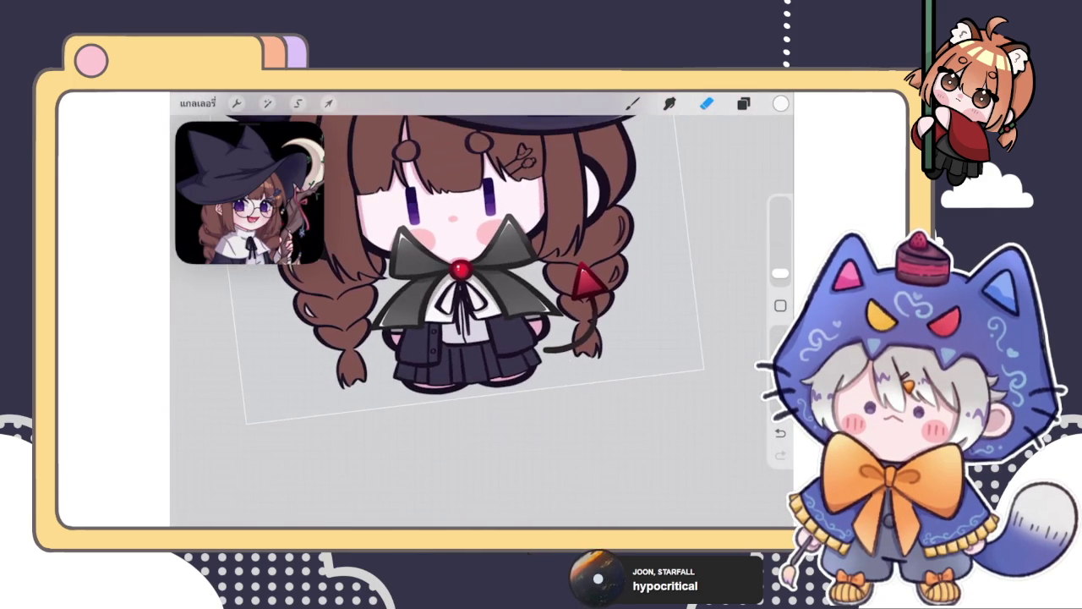
pyautogui.click(744, 102)
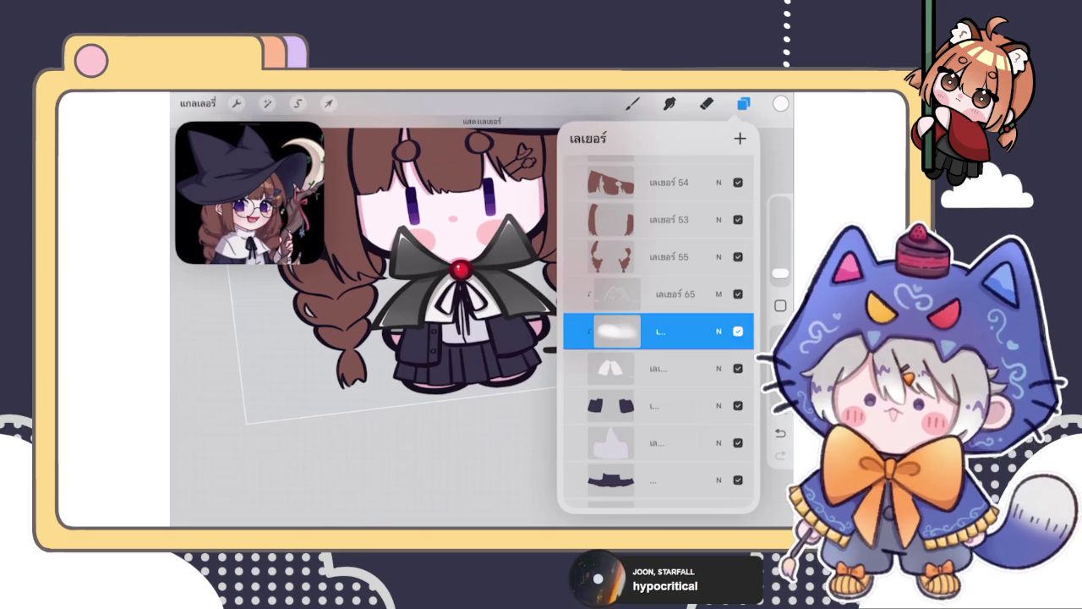
pyautogui.click(706, 102)
pyautogui.scroll(3, 482, 271)
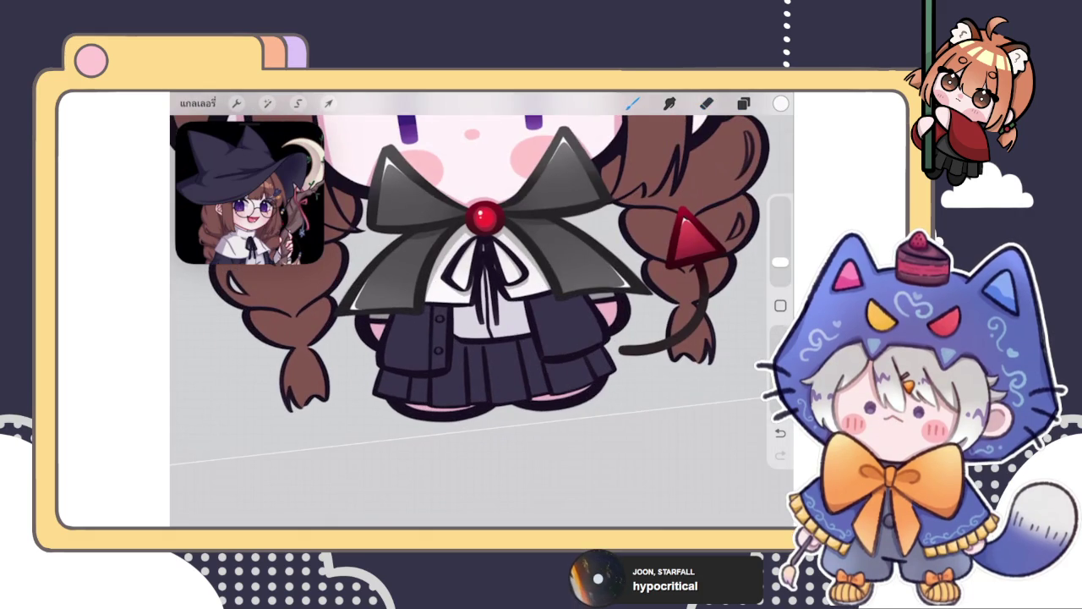
pyautogui.click(743, 103)
pyautogui.moveTo(608, 293); pyautogui.dragTo(677, 293)
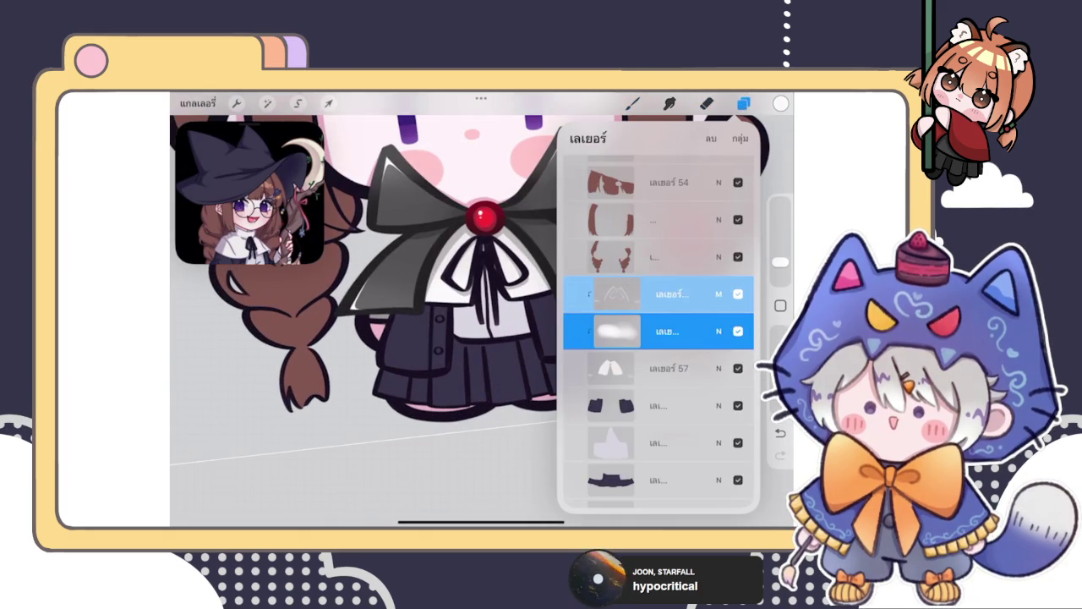
pyautogui.click(733, 138)
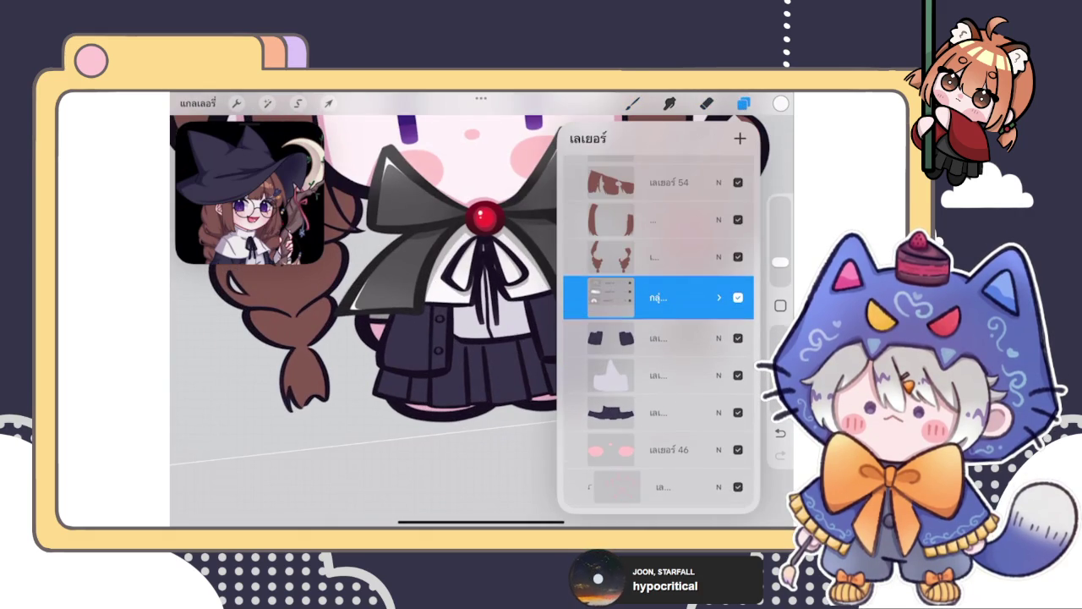
# Step: Swipe on a layer in the new group and reopen the layers list
pyautogui.scroll(-2, 658, 338)
pyautogui.click(642, 279)
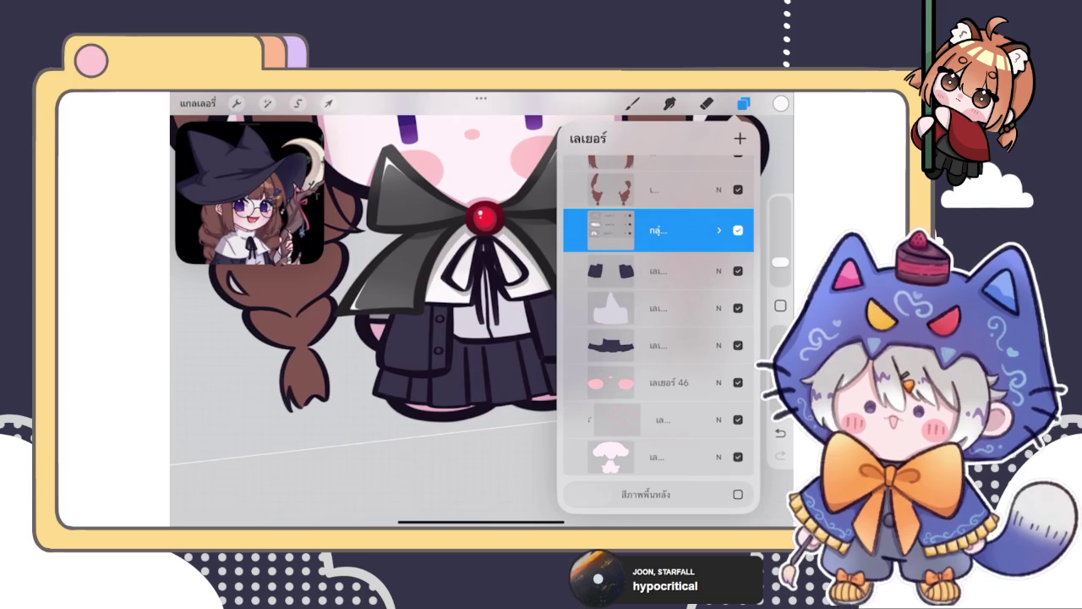
pyautogui.scroll(1, 658, 338)
pyautogui.click(743, 103)
pyautogui.click(743, 103)
pyautogui.moveTo(719, 331); pyautogui.dragTo(583, 330)
pyautogui.scroll(-1, 658, 405)
pyautogui.click(743, 103)
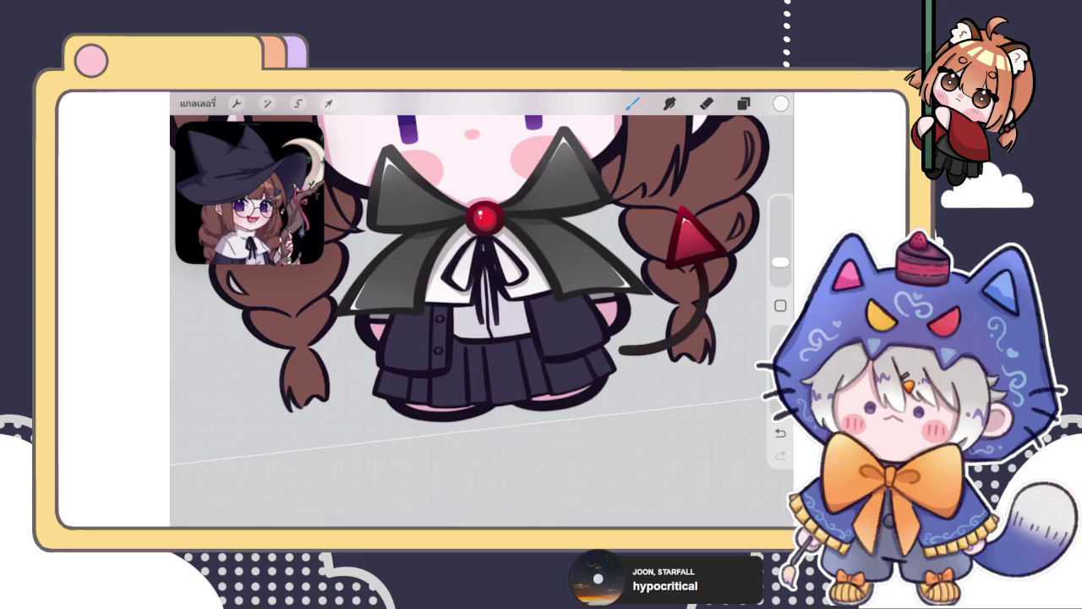
pyautogui.click(743, 103)
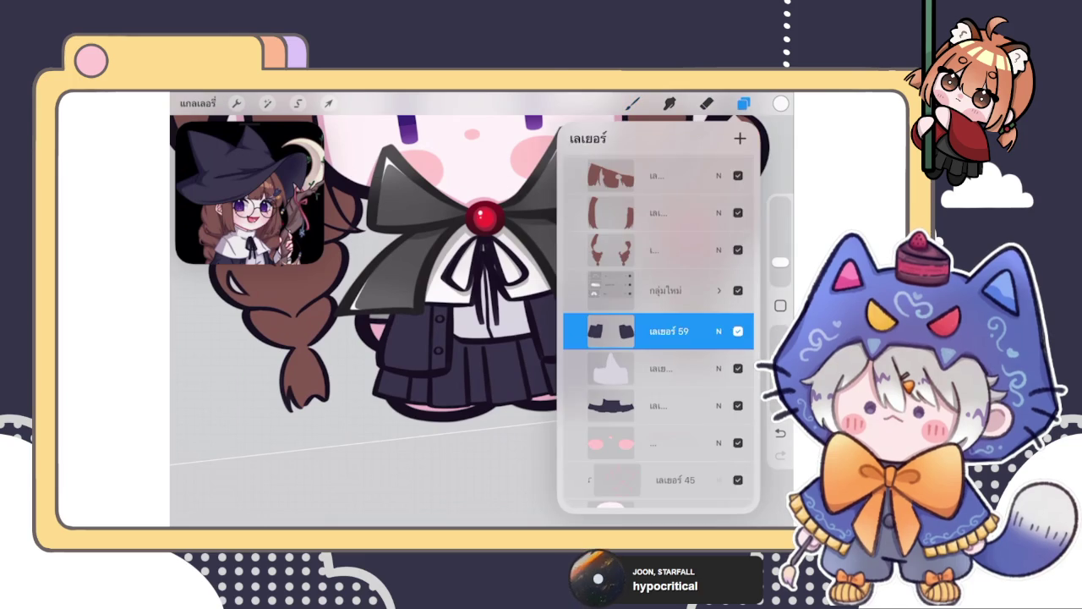
# Step: Add a new Normal-blend layer above the blouse layer
pyautogui.click(660, 368)
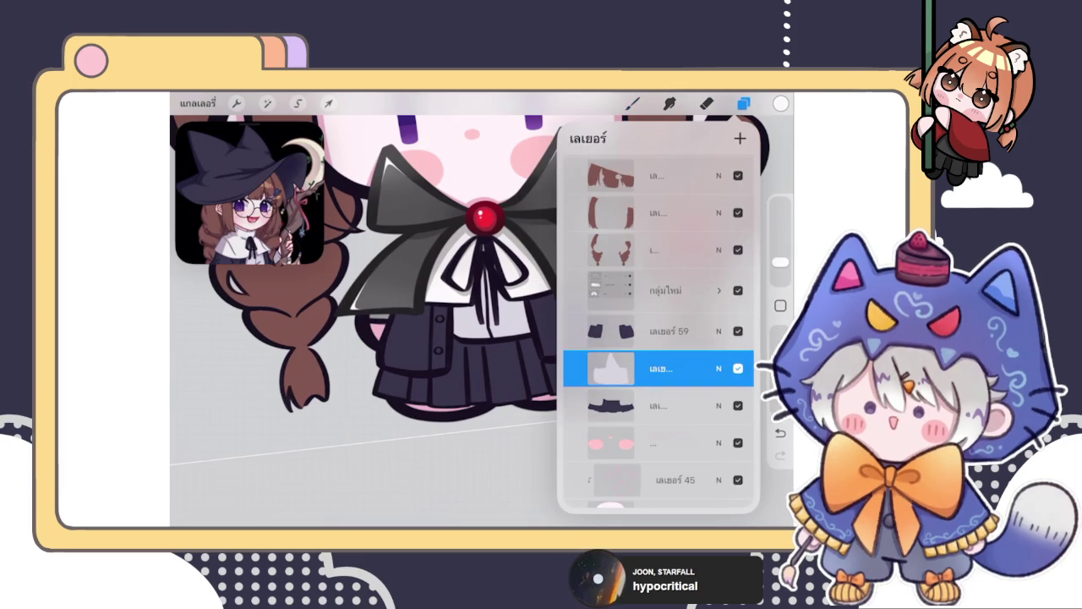
pyautogui.click(660, 368)
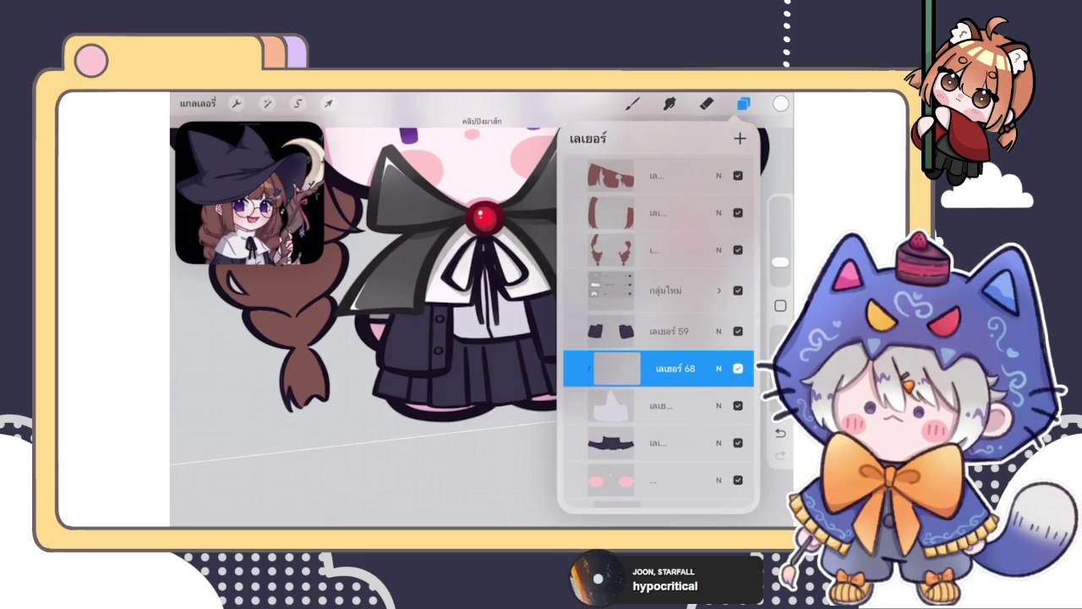
pyautogui.click(380, 380)
pyautogui.click(743, 103)
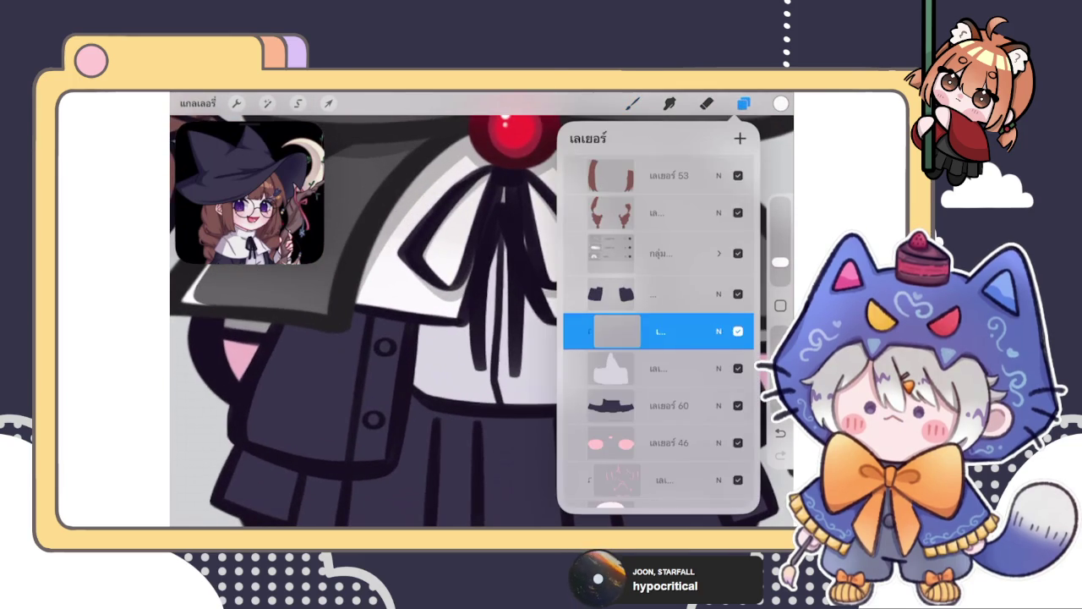
pyautogui.click(719, 253)
pyautogui.click(718, 254)
pyautogui.click(633, 103)
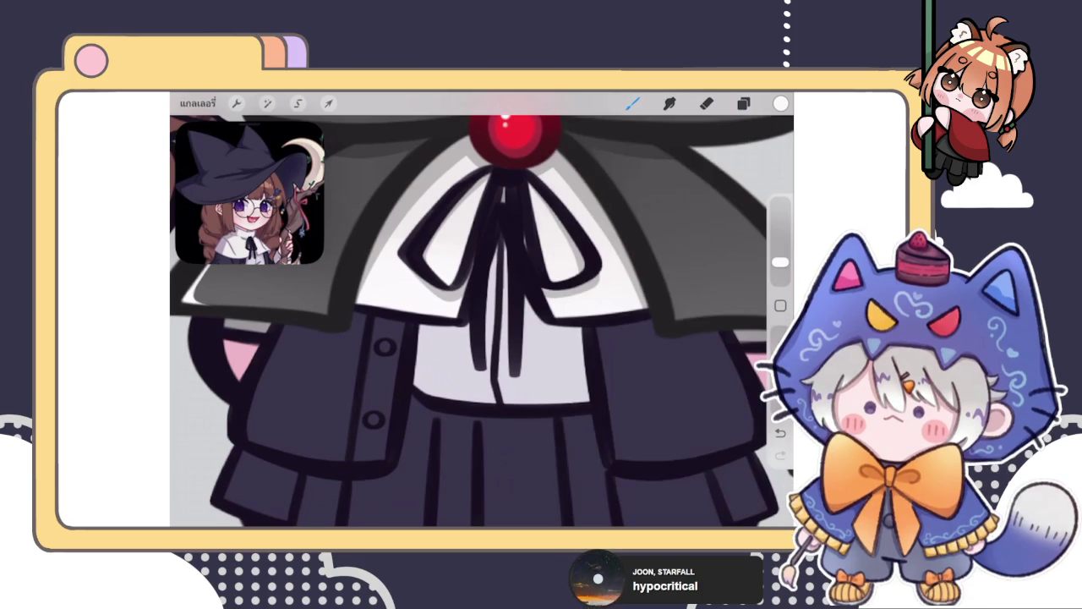
# Step: Pick a dark colour and darken the ribbon ties and left ribbon tail
pyautogui.click(780, 103)
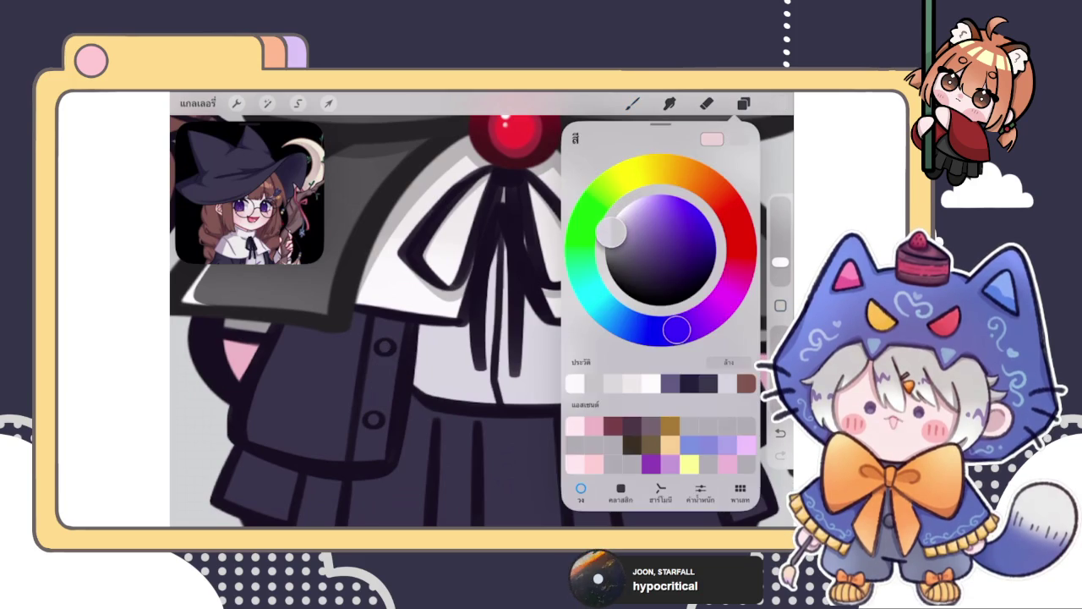
pyautogui.click(515, 292)
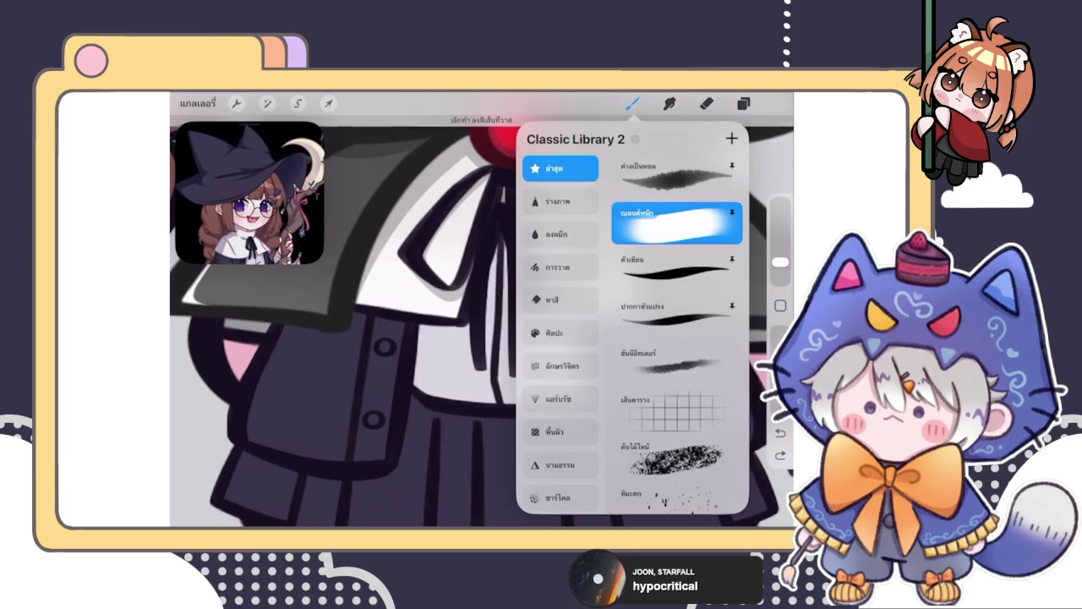
pyautogui.click(633, 103)
pyautogui.click(498, 254)
pyautogui.moveTo(503, 237); pyautogui.dragTo(489, 302)
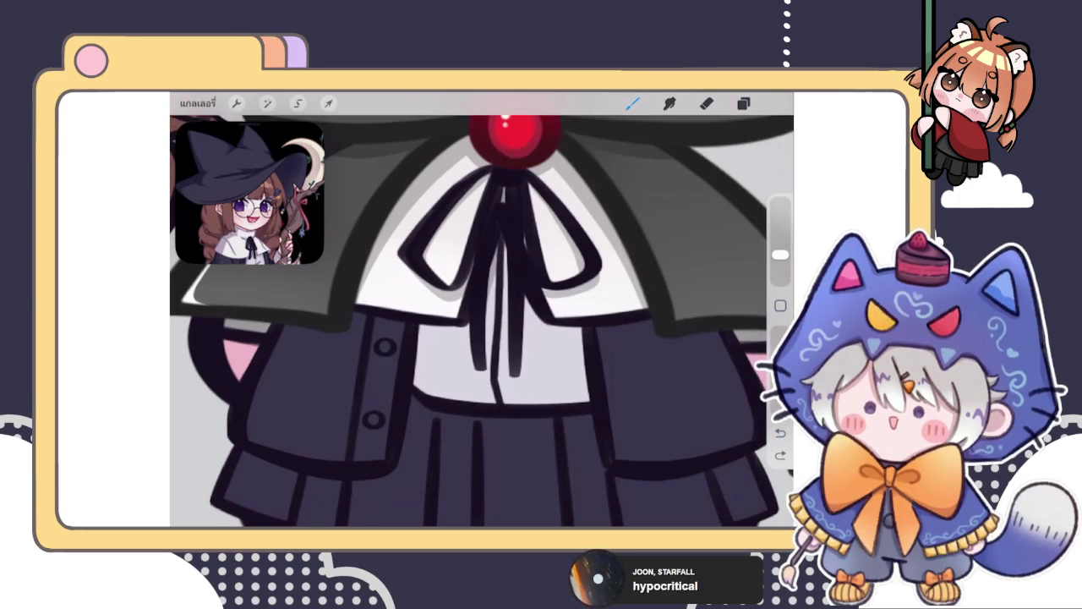
pyautogui.moveTo(503, 240); pyautogui.dragTo(505, 291)
pyautogui.moveTo(468, 321); pyautogui.dragTo(478, 372)
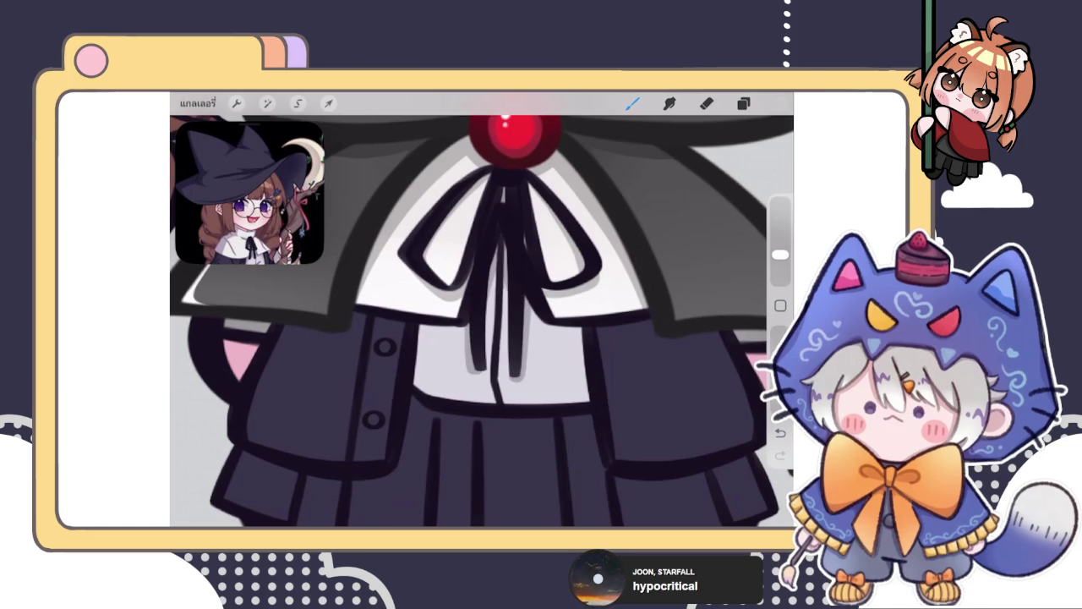
pyautogui.moveTo(503, 286); pyautogui.dragTo(507, 352)
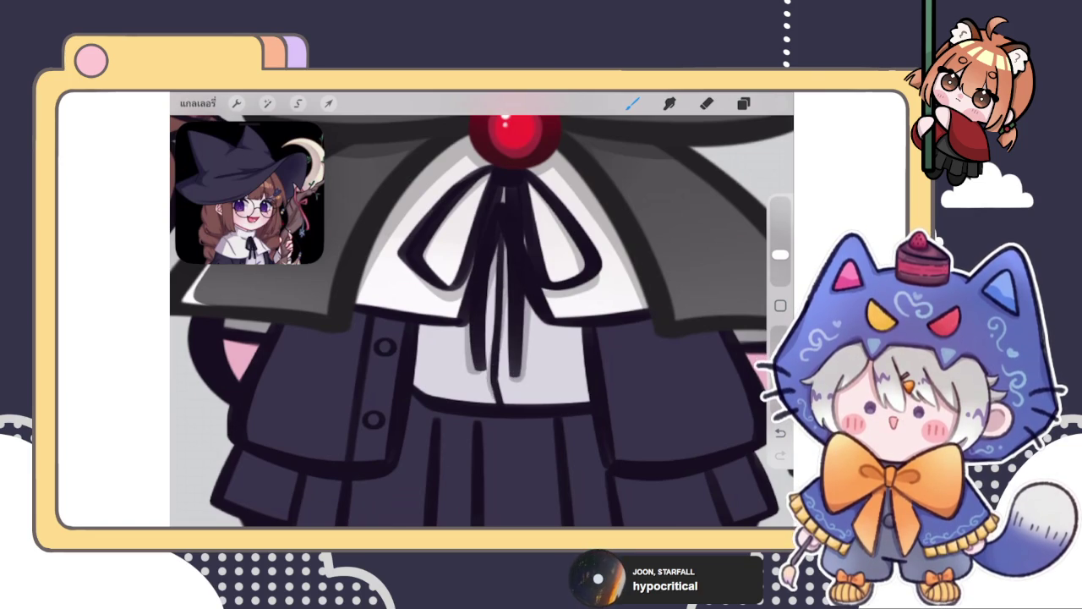
# Step: Paint grey shading across the white blouse and its lower edge
pyautogui.scroll(3, 492, 370)
pyautogui.scroll(-3, 482, 321)
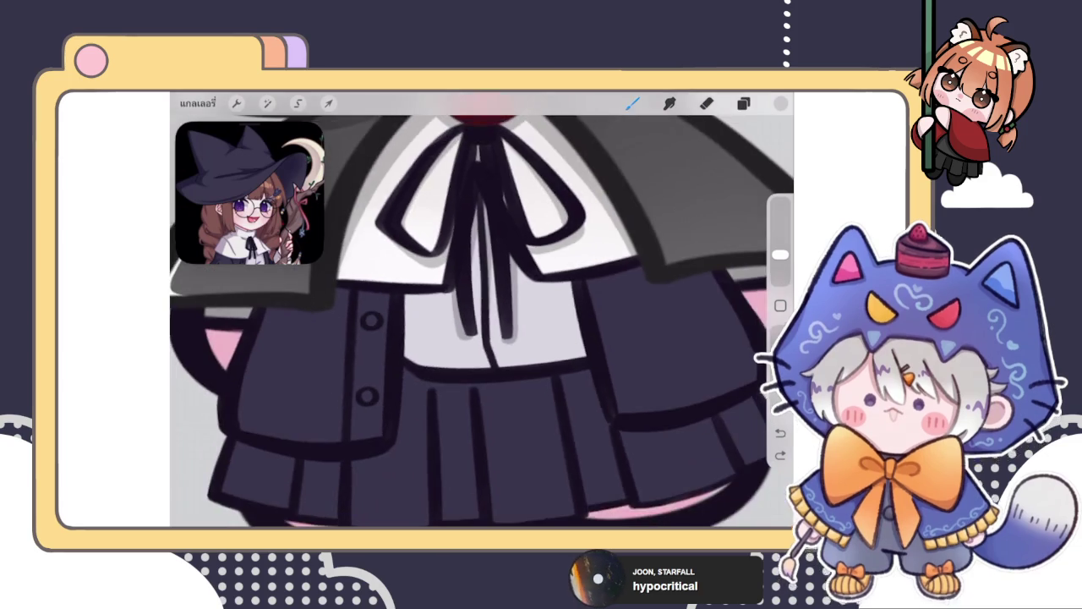
pyautogui.scroll(5, 481, 322)
pyautogui.moveTo(528, 356); pyautogui.dragTo(715, 254)
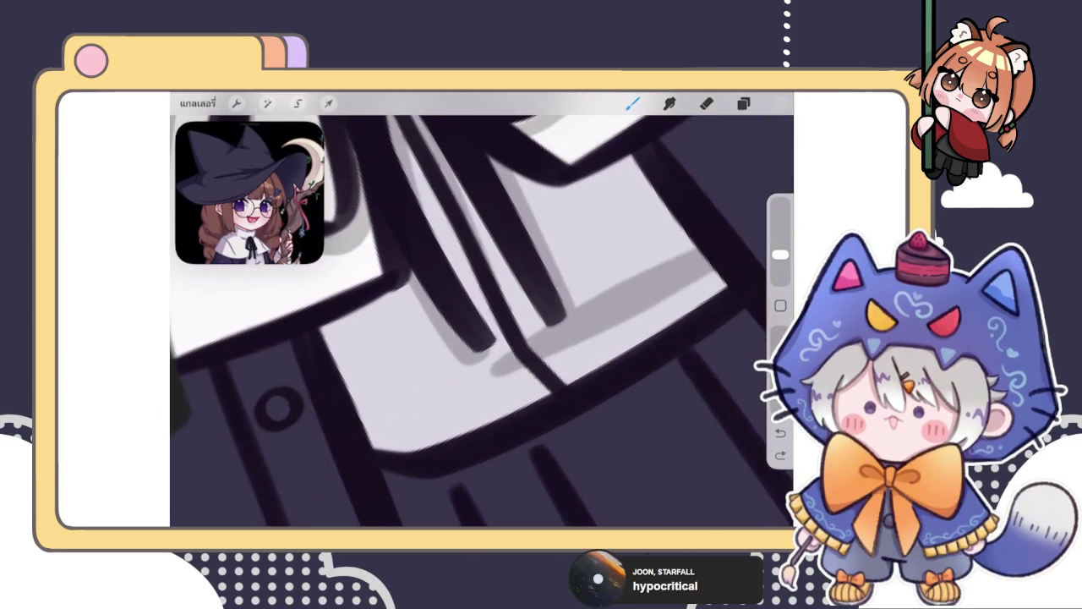
pyautogui.moveTo(528, 354); pyautogui.dragTo(712, 254)
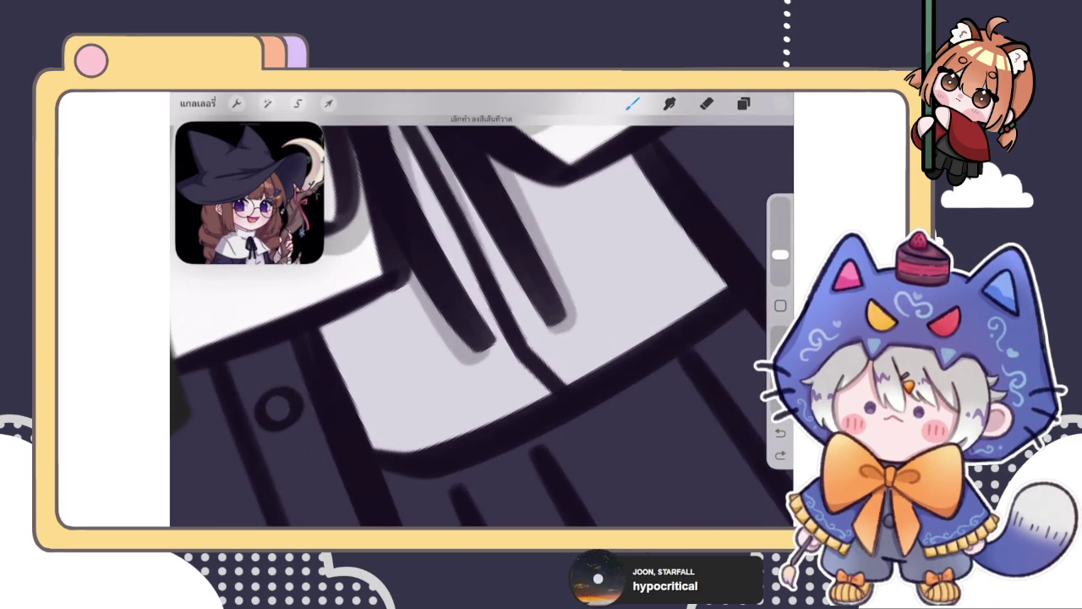
pyautogui.moveTo(517, 355)
pyautogui.mouseDown()
pyautogui.moveTo(474, 399)
pyautogui.moveTo(372, 455)
pyautogui.mouseUp()
pyautogui.moveTo(498, 393)
pyautogui.mouseDown()
pyautogui.moveTo(440, 440)
pyautogui.moveTo(723, 258)
pyautogui.mouseUp()
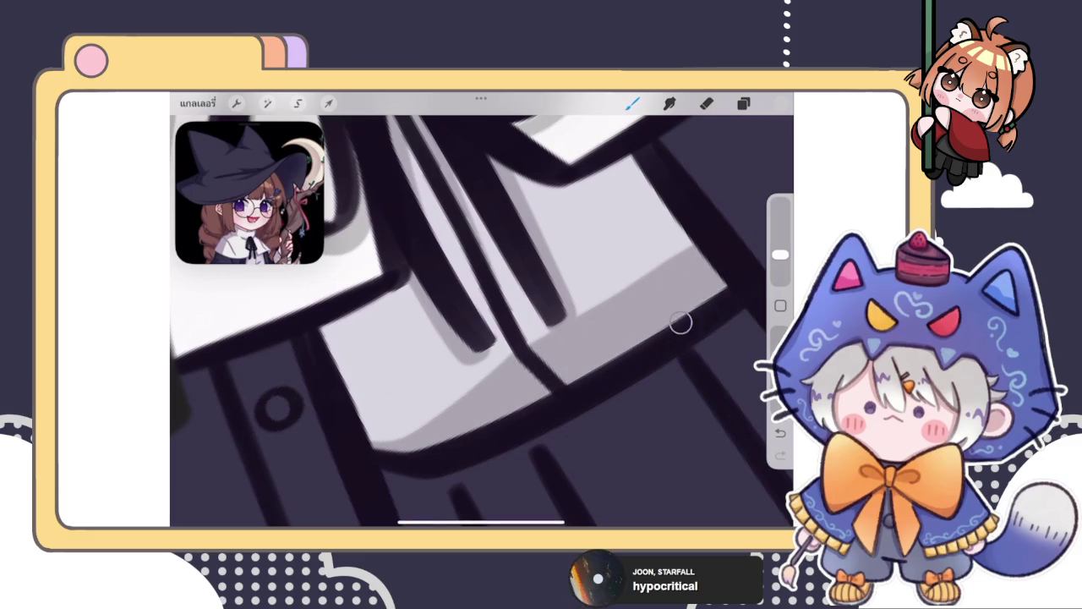
pyautogui.click(707, 103)
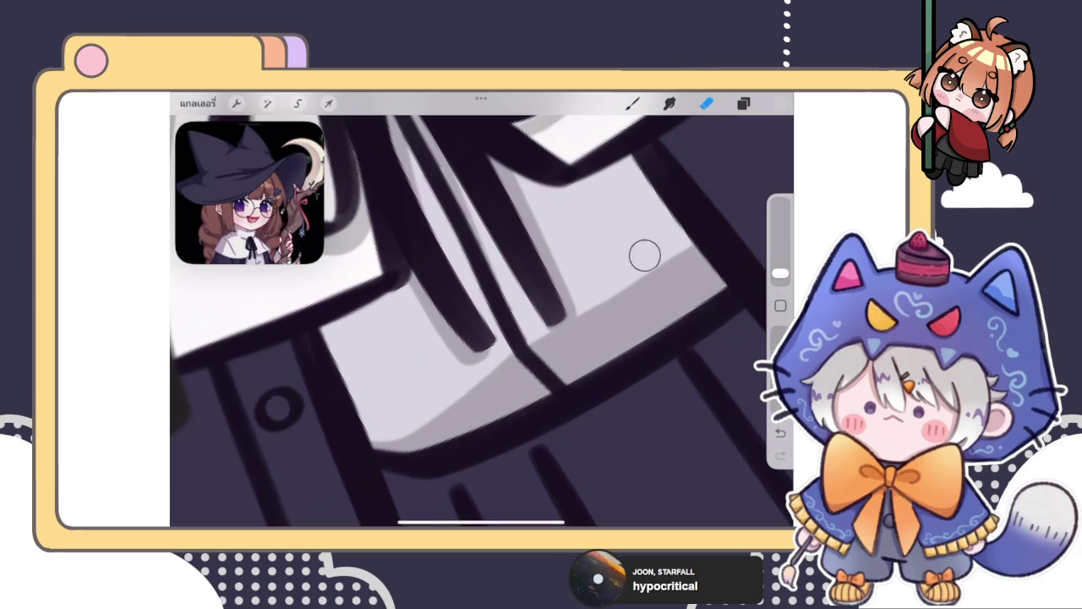
pyautogui.scroll(-3, 482, 322)
pyautogui.scroll(-3, 482, 321)
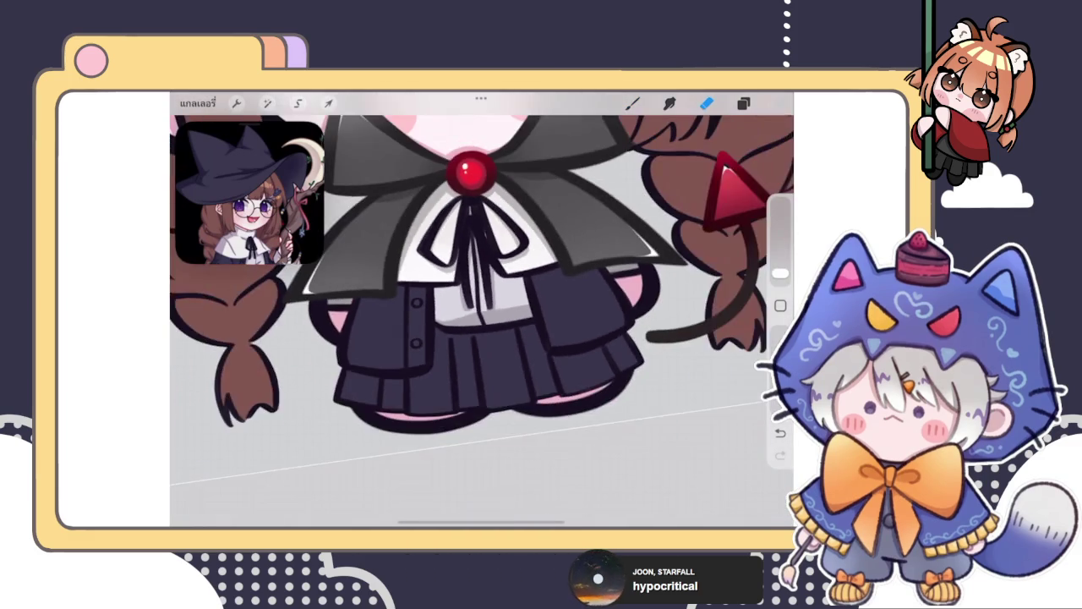
# Step: Check the layers list while zooming around the neck bow
pyautogui.scroll(-3, 482, 321)
pyautogui.scroll(3, 482, 321)
pyautogui.scroll(2, 490, 254)
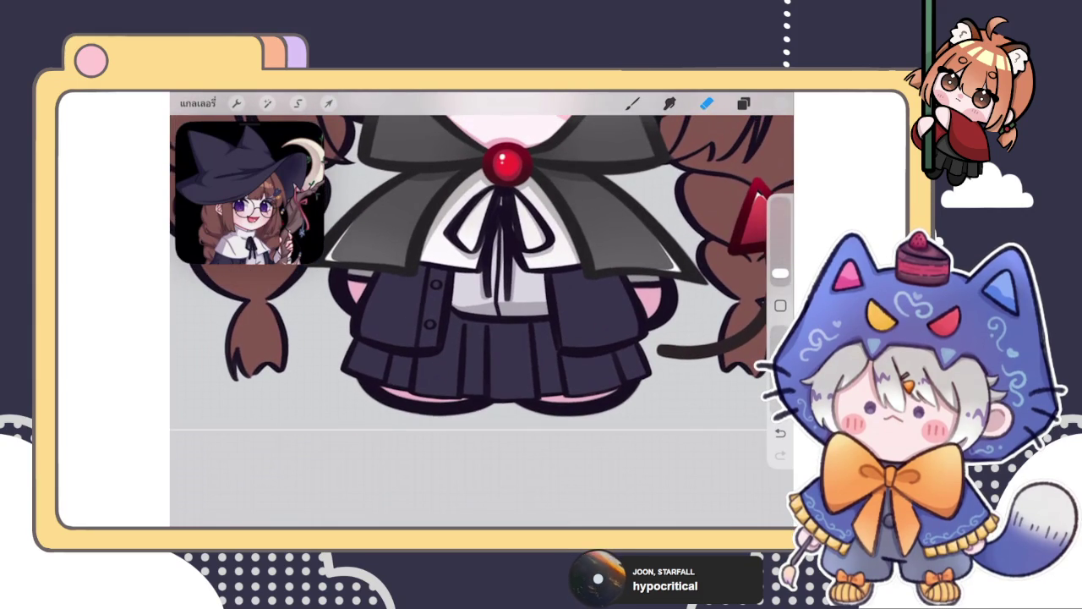
pyautogui.click(743, 103)
pyautogui.click(706, 103)
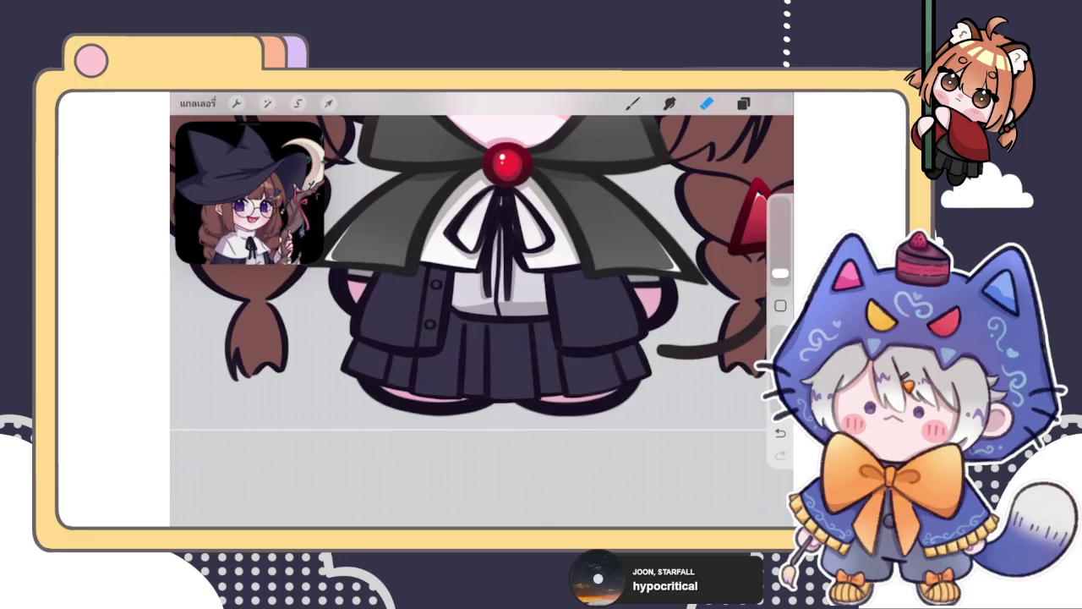
pyautogui.scroll(-2, 482, 309)
pyautogui.scroll(3, 482, 309)
pyautogui.scroll(3, 482, 309)
# Step: Draw a dark ribbon strand beneath the red brooch, then zoom out to the full figure
pyautogui.click(633, 103)
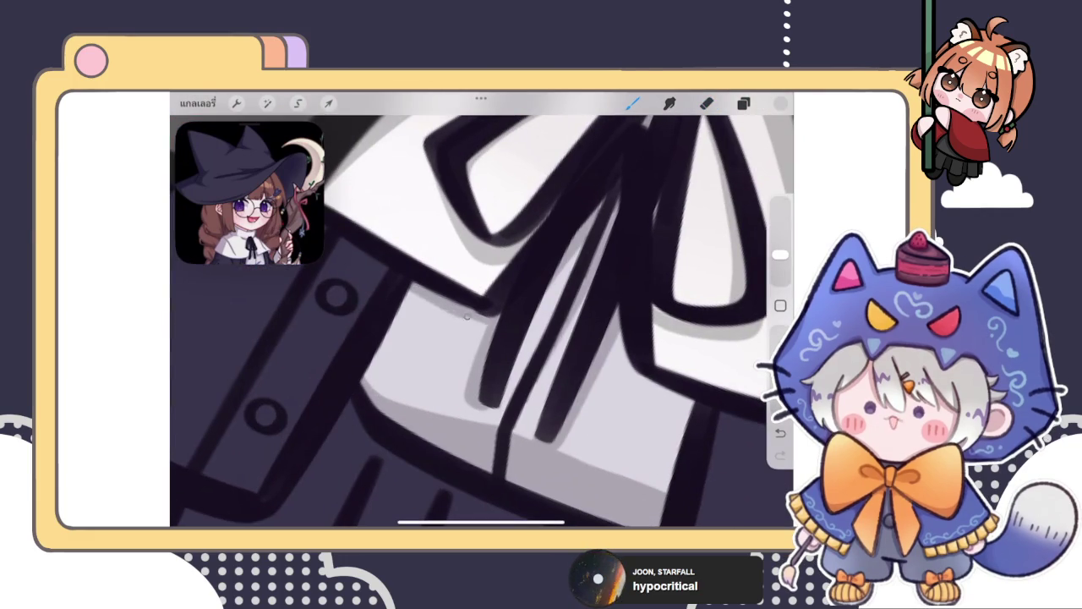
pyautogui.scroll(-2, 482, 308)
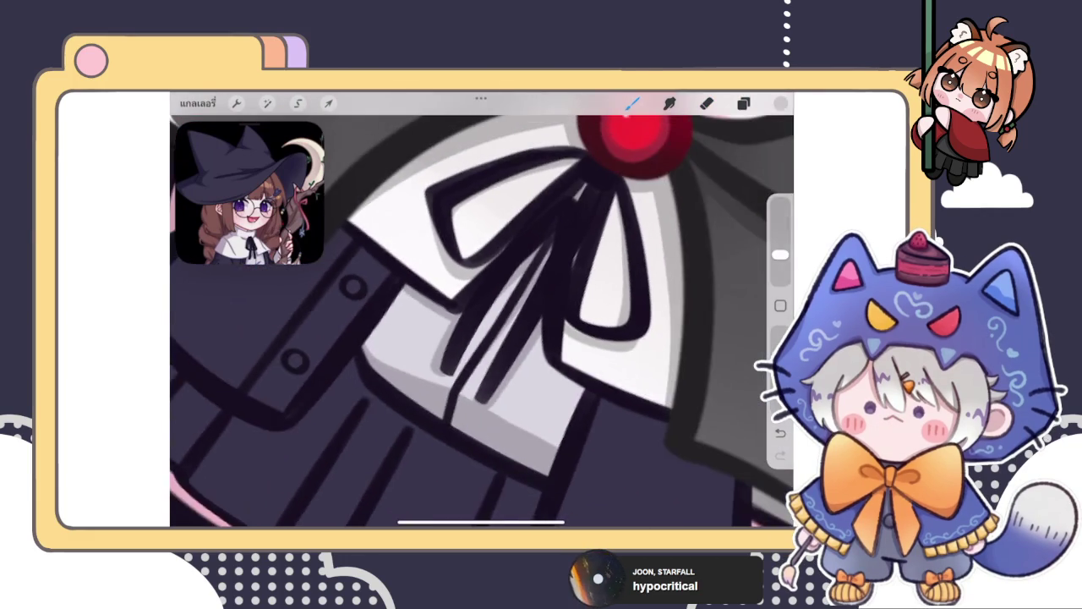
pyautogui.scroll(3, 482, 309)
pyautogui.moveTo(495, 362); pyautogui.dragTo(529, 432)
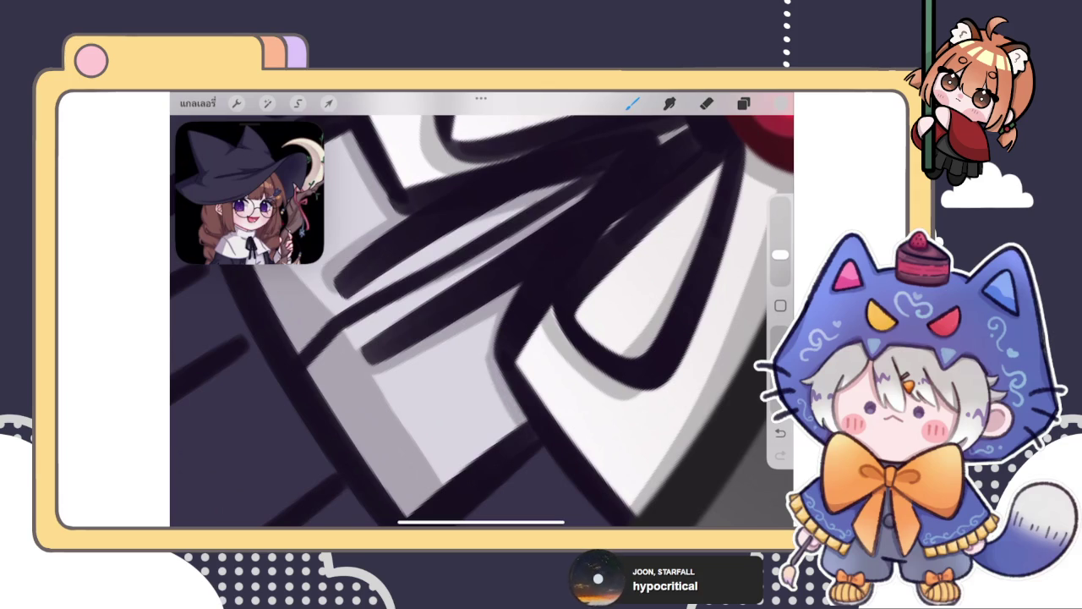
pyautogui.scroll(-1, 482, 309)
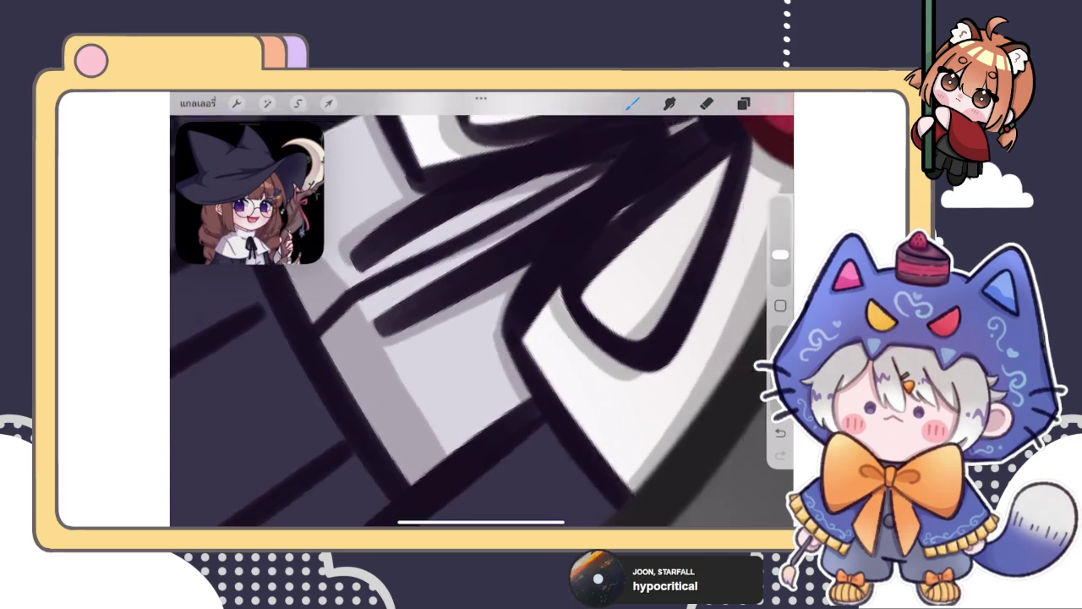
pyautogui.scroll(-2, 482, 308)
pyautogui.scroll(2, 482, 309)
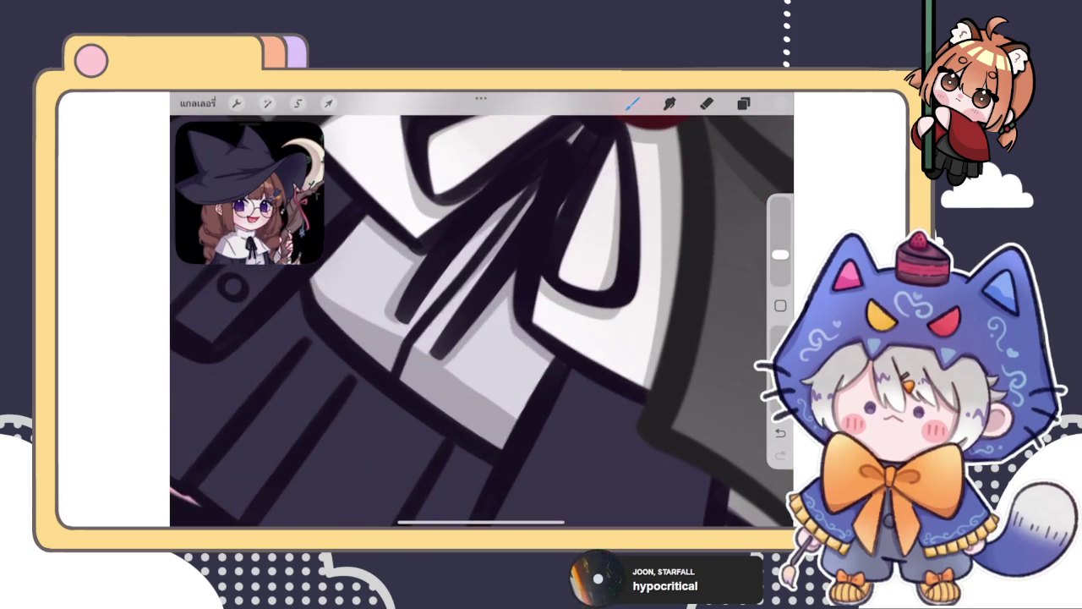
pyautogui.scroll(-3, 482, 309)
pyautogui.scroll(3, 482, 309)
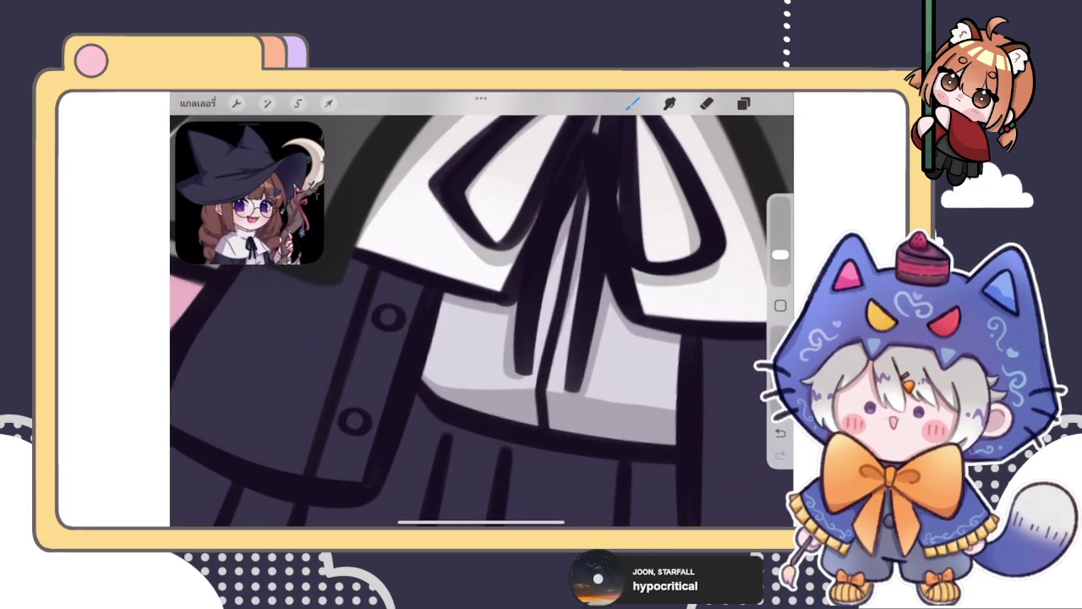
pyautogui.scroll(-3, 482, 309)
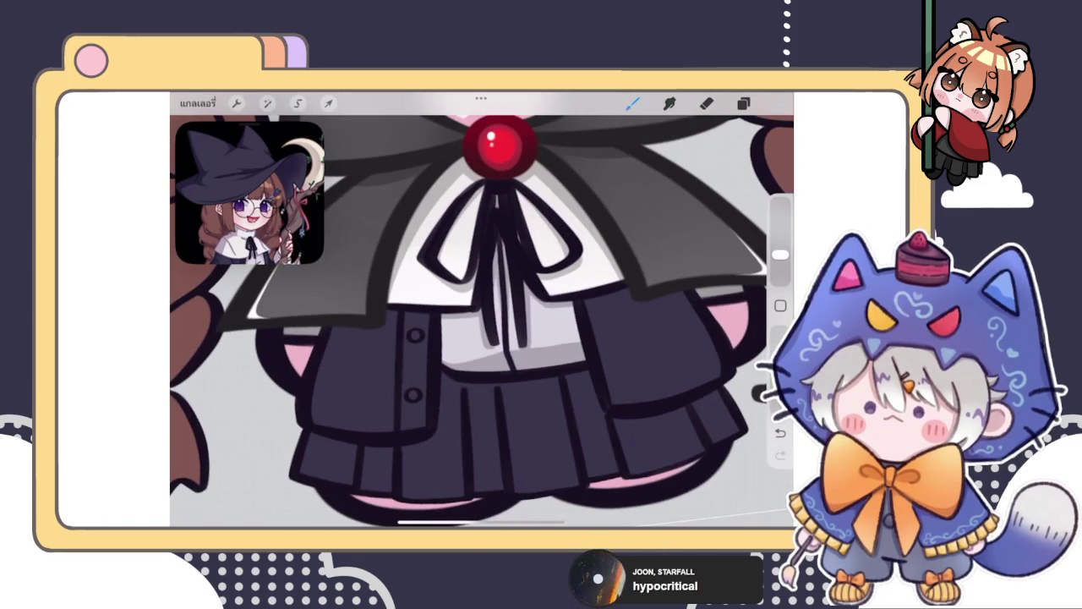
pyautogui.scroll(-3, 482, 309)
pyautogui.scroll(-2, 482, 308)
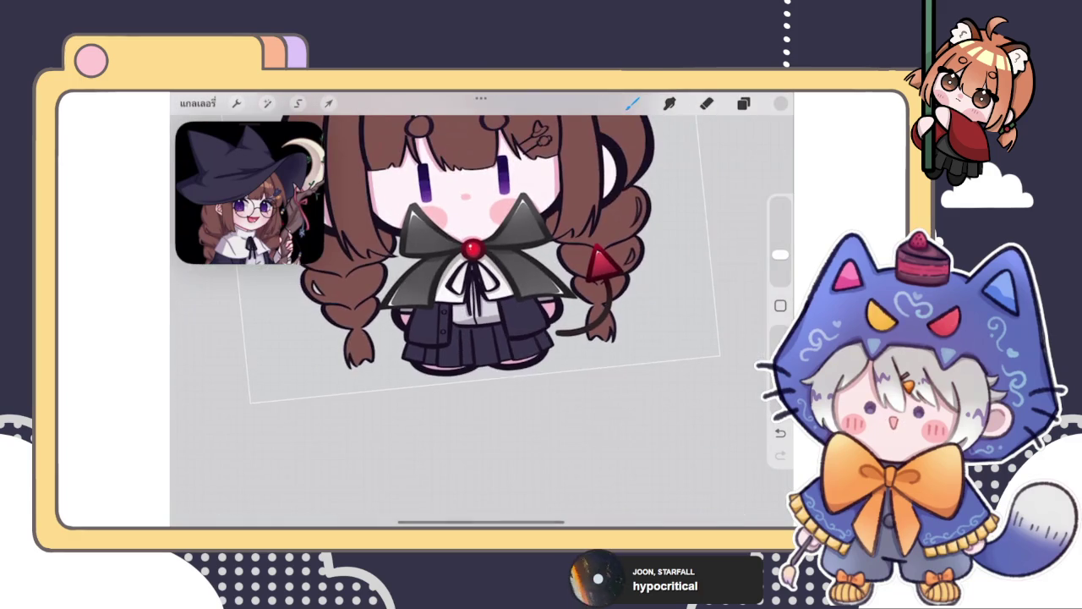
pyautogui.scroll(5, 482, 309)
# Step: Add a new blank layer above the current one
pyautogui.click(744, 102)
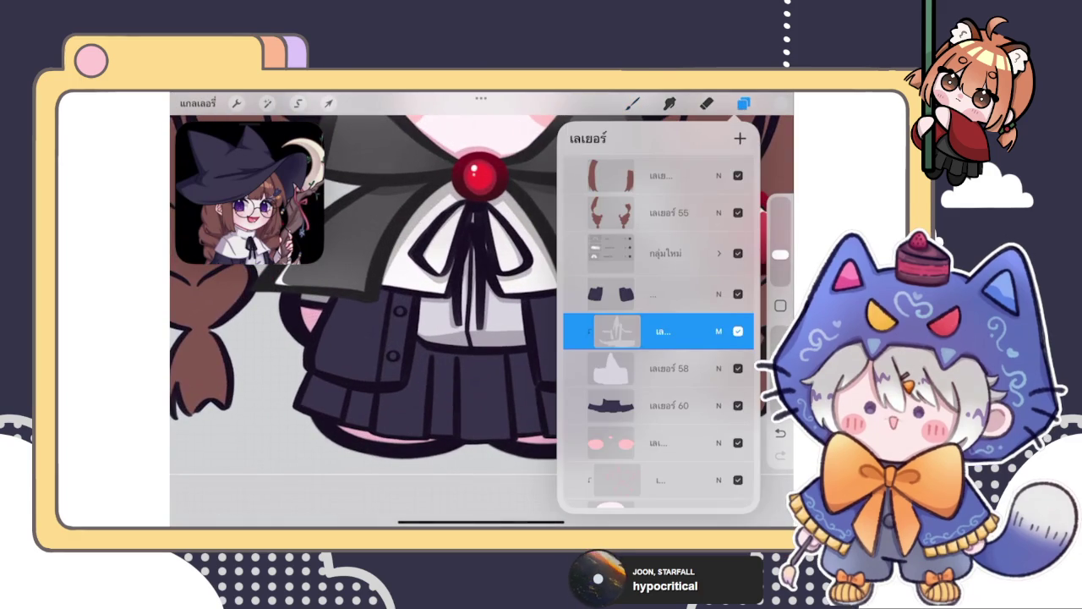
pyautogui.click(740, 138)
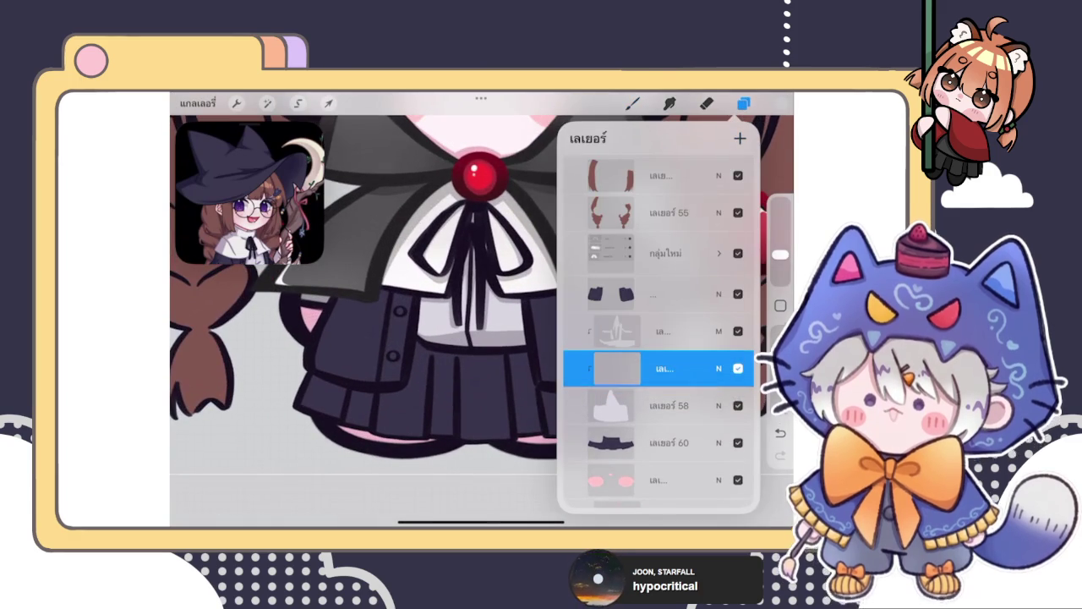
pyautogui.click(780, 102)
pyautogui.click(633, 102)
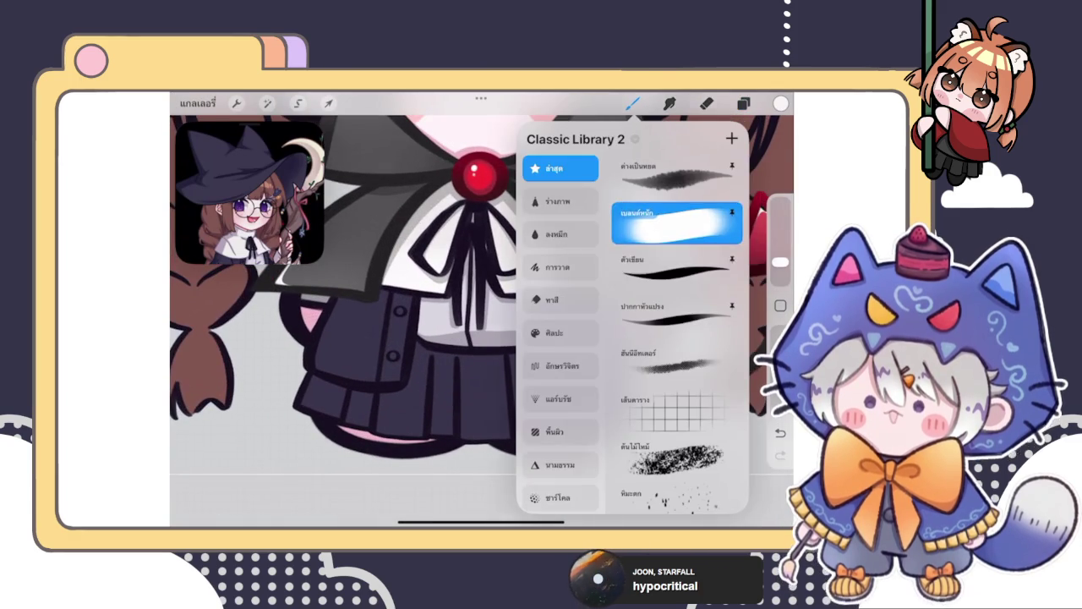
pyautogui.click(633, 102)
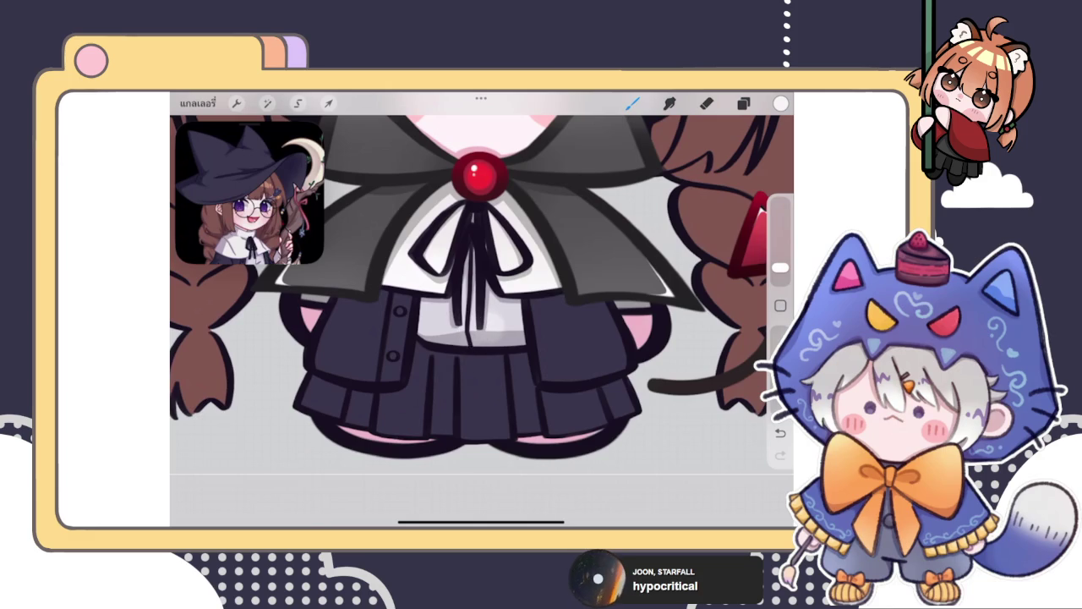
# Step: Redraw the central ribbon strand and erase stray ribbon bits over the shirt
pyautogui.scroll(3, 477, 296)
pyautogui.hotkey('ctrl', 'z')
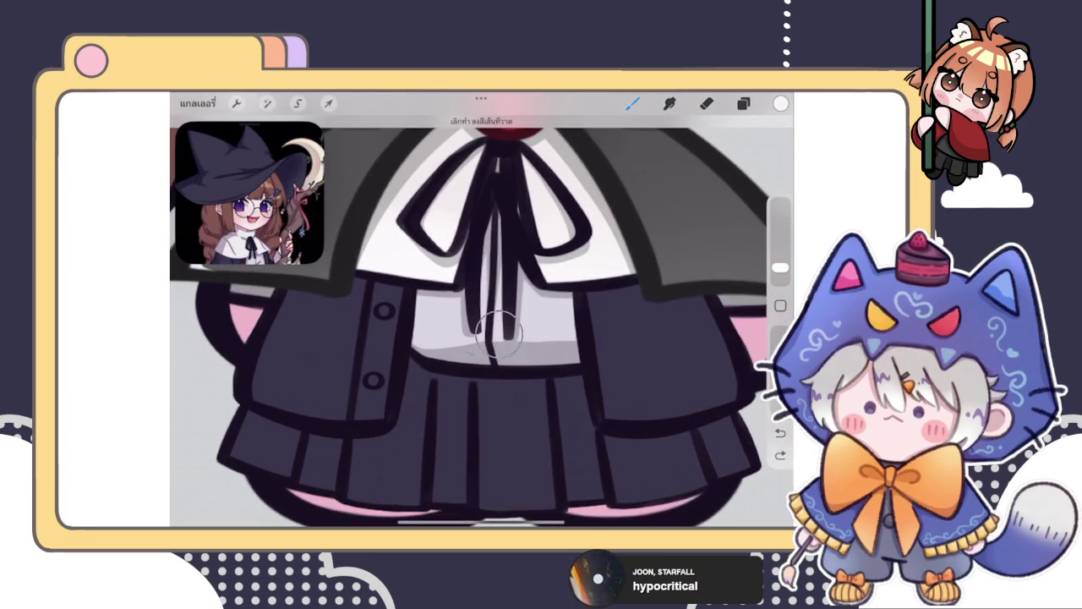
pyautogui.moveTo(499, 334); pyautogui.dragTo(510, 311)
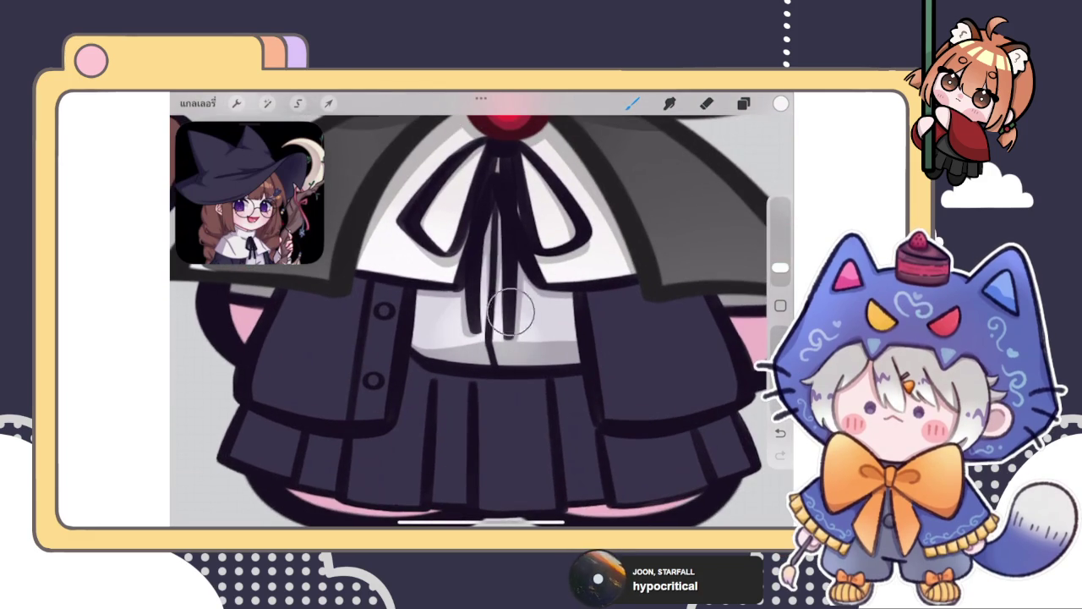
pyautogui.moveTo(509, 311); pyautogui.dragTo(452, 313)
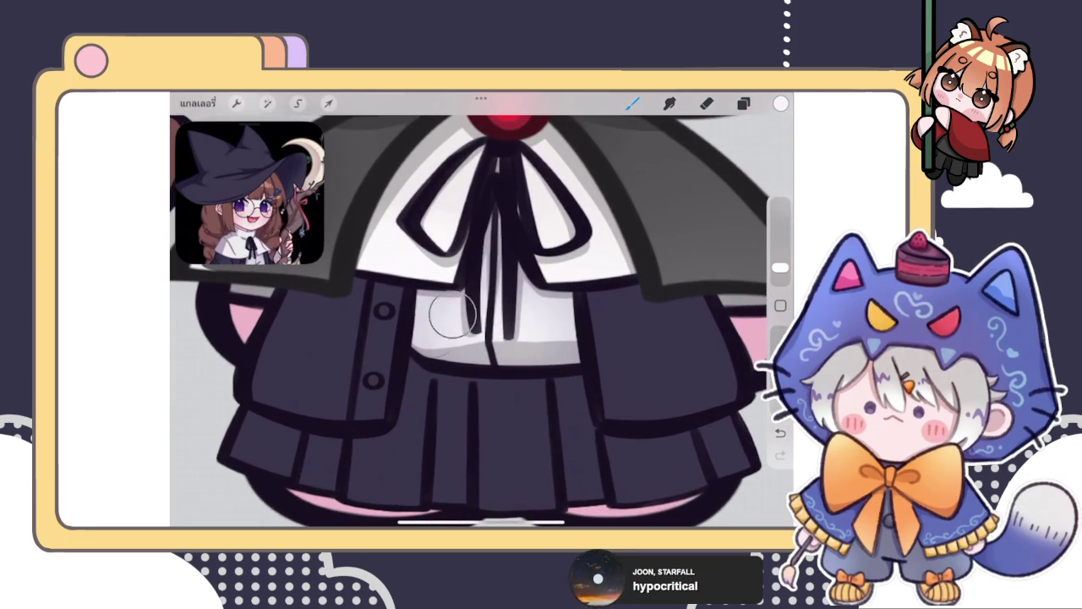
pyautogui.click(707, 103)
pyautogui.moveTo(550, 325); pyautogui.dragTo(597, 282)
pyautogui.moveTo(524, 313); pyautogui.dragTo(508, 322)
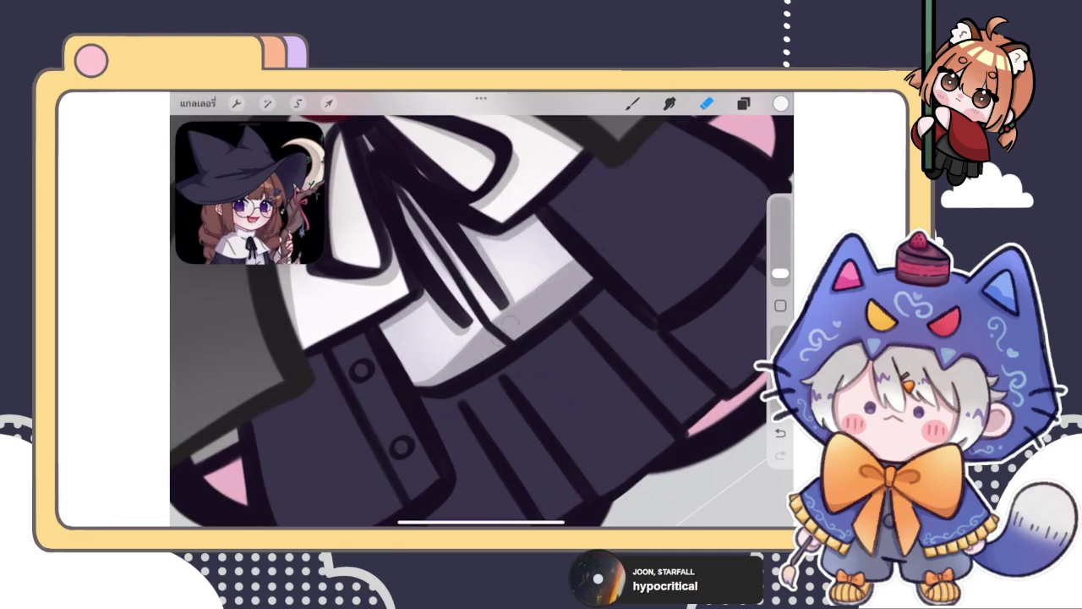
pyautogui.scroll(-5, 482, 321)
pyautogui.scroll(-3, 482, 322)
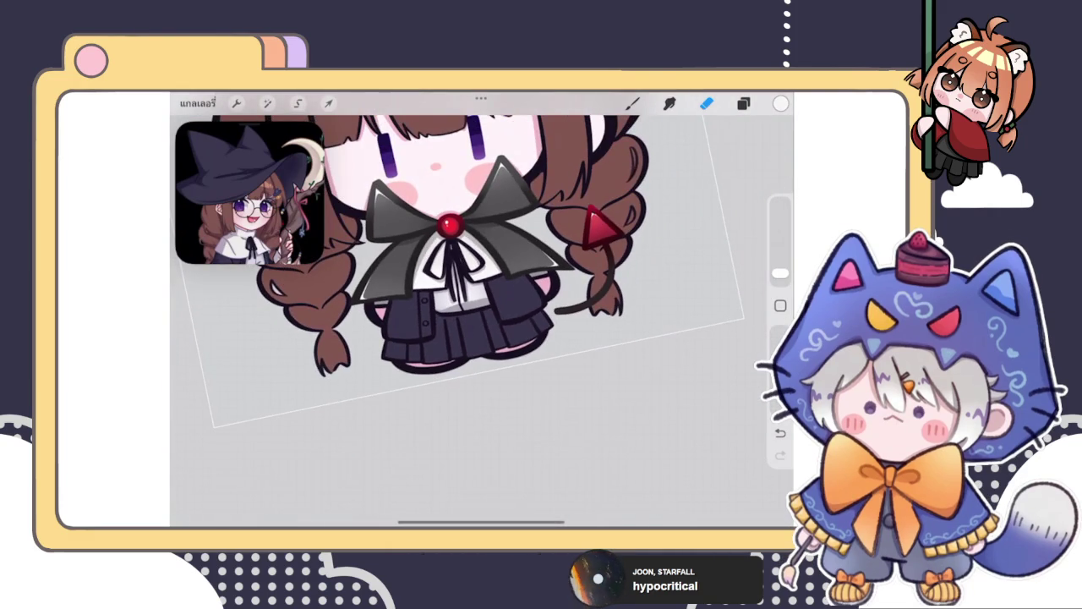
pyautogui.scroll(3, 482, 321)
# Step: Group the chosen layers and make the new layer a Clipping Mask on the skirt
pyautogui.click(743, 103)
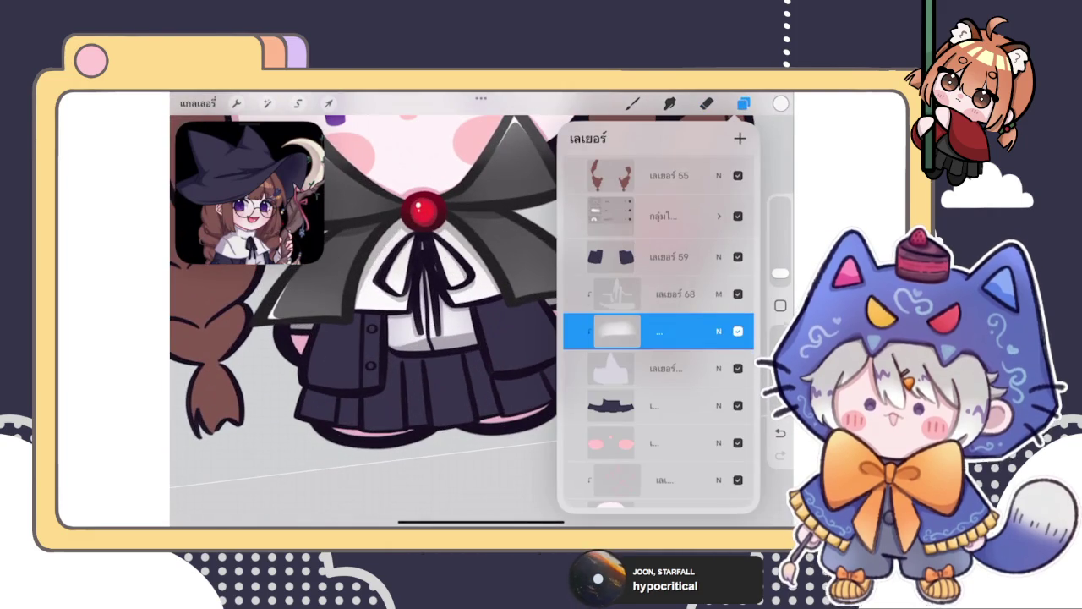
pyautogui.click(668, 368)
pyautogui.click(739, 138)
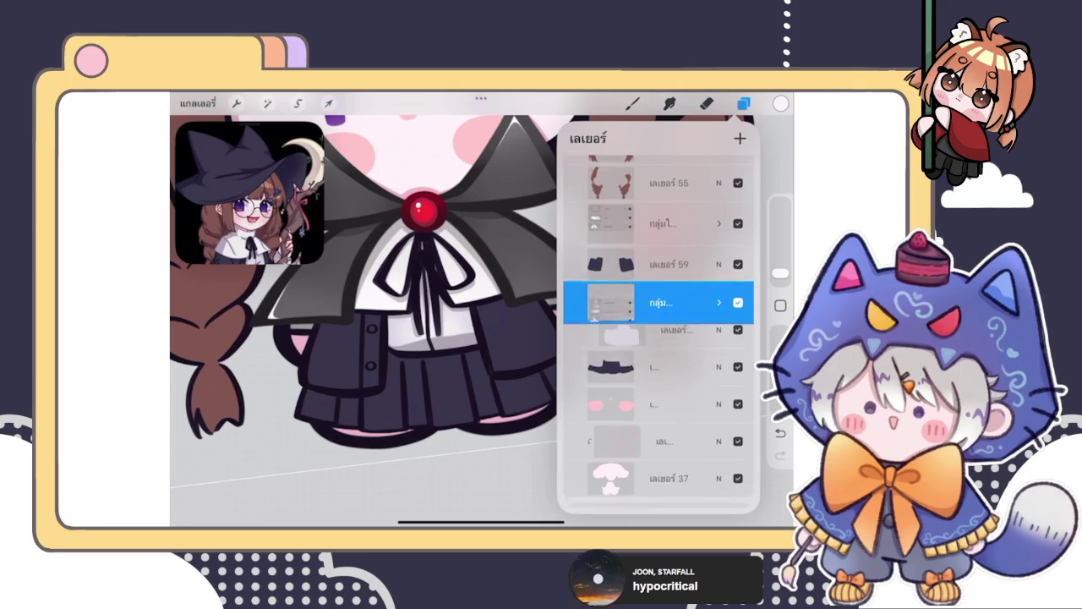
pyautogui.click(668, 264)
pyautogui.click(668, 264)
pyautogui.click(507, 295)
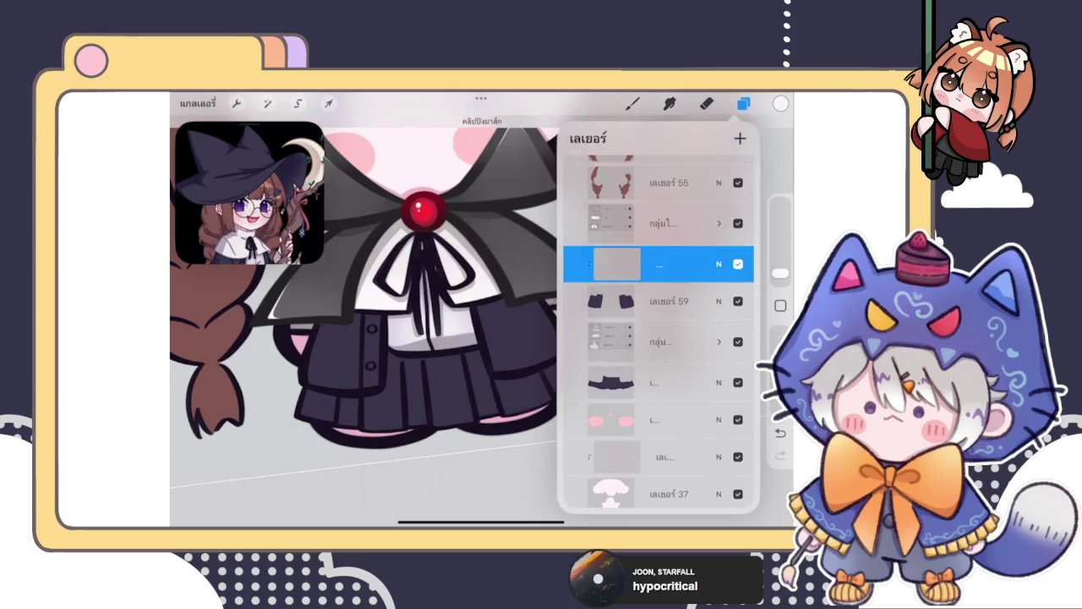
pyautogui.click(707, 103)
pyautogui.scroll(3, 482, 321)
# Step: Choose a dark navy colour and a different inking brush
pyautogui.click(632, 103)
pyautogui.click(780, 103)
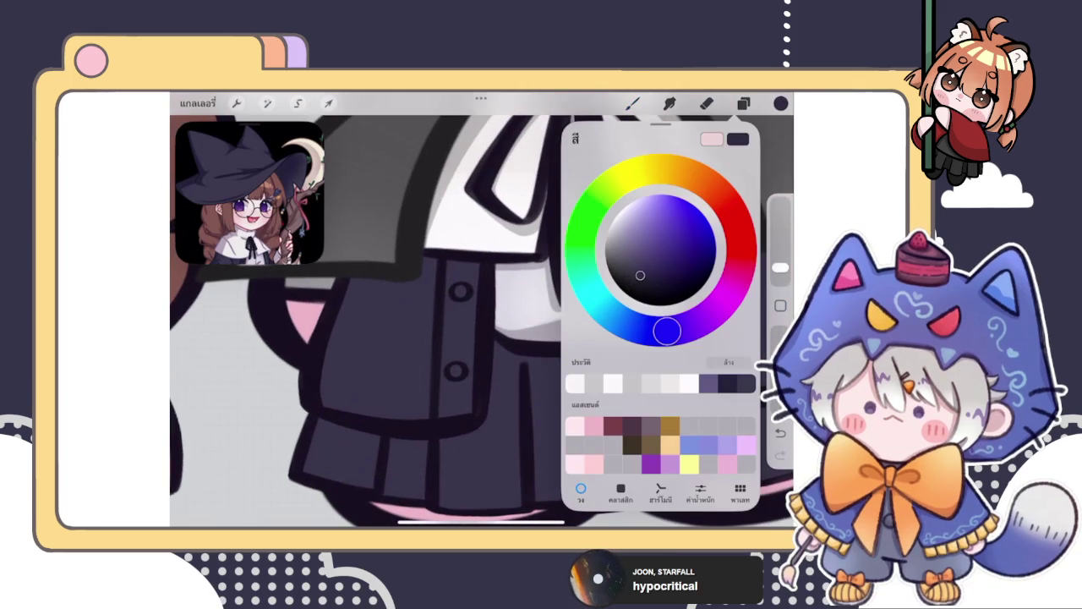
pyautogui.click(466, 258)
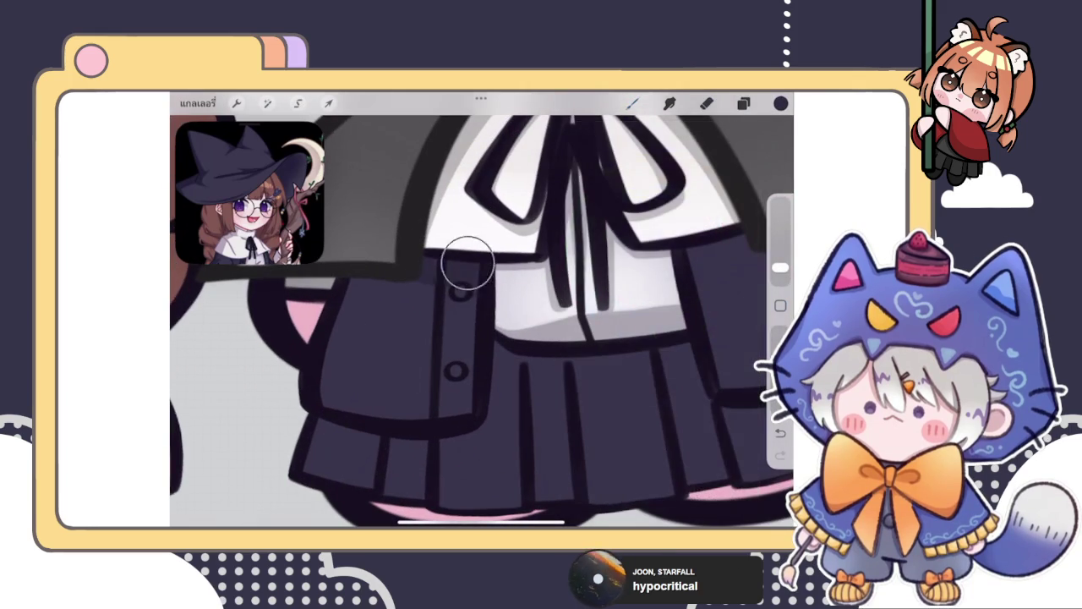
pyautogui.hotkey('ctrl', 'z')
pyautogui.click(633, 103)
pyautogui.click(676, 266)
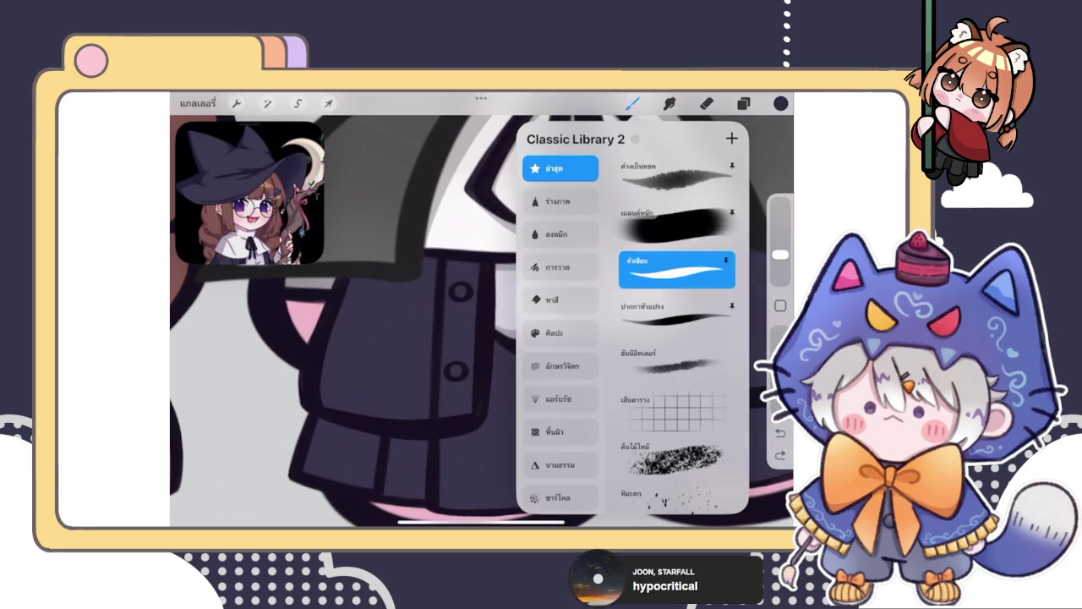
pyautogui.click(633, 103)
pyautogui.click(431, 263)
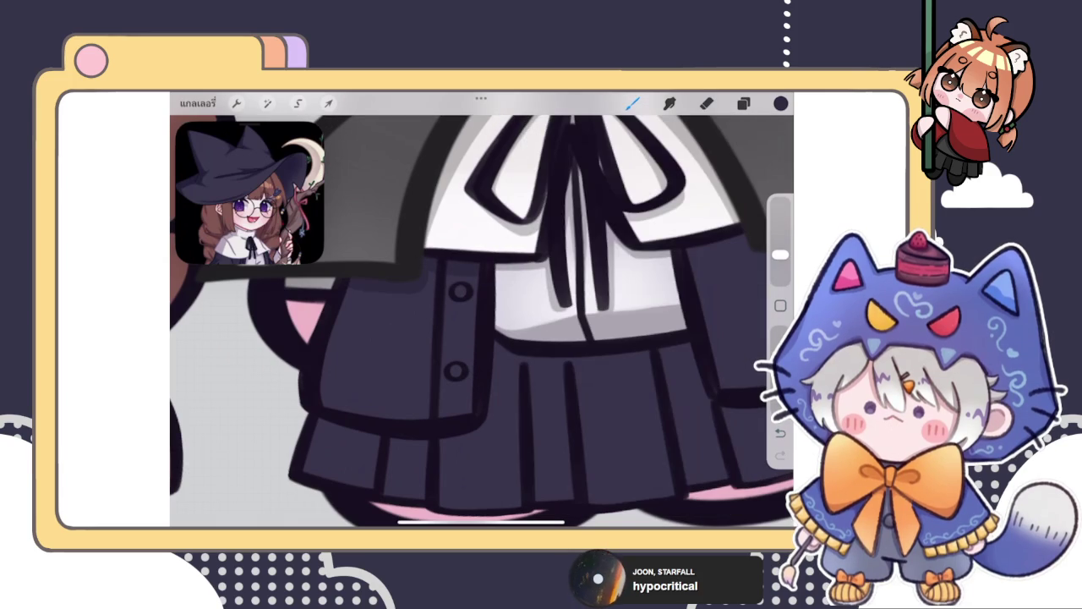
# Step: Leave the witch canvas for the Procreate gallery
pyautogui.scroll(-3, 482, 313)
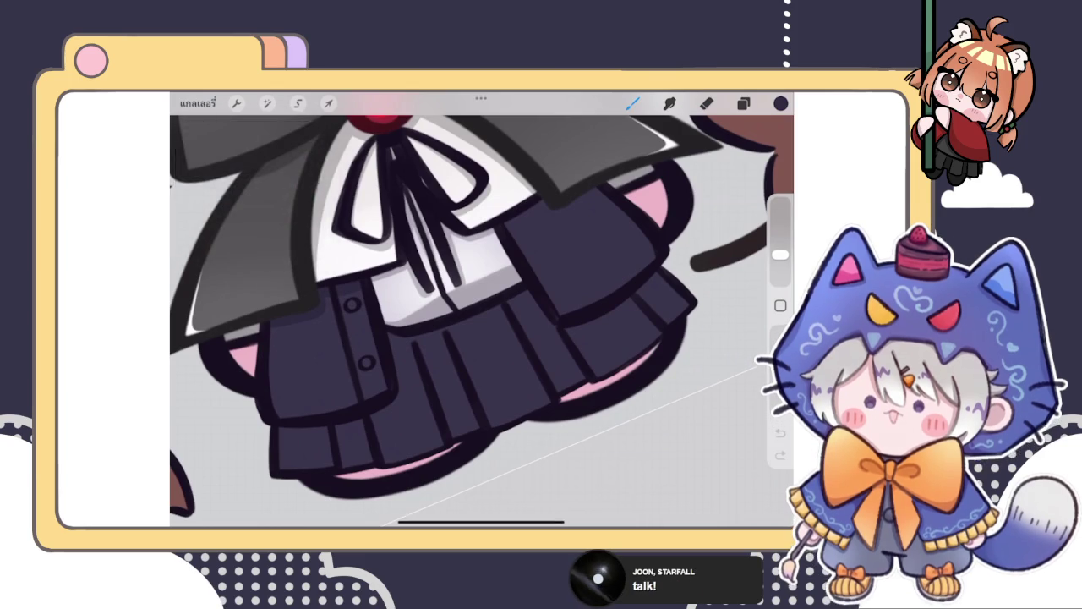
pyautogui.click(198, 103)
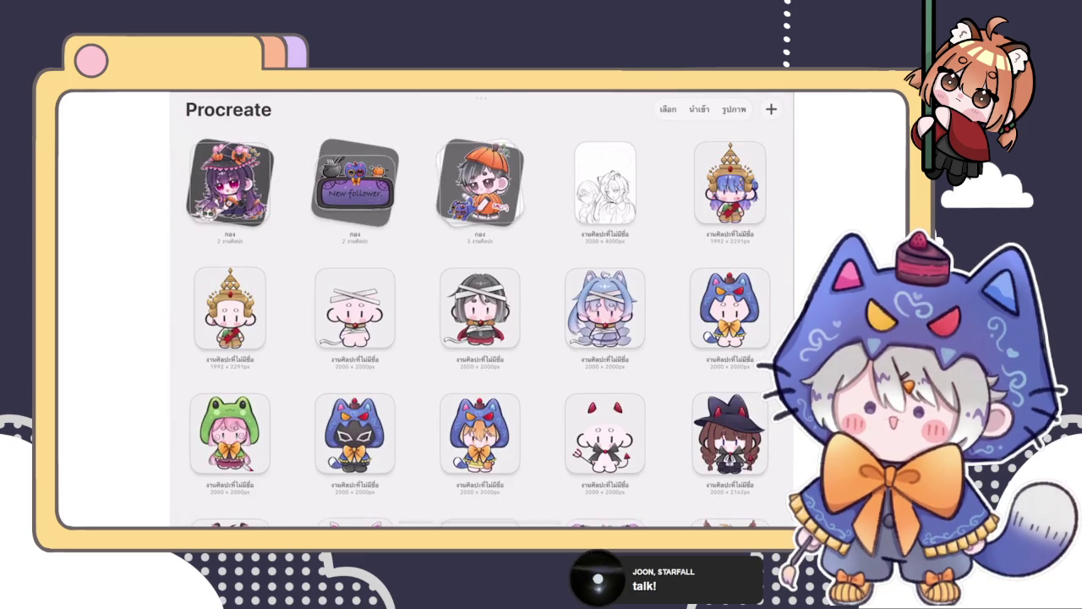
# Step: Peek into the first witch stack, then open the brown-braided witch artwork
pyautogui.click(230, 182)
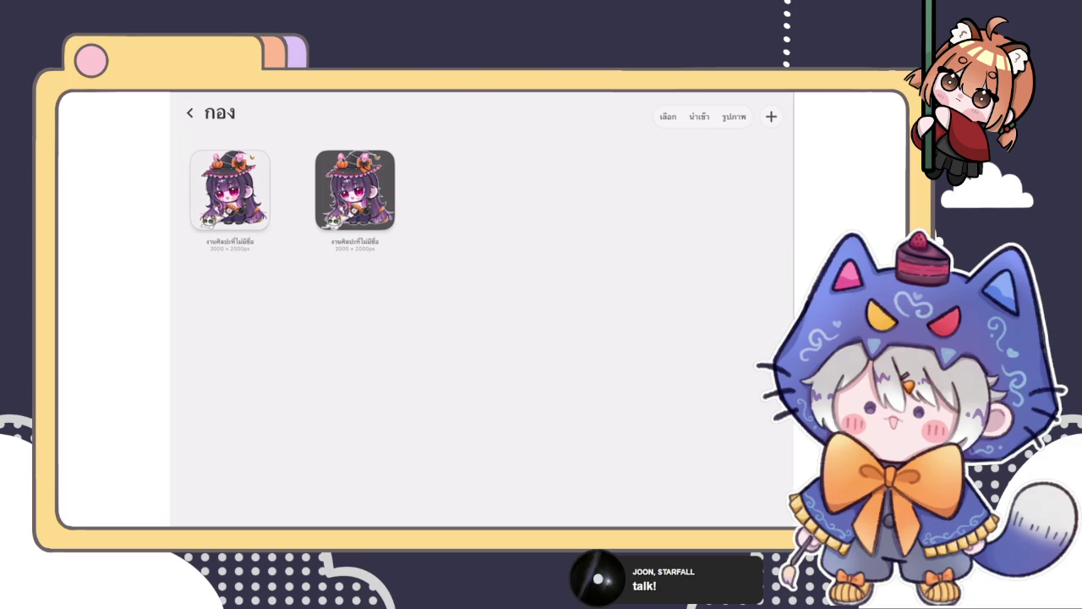
pyautogui.click(210, 112)
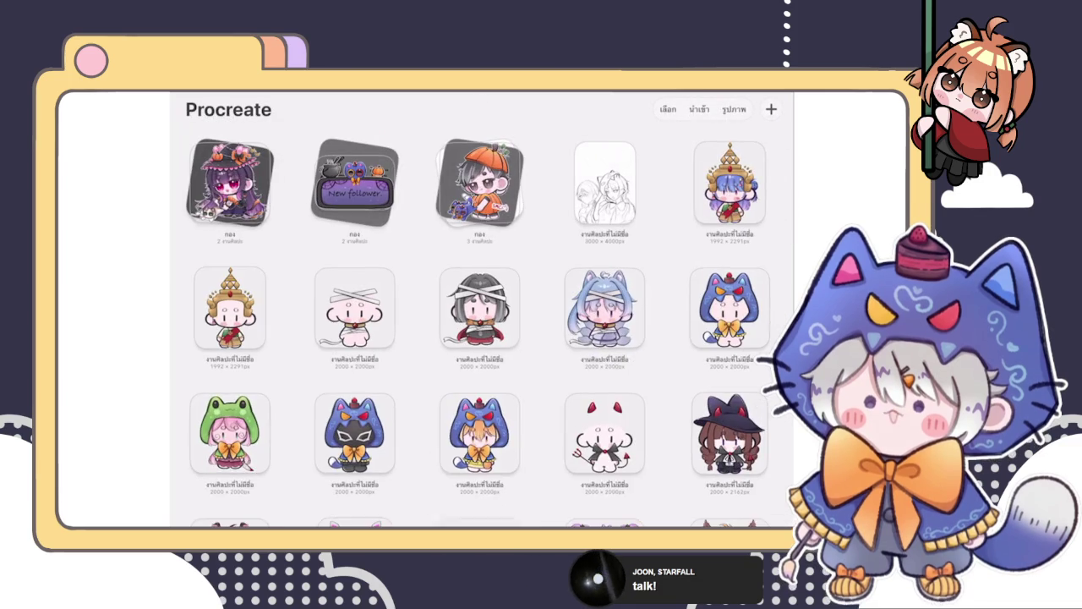
pyautogui.click(729, 433)
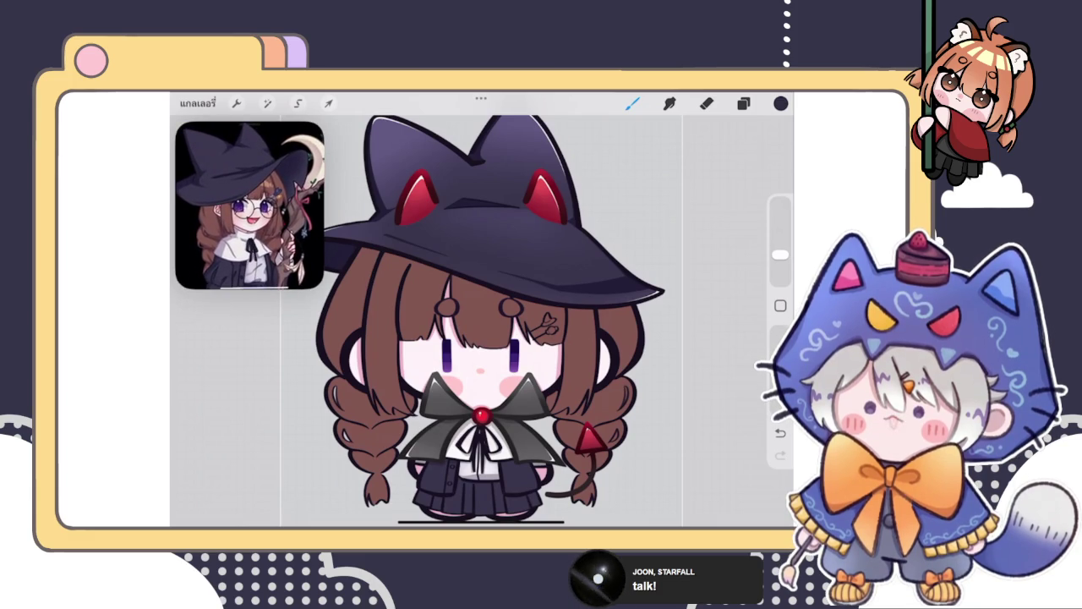
pyautogui.click(744, 103)
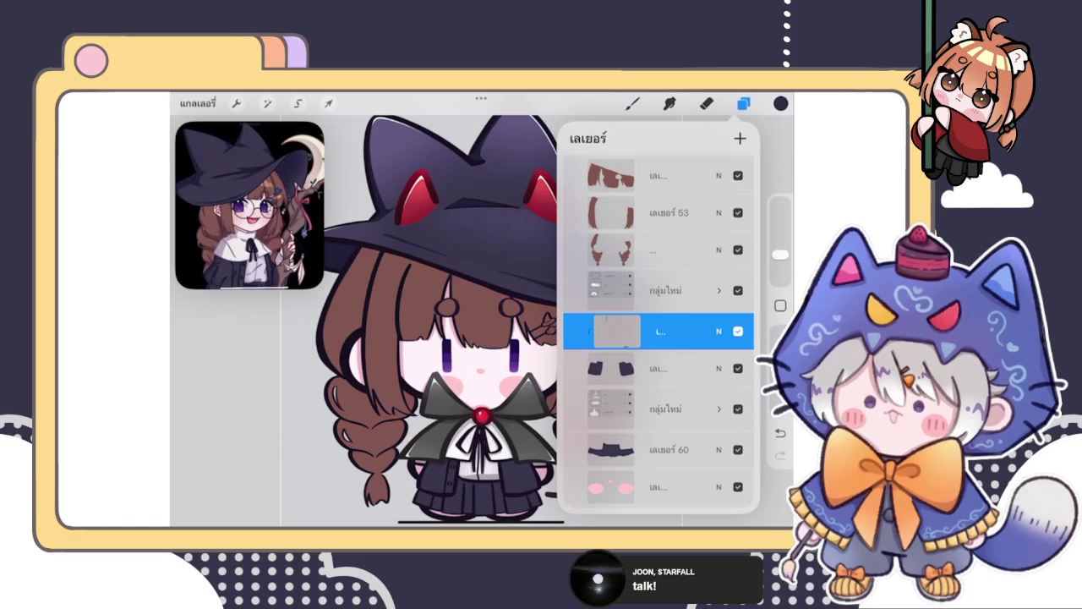
pyautogui.click(744, 103)
pyautogui.scroll(-3, 501, 254)
pyautogui.scroll(5, 499, 356)
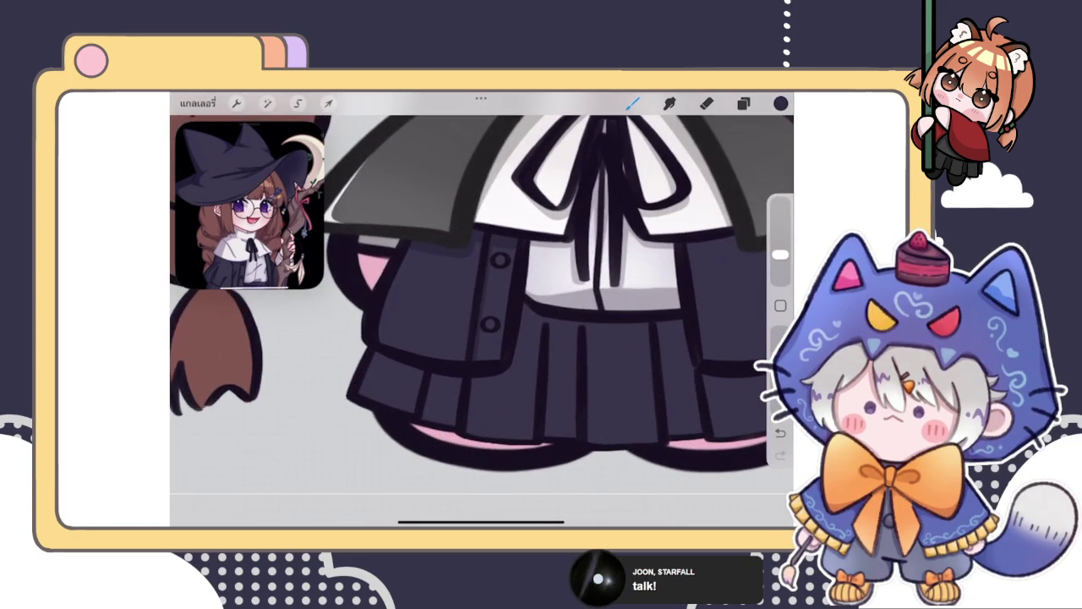
pyautogui.scroll(5, 499, 304)
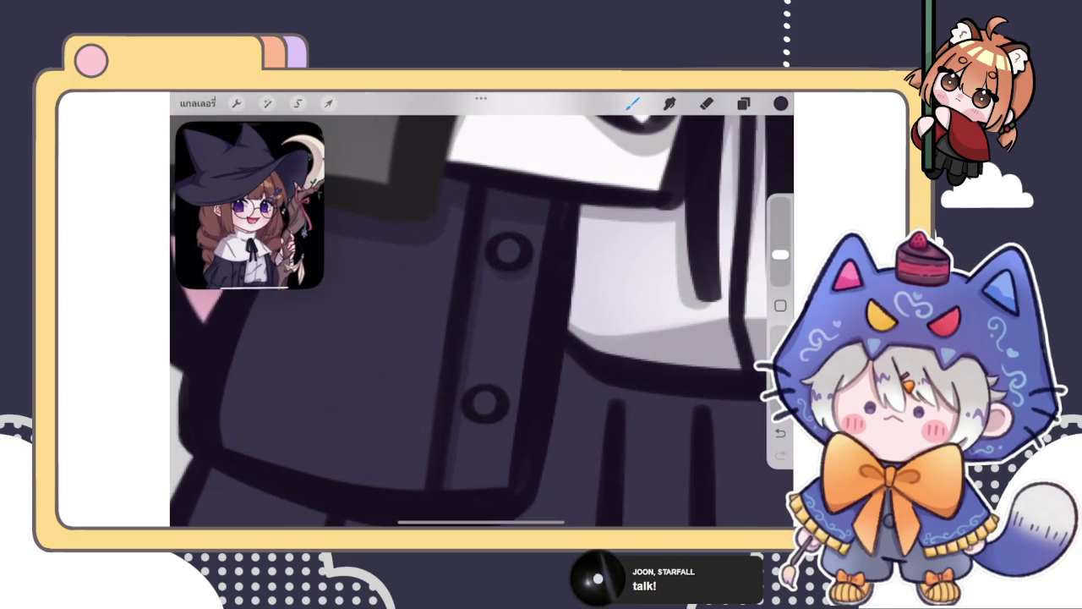
pyautogui.scroll(-3, 482, 321)
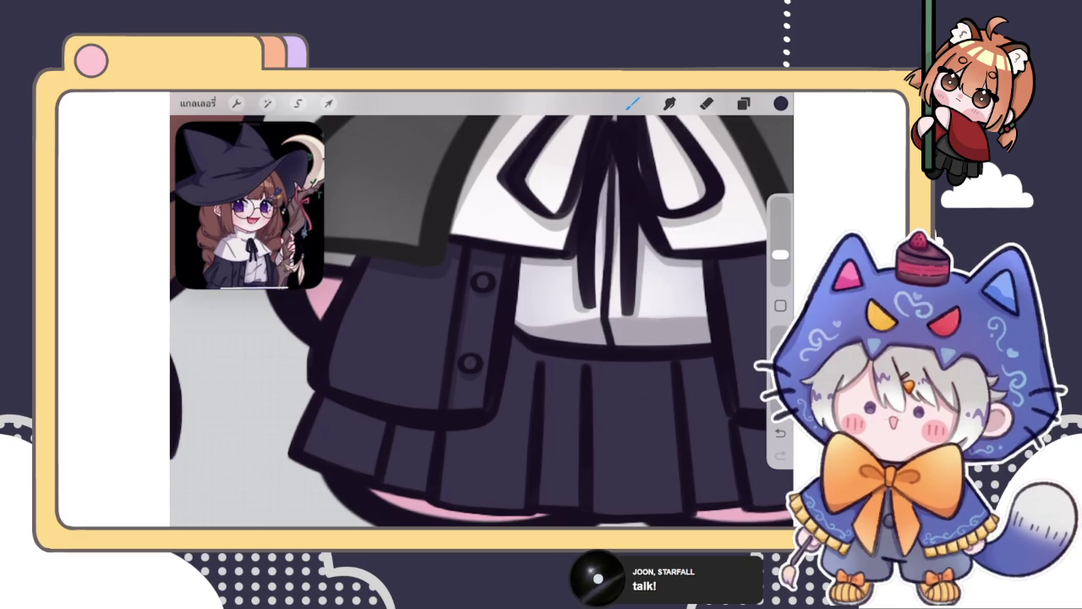
# Step: Pan and zoom around the coat buttons, collar, brooch and skirt
pyautogui.moveTo(482, 321); pyautogui.dragTo(570, 296)
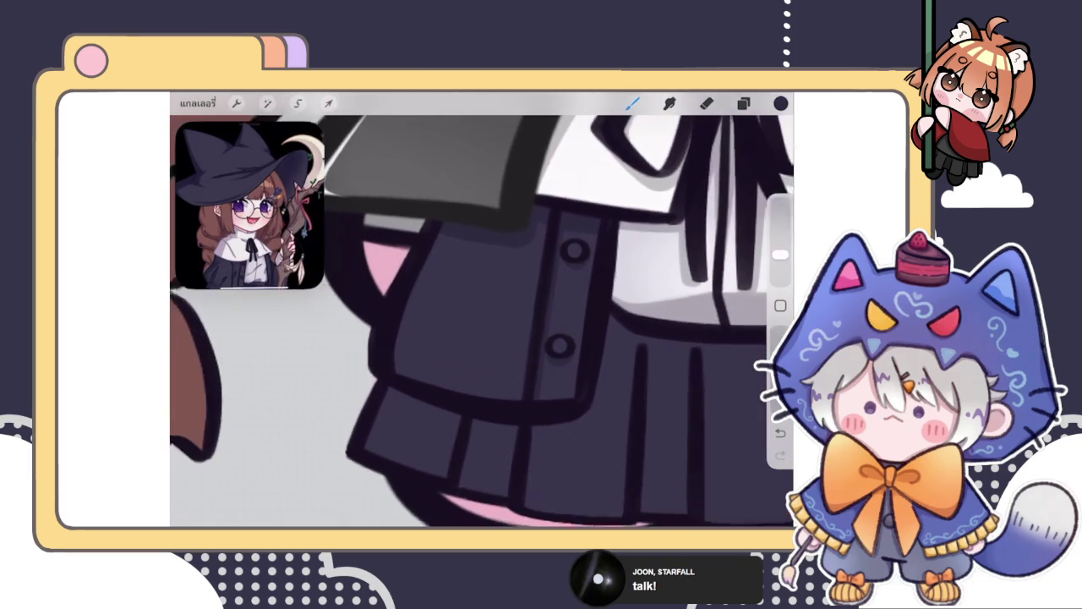
pyautogui.moveTo(482, 321)
pyautogui.mouseDown()
pyautogui.moveTo(524, 347)
pyautogui.moveTo(482, 355)
pyautogui.moveTo(482, 305)
pyautogui.moveTo(507, 338)
pyautogui.mouseUp()
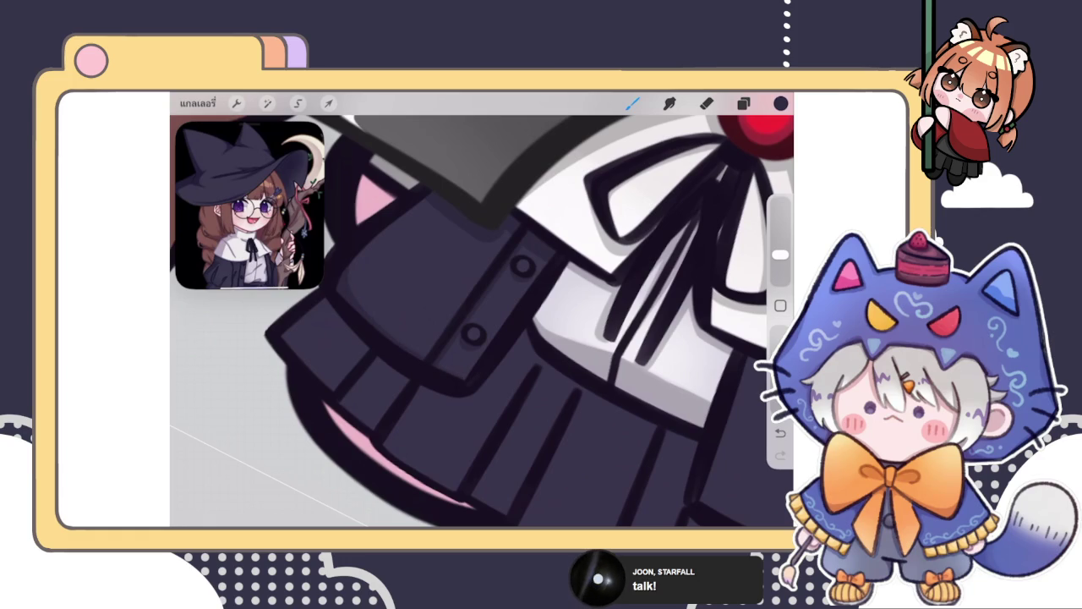
pyautogui.moveTo(482, 321); pyautogui.dragTo(482, 355)
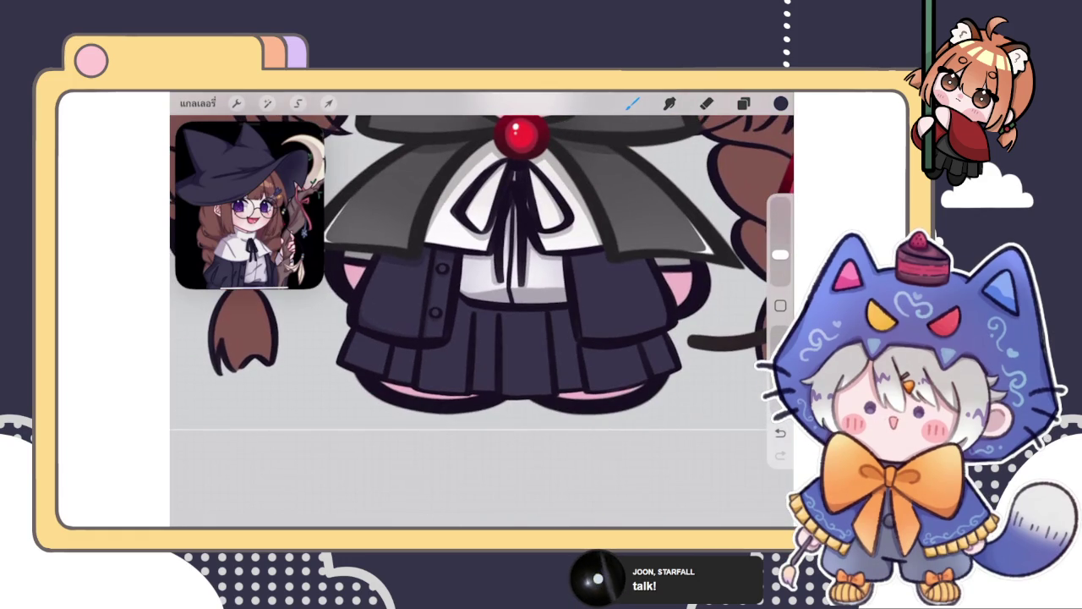
pyautogui.moveTo(473, 305); pyautogui.dragTo(507, 355)
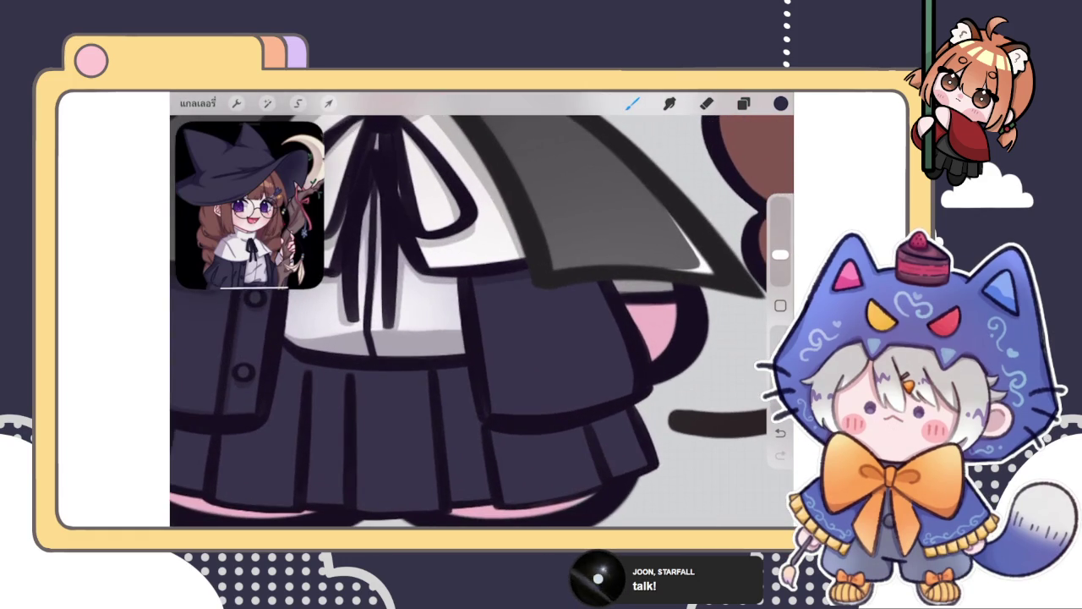
pyautogui.moveTo(473, 304); pyautogui.dragTo(499, 372)
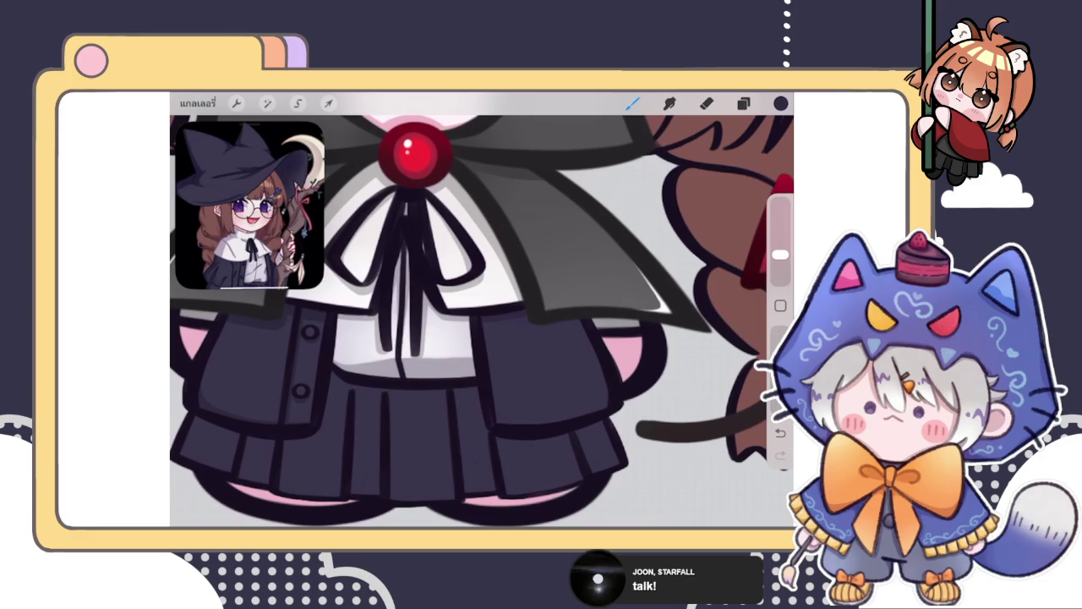
pyautogui.moveTo(575, 330); pyautogui.dragTo(609, 356)
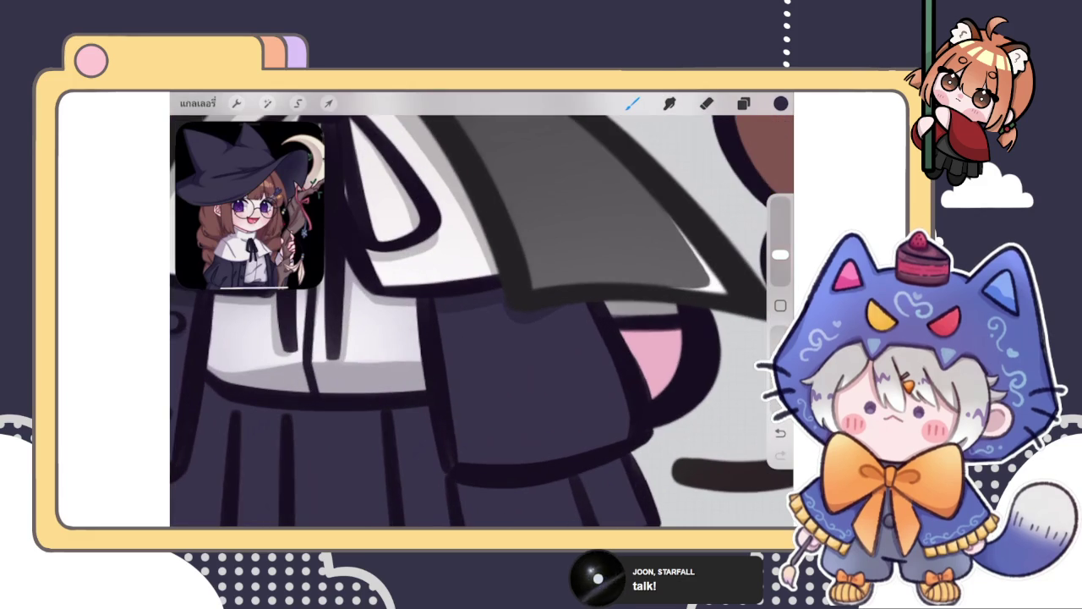
pyautogui.moveTo(507, 338); pyautogui.dragTo(474, 304)
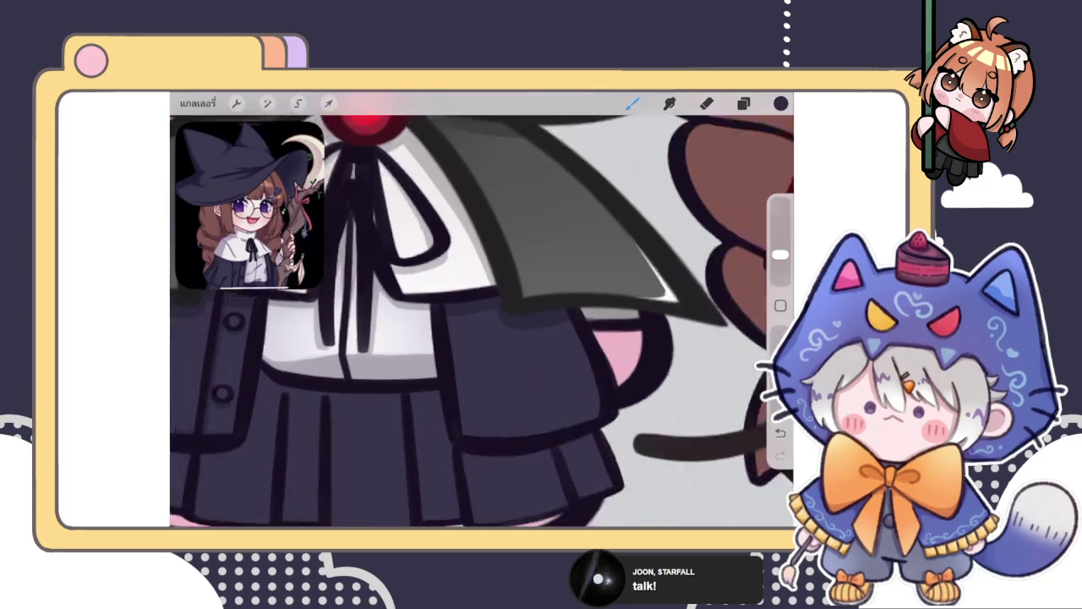
pyautogui.moveTo(414, 254); pyautogui.dragTo(393, 201)
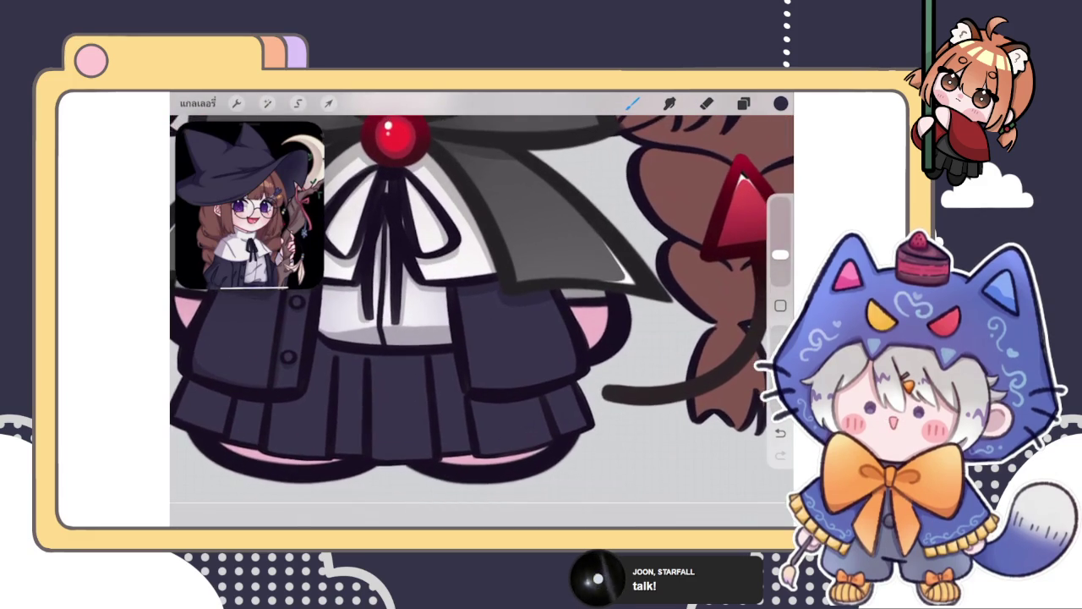
pyautogui.moveTo(473, 321); pyautogui.dragTo(557, 354)
# Step: Try a dark line along the skirt's edge, undo it, and show the layers
pyautogui.hotkey('ctrl', 'z')
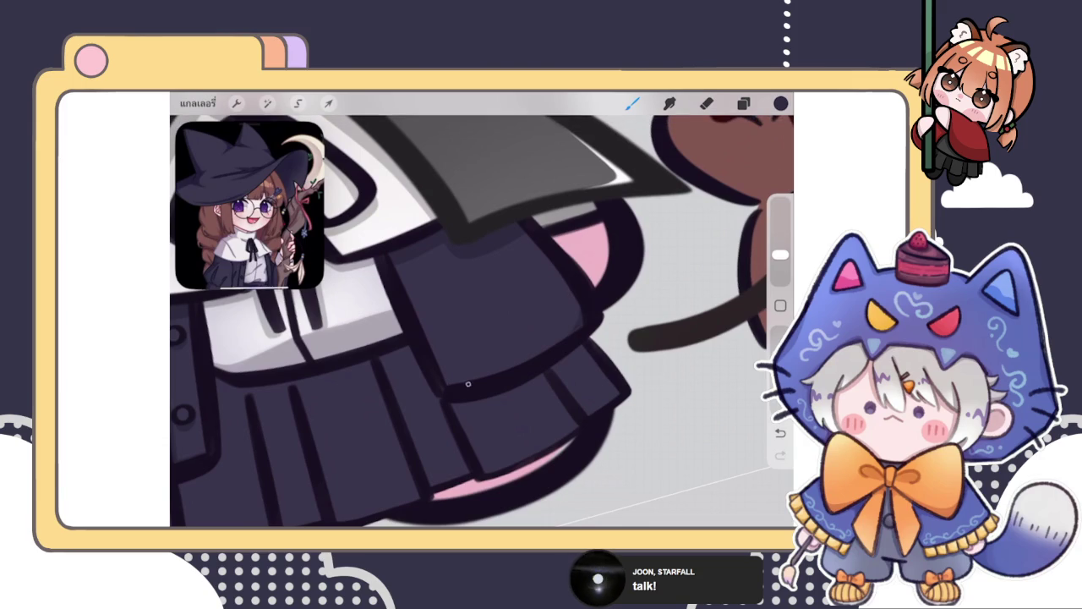
pyautogui.moveTo(422, 338); pyautogui.dragTo(473, 321)
pyautogui.moveTo(429, 386)
pyautogui.mouseDown()
pyautogui.moveTo(611, 346)
pyautogui.moveTo(664, 288)
pyautogui.moveTo(598, 356)
pyautogui.mouseUp()
pyautogui.hotkey('ctrl', 'z')
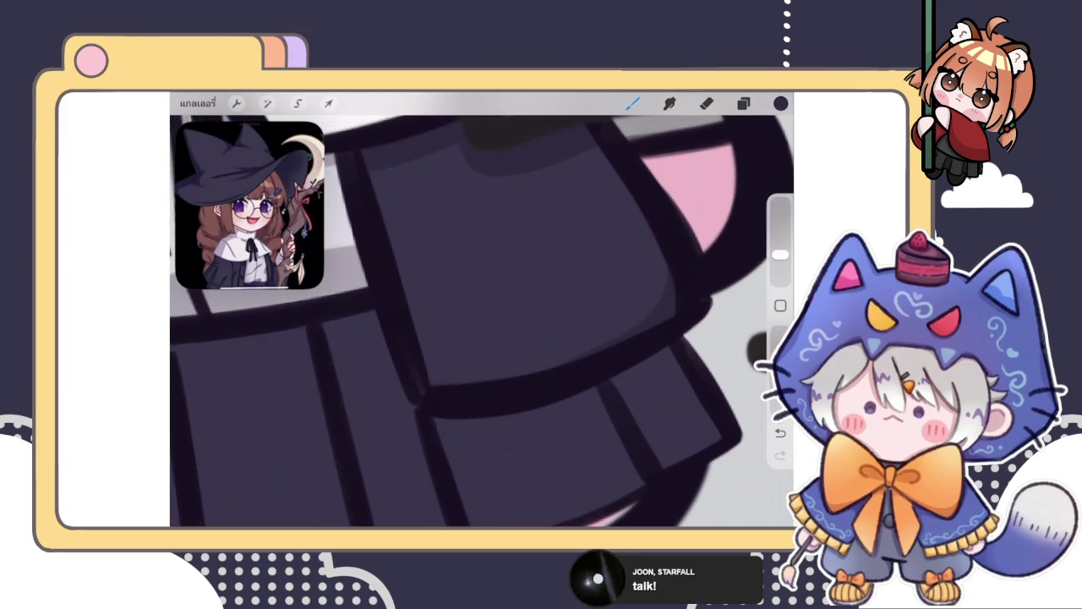
pyautogui.click(743, 104)
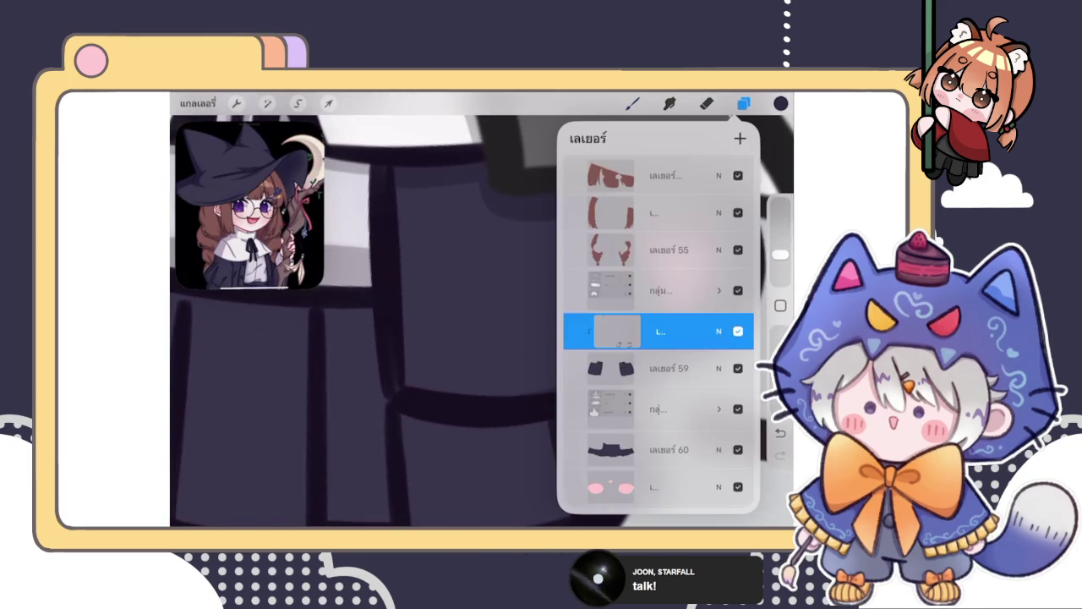
# Step: Select the coat line-art layer and return to the full skirt view
pyautogui.scroll(-5, 658, 338)
pyautogui.scroll(-5, 658, 338)
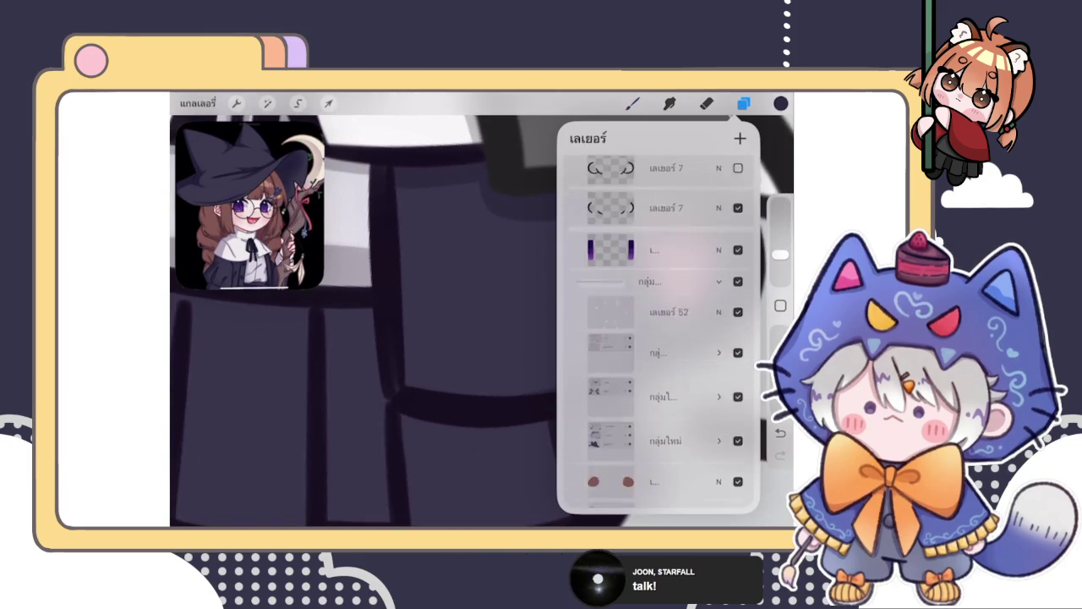
pyautogui.scroll(5, 658, 338)
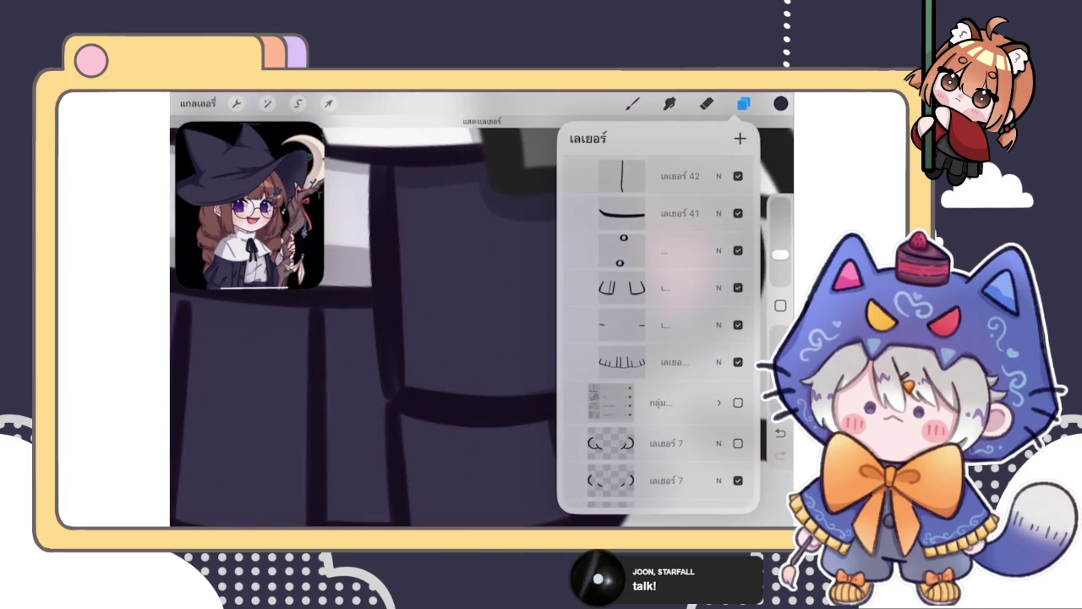
pyautogui.click(660, 288)
pyautogui.click(633, 103)
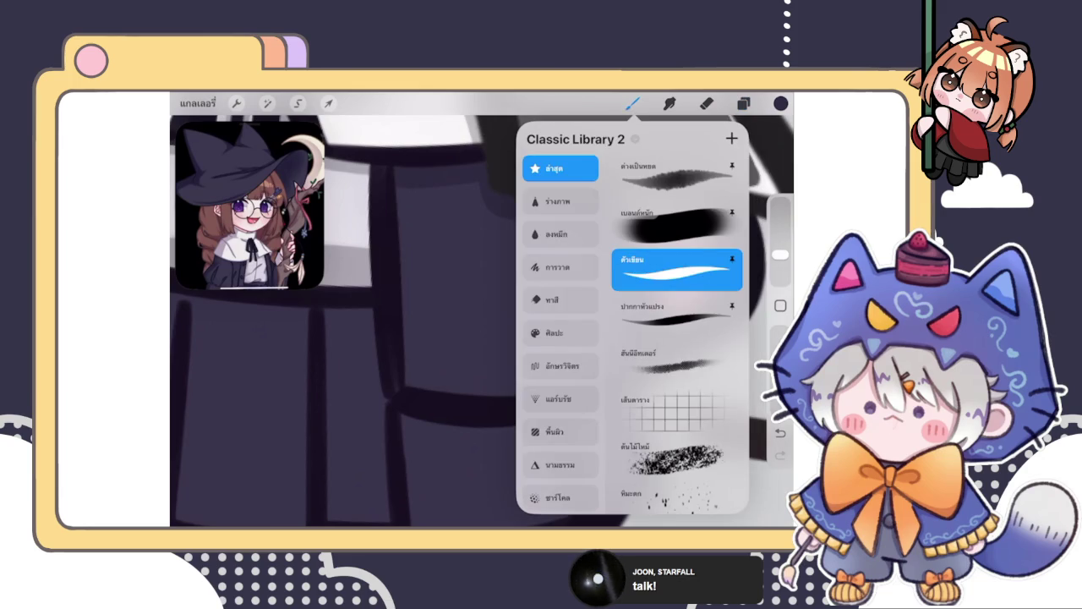
pyautogui.click(459, 411)
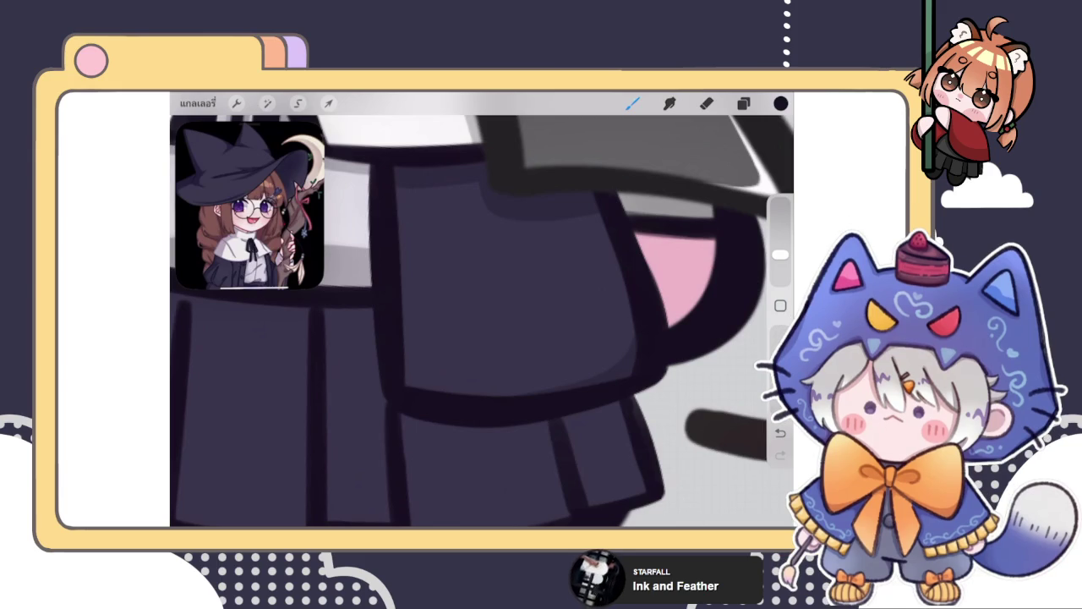
pyautogui.click(743, 103)
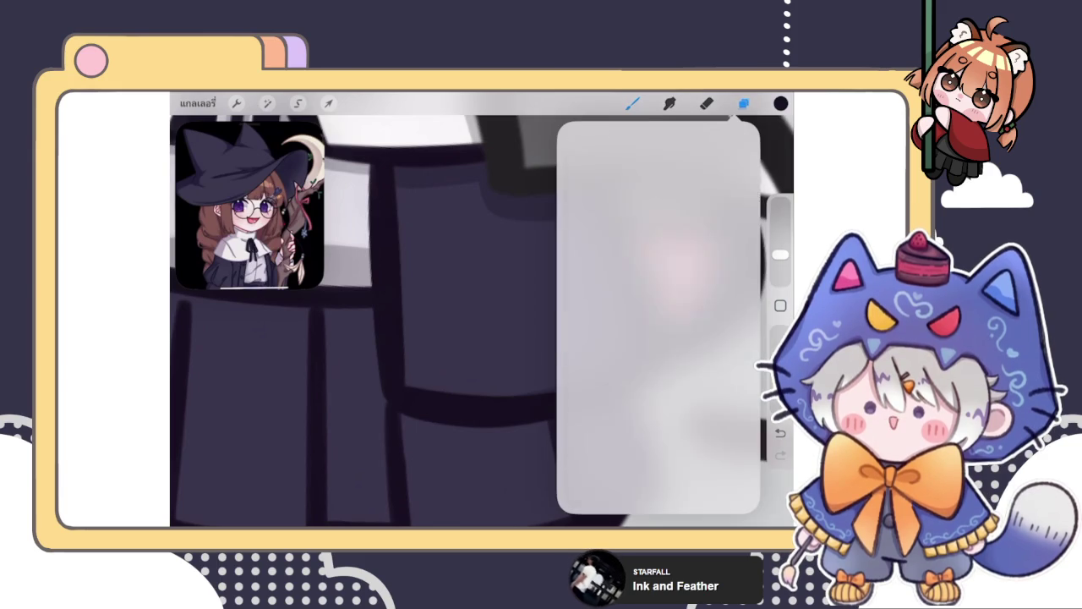
pyautogui.click(632, 103)
pyautogui.scroll(-3, 482, 322)
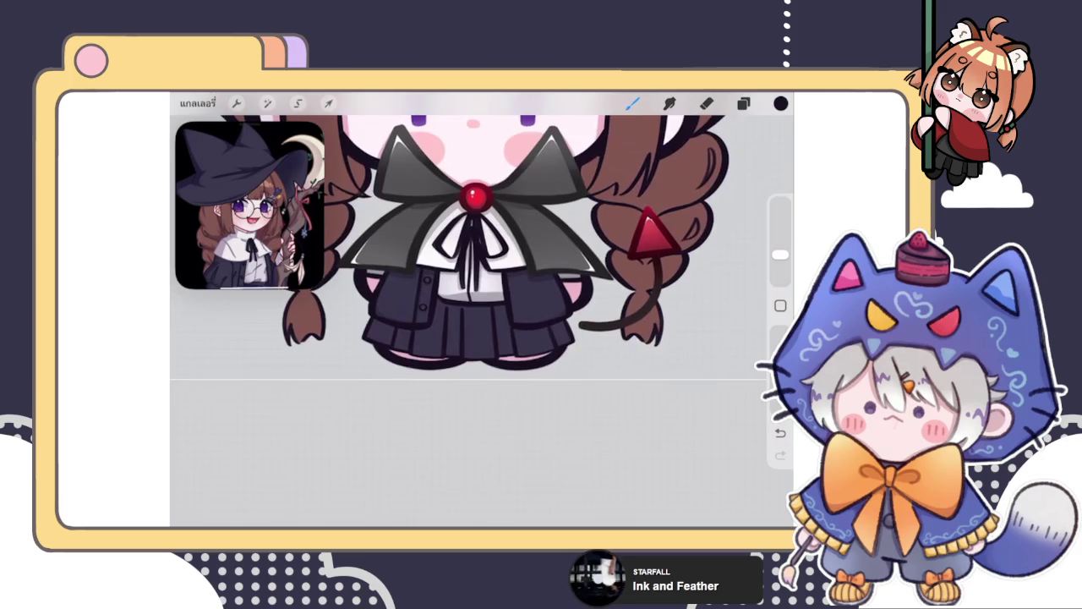
# Step: Make layer 71 the active drawing layer and confirm the current colour
pyautogui.click(743, 103)
pyautogui.scroll(10, 657, 330)
pyautogui.click(675, 292)
pyautogui.click(744, 103)
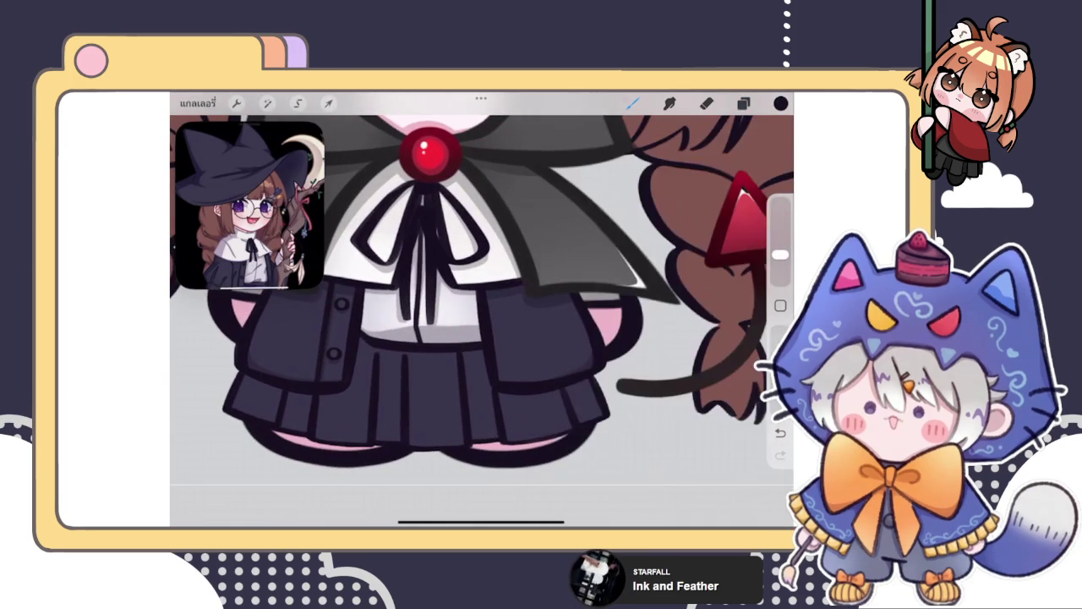
pyautogui.click(781, 103)
pyautogui.click(780, 104)
pyautogui.scroll(5, 406, 338)
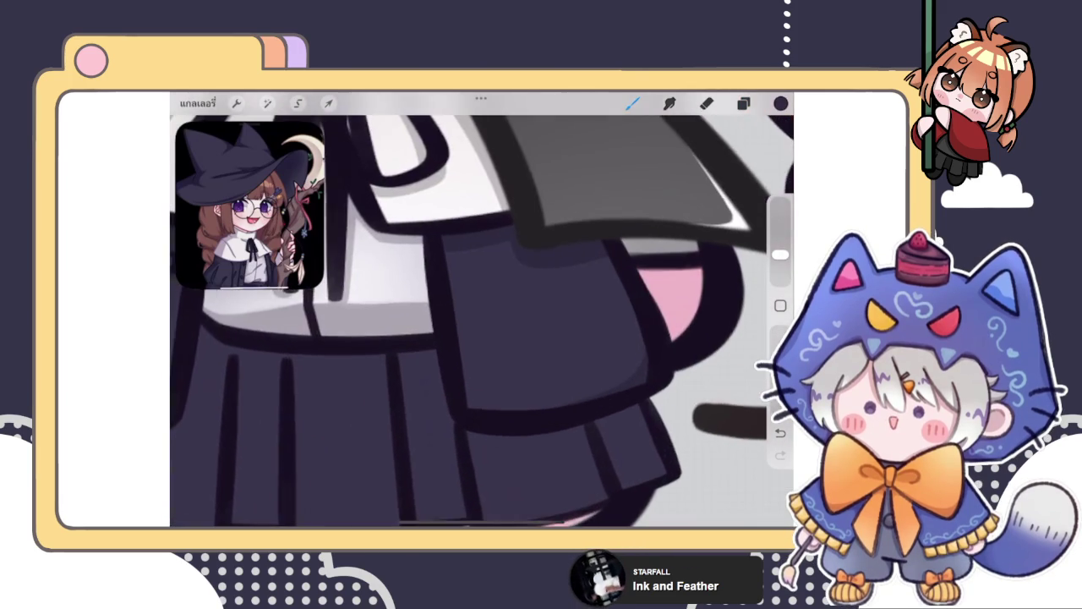
pyautogui.scroll(-5, 440, 322)
pyautogui.scroll(5, 508, 380)
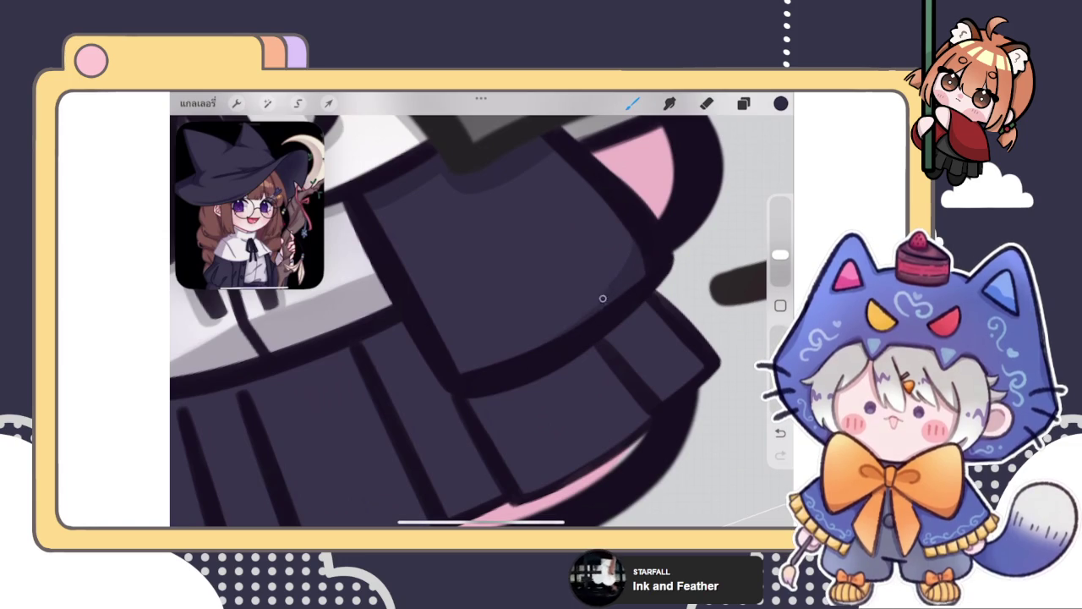
# Step: Replace the last stroke with a small dark touch-up on the coat hem outline
pyautogui.hotkey('ctrl', 'z')
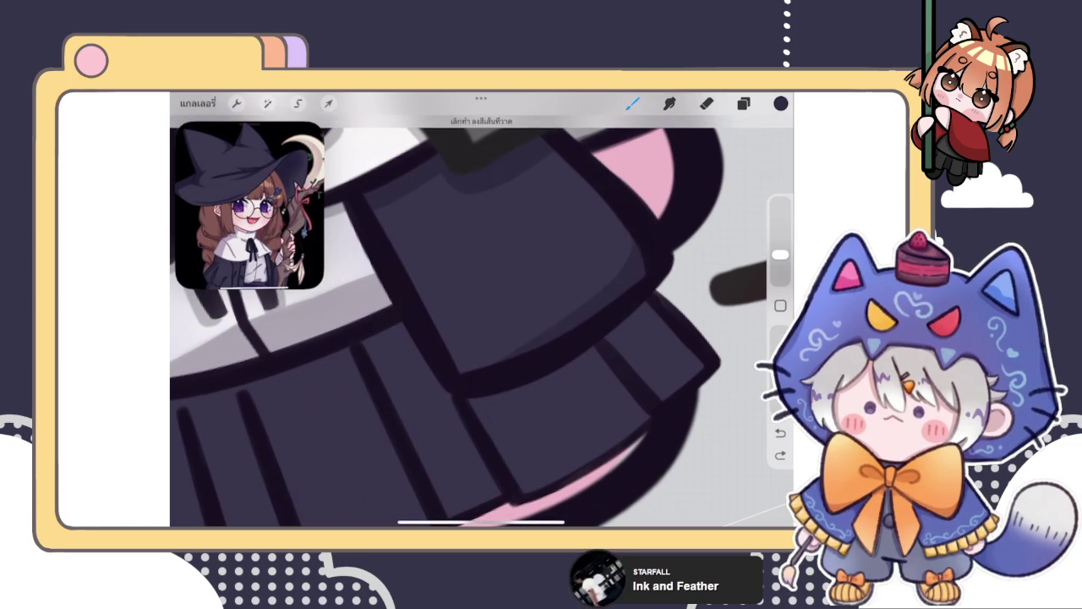
pyautogui.scroll(3, 473, 313)
pyautogui.moveTo(500, 378); pyautogui.dragTo(524, 372)
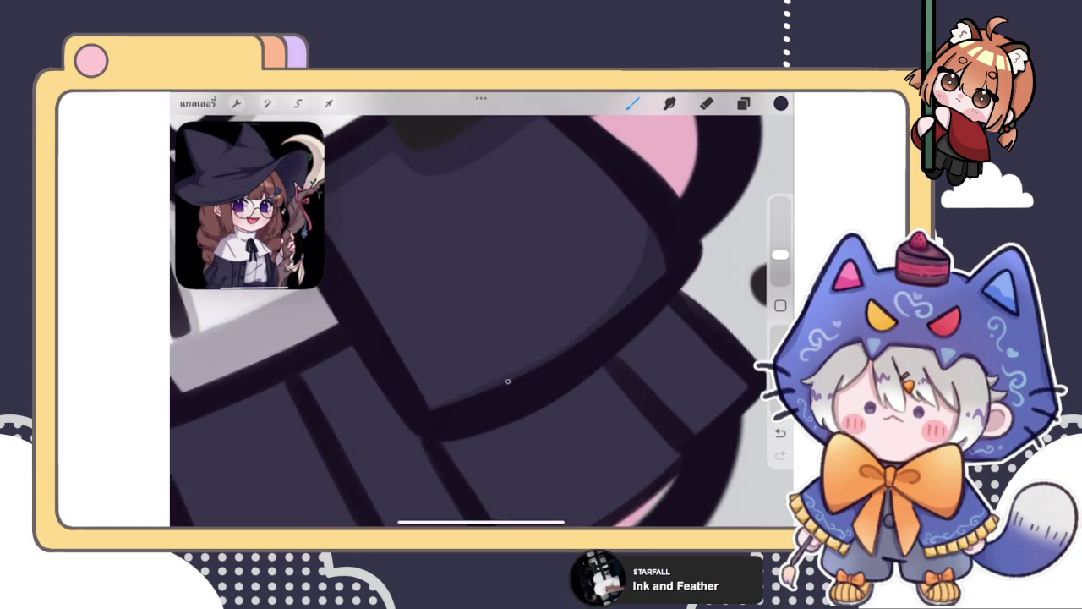
pyautogui.scroll(-3, 482, 321)
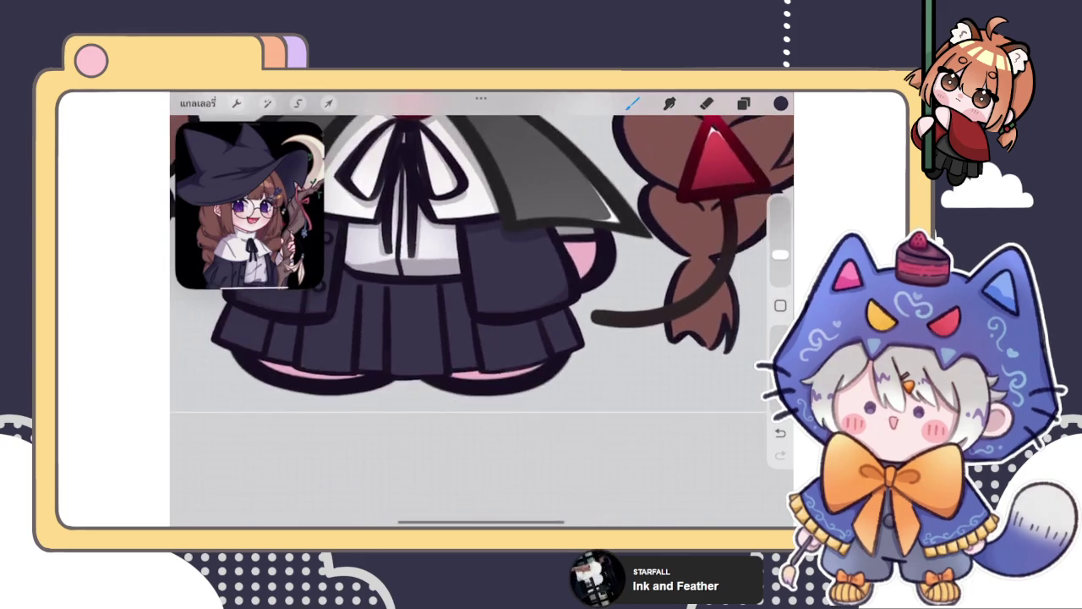
pyautogui.scroll(3, 482, 321)
pyautogui.scroll(3, 482, 322)
pyautogui.click(707, 102)
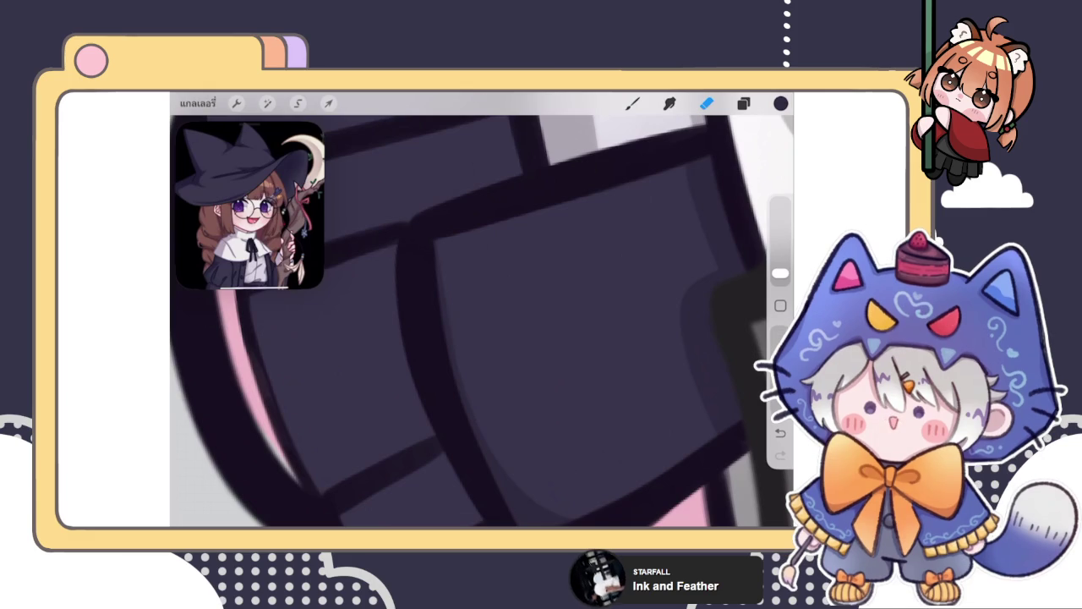
# Step: Shrink the eraser size to 5% while reviewing the whole witch figure
pyautogui.scroll(2, 482, 321)
pyautogui.scroll(2, 482, 321)
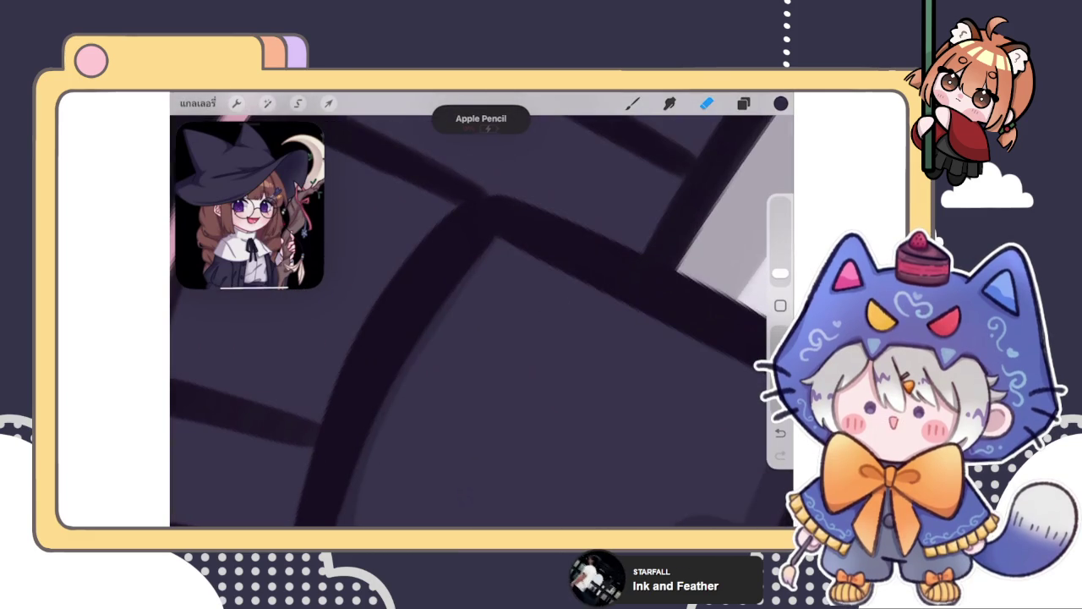
pyautogui.moveTo(780, 273)
pyautogui.mouseDown()
pyautogui.moveTo(779, 262)
pyautogui.moveTo(779, 273)
pyautogui.mouseUp()
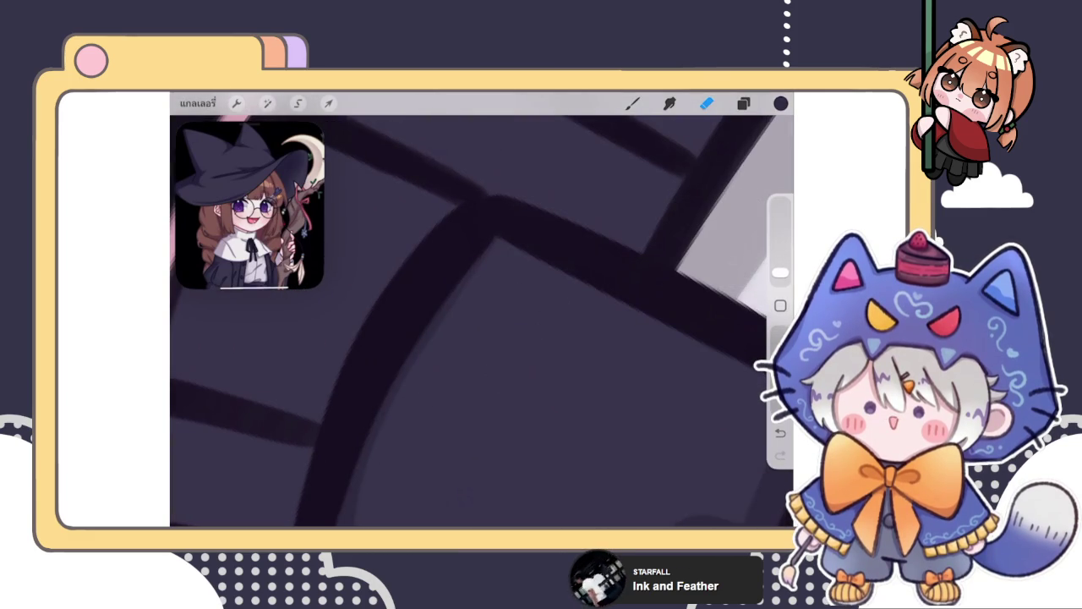
pyautogui.scroll(-3, 482, 322)
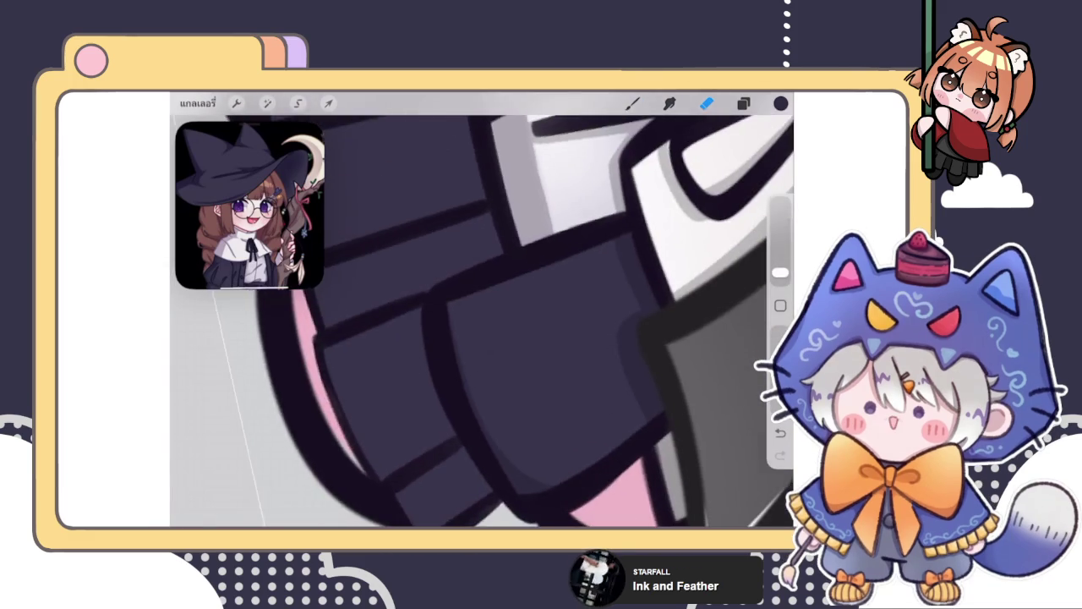
pyautogui.scroll(2, 481, 321)
pyautogui.scroll(3, 482, 322)
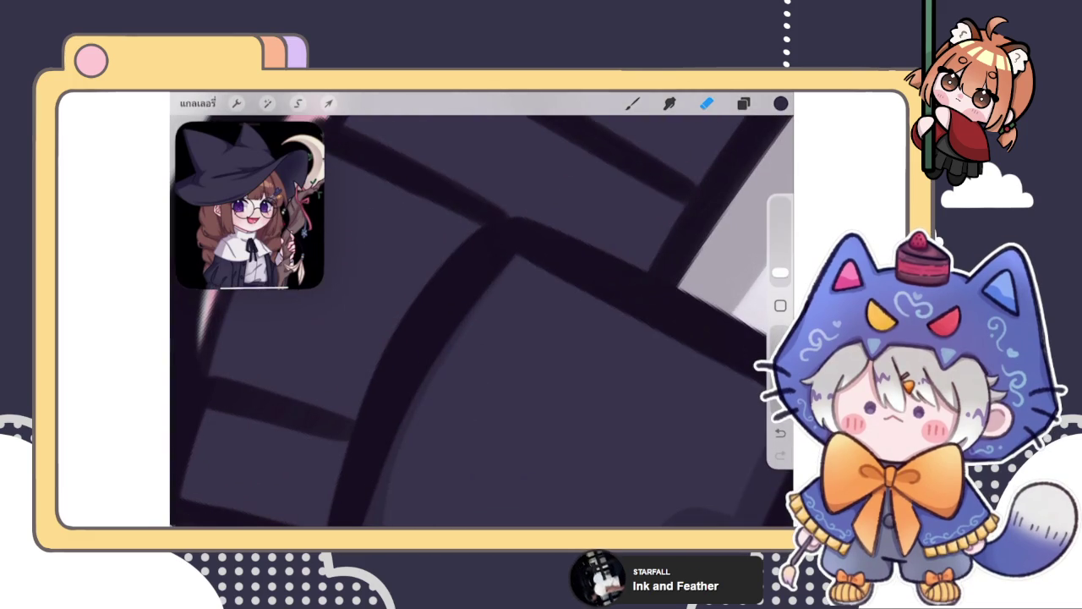
pyautogui.scroll(-3, 482, 321)
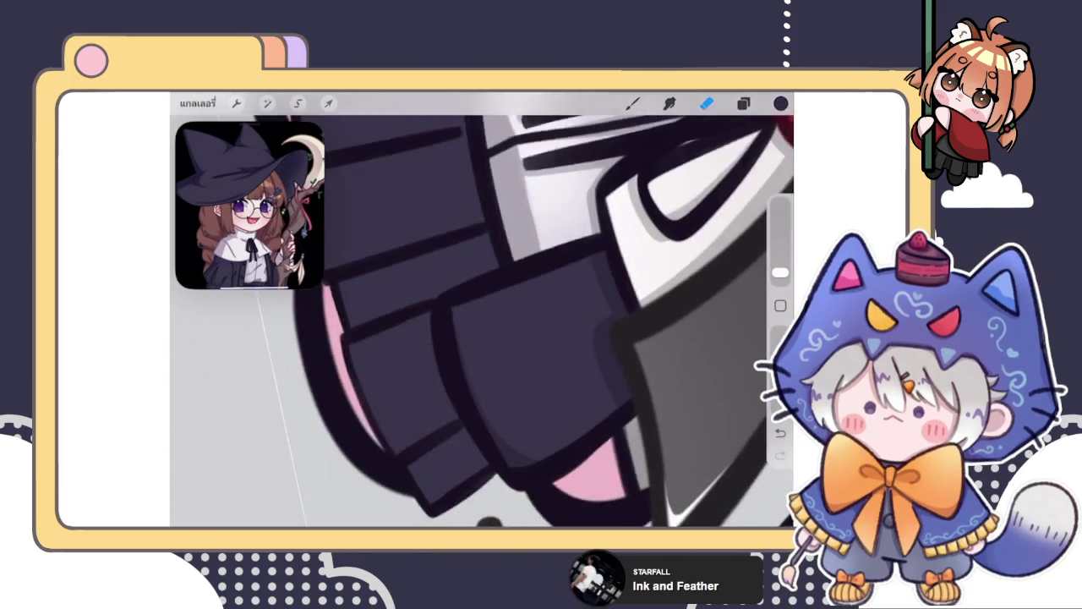
pyautogui.scroll(-3, 482, 322)
pyautogui.scroll(3, 473, 270)
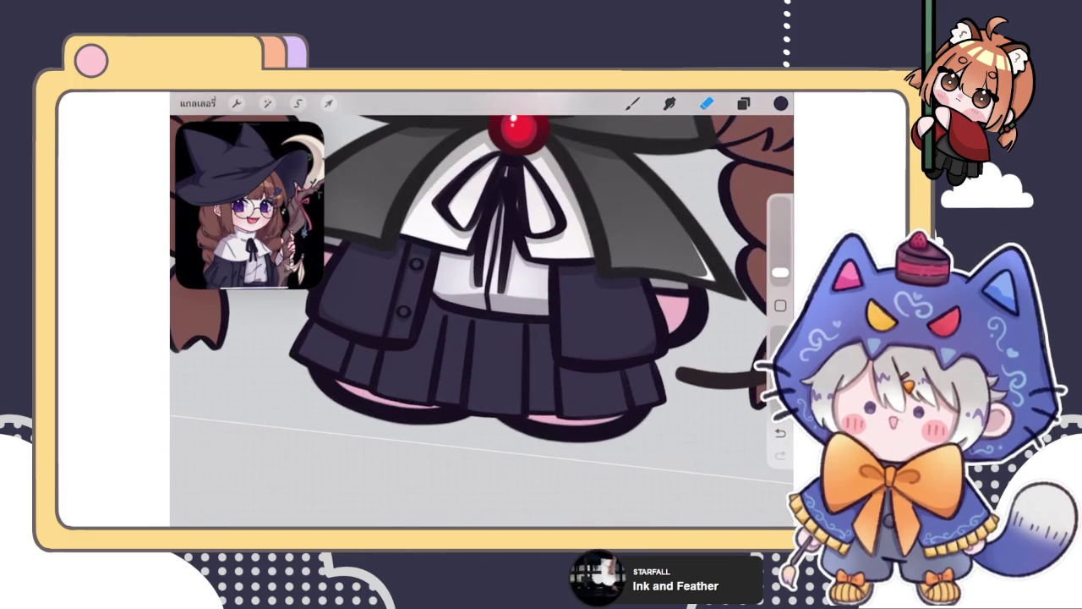
# Step: Check the layers and brush choices, switch to the Eraser and enlarge it
pyautogui.click(743, 103)
pyautogui.click(632, 102)
pyautogui.click(743, 102)
pyautogui.scroll(-2, 363, 321)
pyautogui.scroll(-2, 364, 322)
pyautogui.click(706, 102)
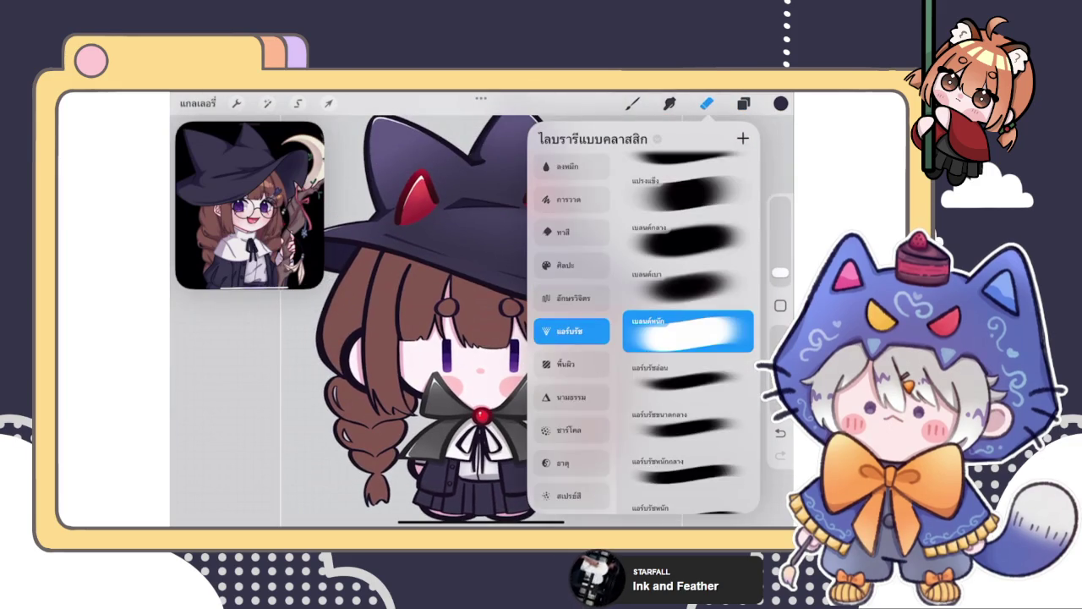
pyautogui.moveTo(780, 273); pyautogui.dragTo(779, 253)
pyautogui.click(744, 102)
pyautogui.click(743, 102)
pyautogui.scroll(-3, 490, 322)
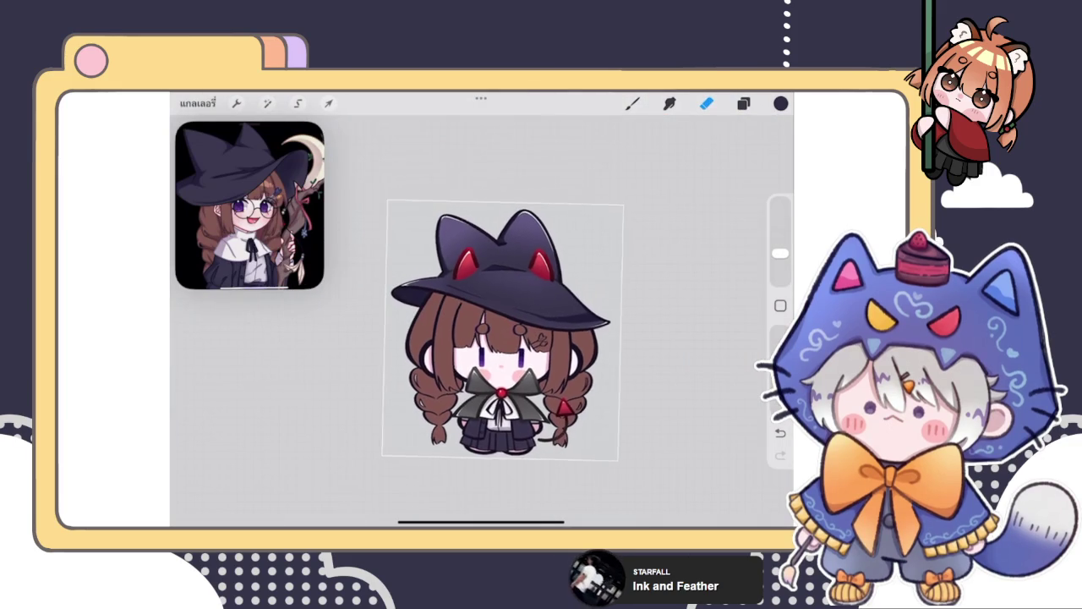
pyautogui.click(743, 102)
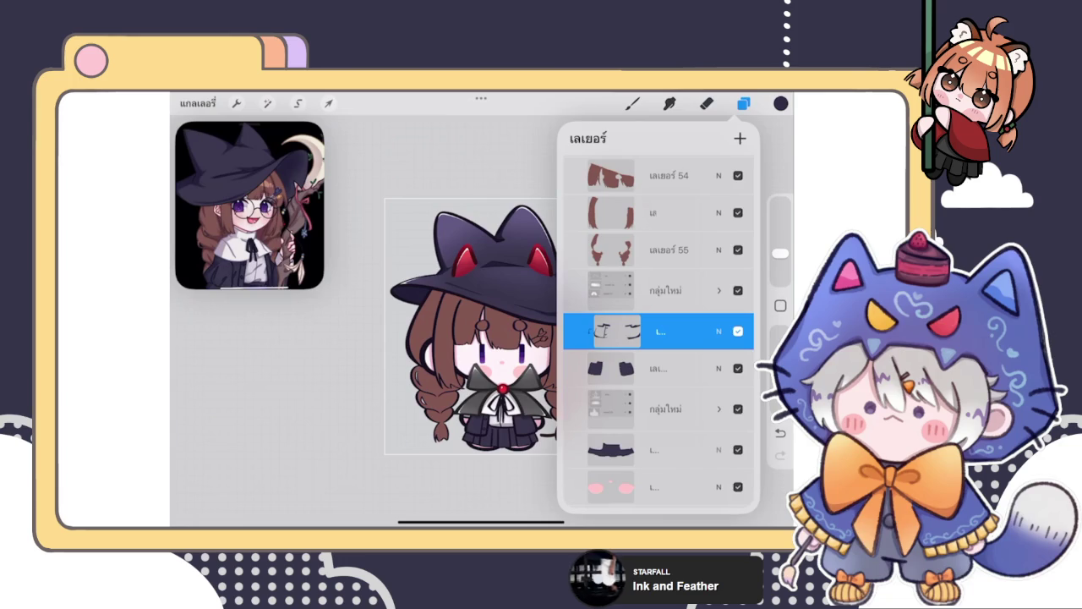
pyautogui.click(744, 102)
pyautogui.scroll(3, 474, 322)
pyautogui.scroll(2, 474, 321)
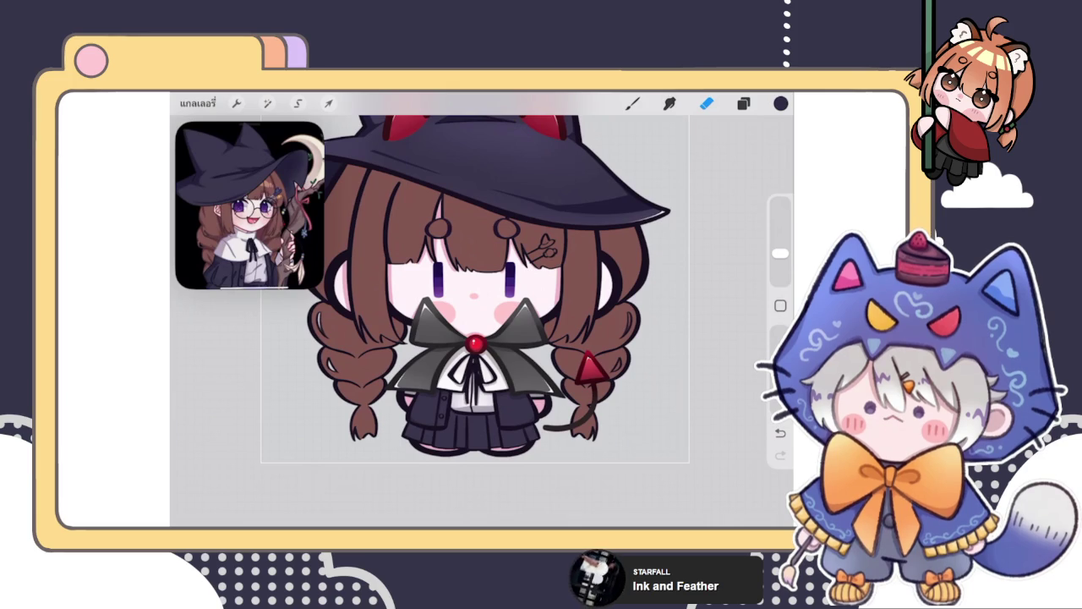
# Step: Select the dark dress layer in the layer list
pyautogui.scroll(5, 474, 287)
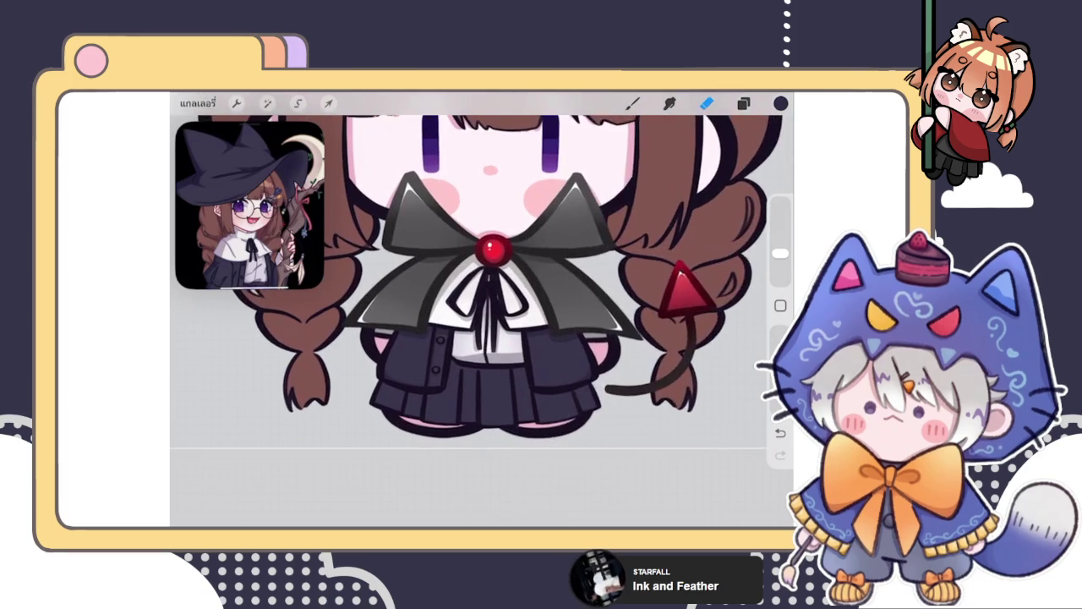
pyautogui.click(743, 103)
pyautogui.click(660, 368)
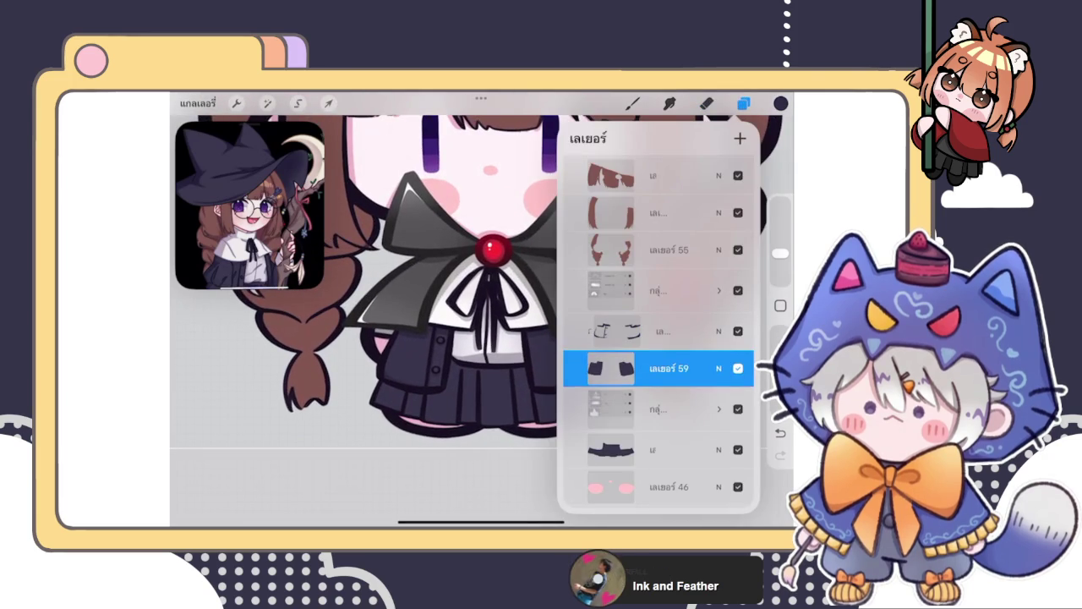
pyautogui.click(706, 103)
# Step: Switch to the Brush and pick a muted purple for shading
pyautogui.scroll(3, 482, 296)
pyautogui.click(632, 103)
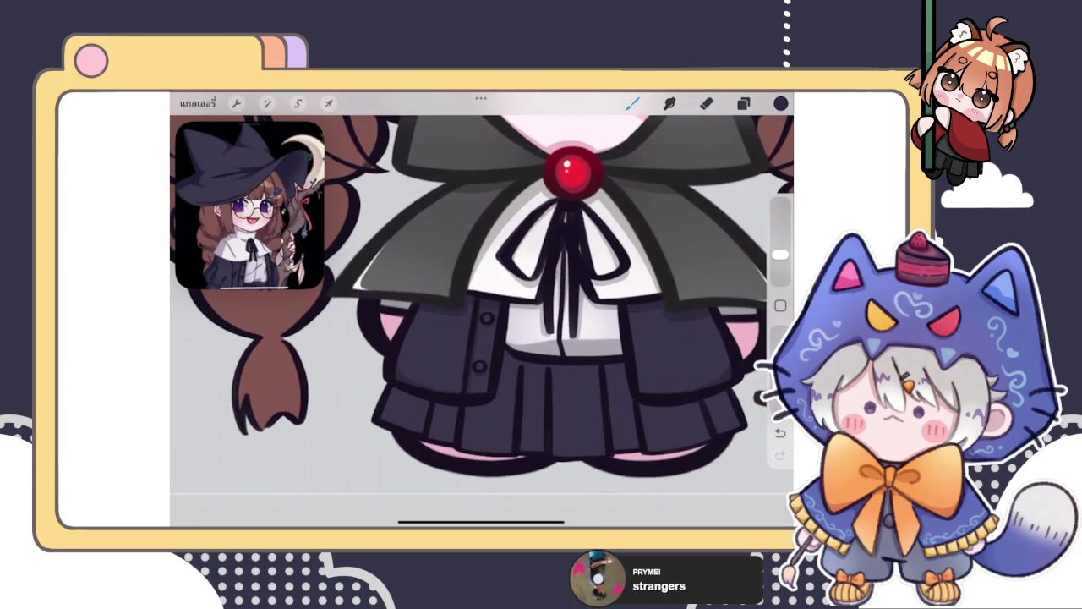
pyautogui.click(632, 103)
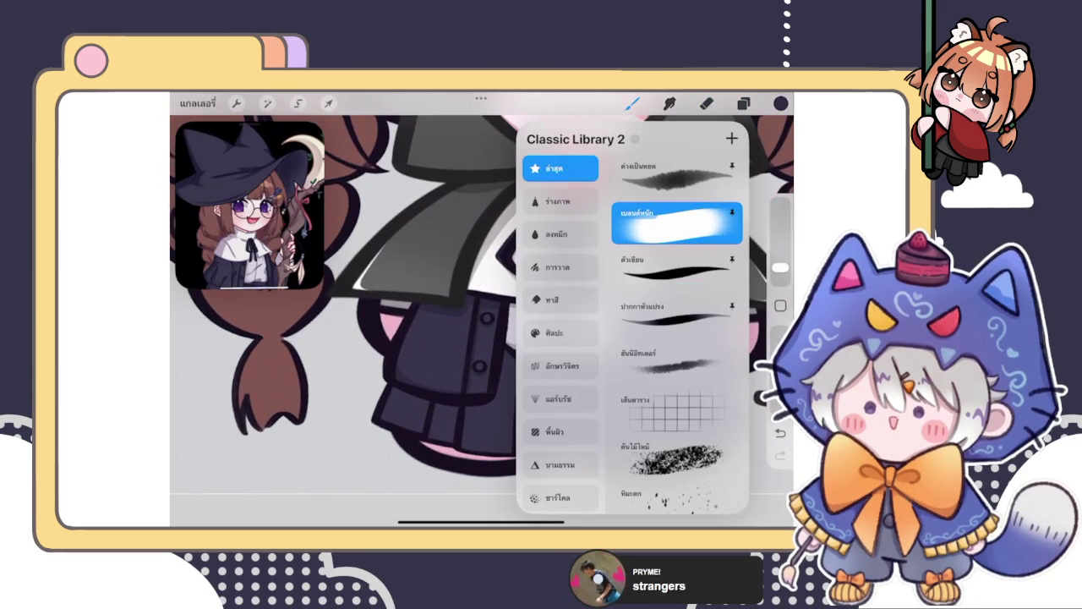
pyautogui.click(632, 103)
pyautogui.scroll(3, 381, 321)
pyautogui.scroll(3, 380, 321)
pyautogui.click(780, 103)
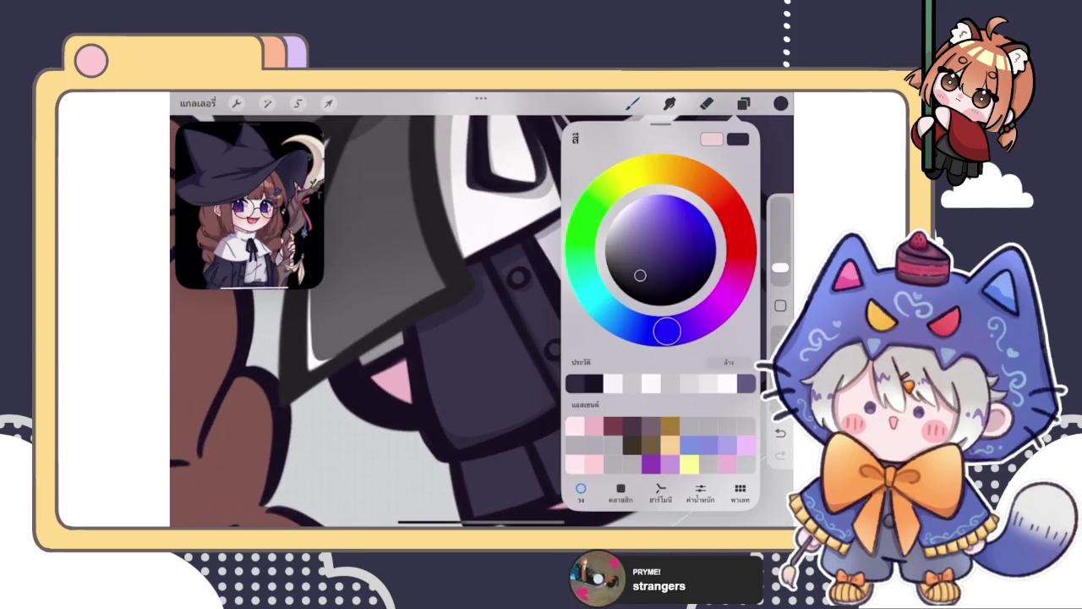
pyautogui.moveTo(640, 276); pyautogui.dragTo(639, 262)
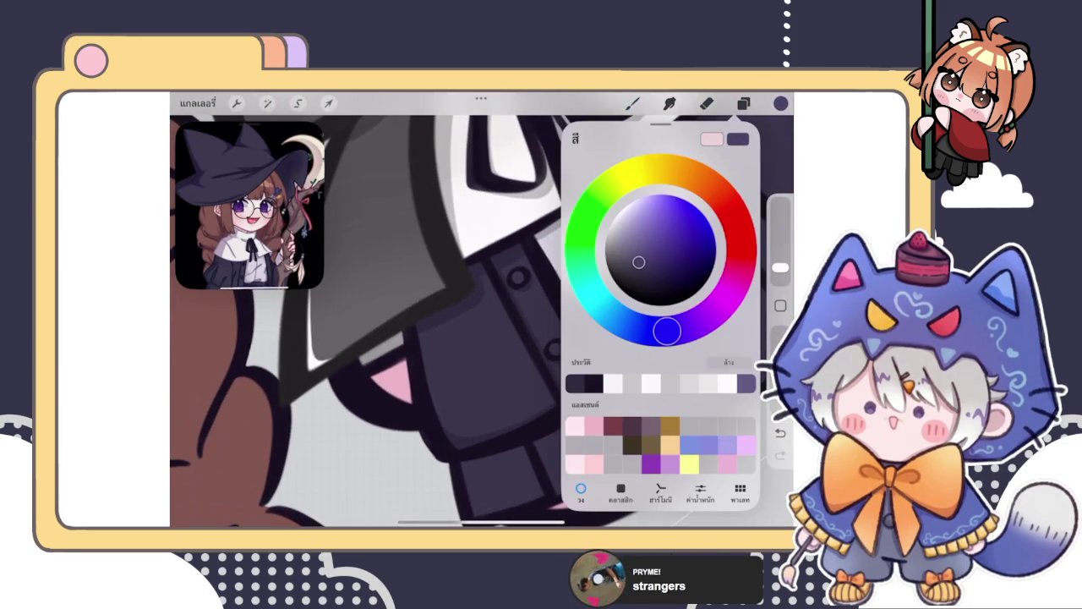
pyautogui.click(512, 414)
# Step: Paint lighter purple along the lower dress edge and buttons, undoing the last patch
pyautogui.moveTo(457, 432)
pyautogui.mouseDown()
pyautogui.moveTo(549, 389)
pyautogui.moveTo(503, 419)
pyautogui.moveTo(570, 365)
pyautogui.mouseUp()
pyautogui.moveTo(427, 440); pyautogui.dragTo(533, 372)
pyautogui.moveTo(444, 406); pyautogui.dragTo(482, 367)
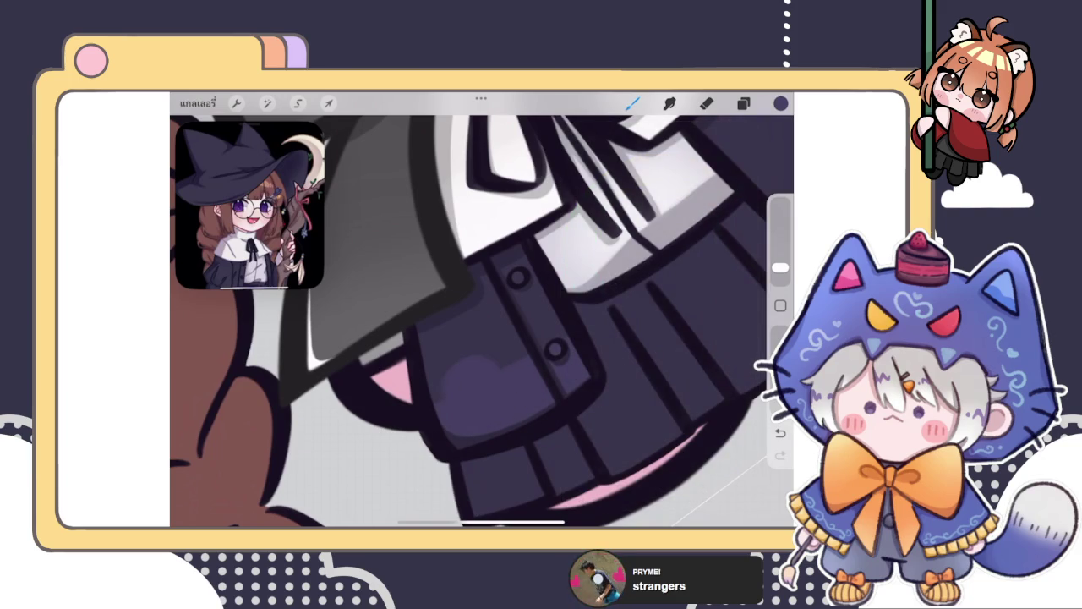
pyautogui.hotkey('ctrl', 'z')
pyautogui.scroll(3, 482, 310)
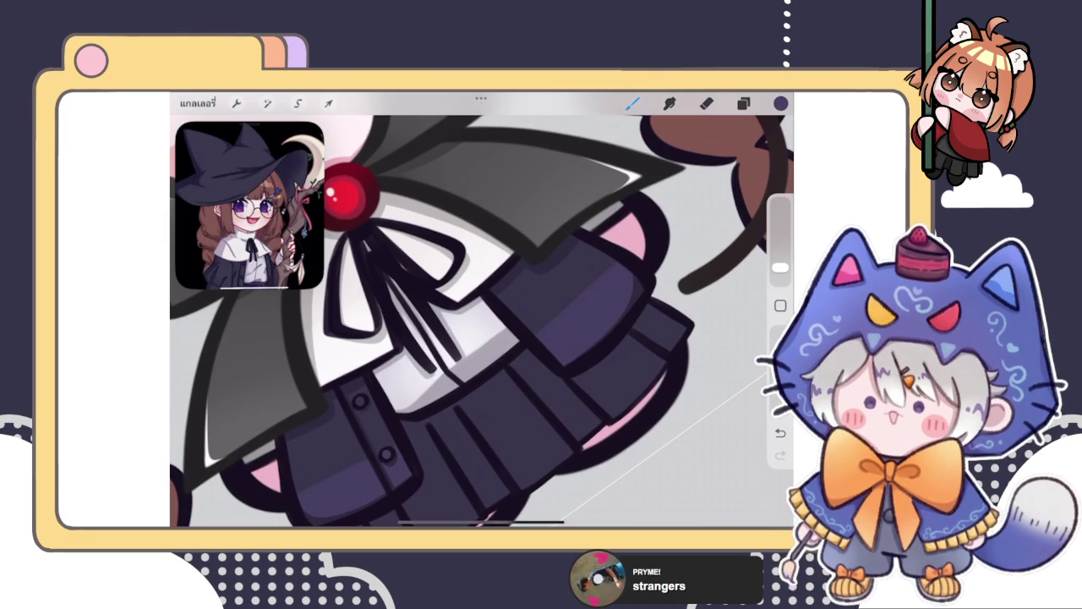
pyautogui.scroll(-3, 482, 310)
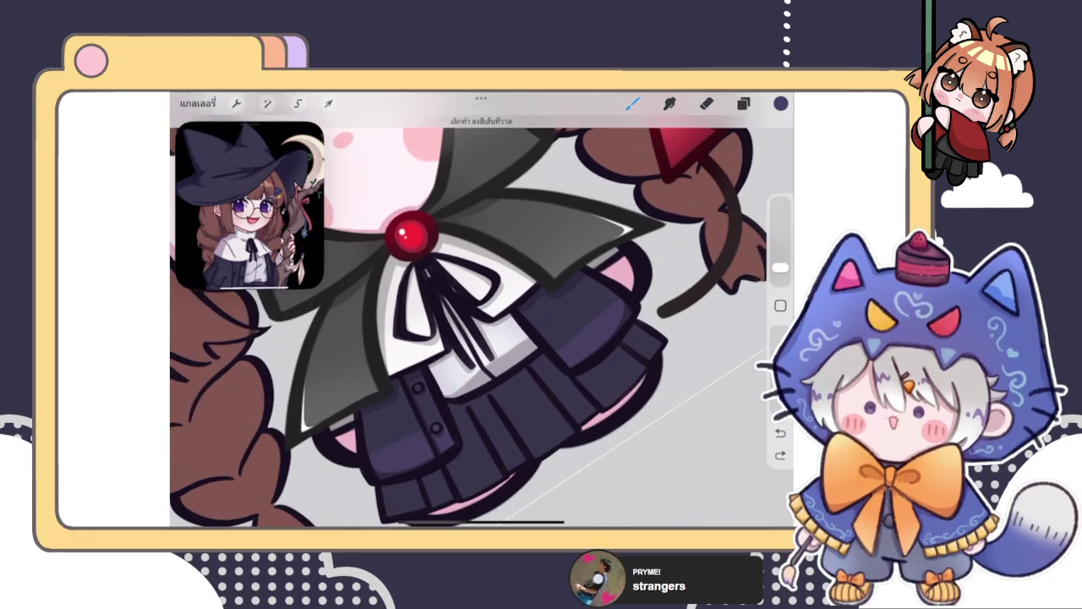
pyautogui.scroll(3, 482, 310)
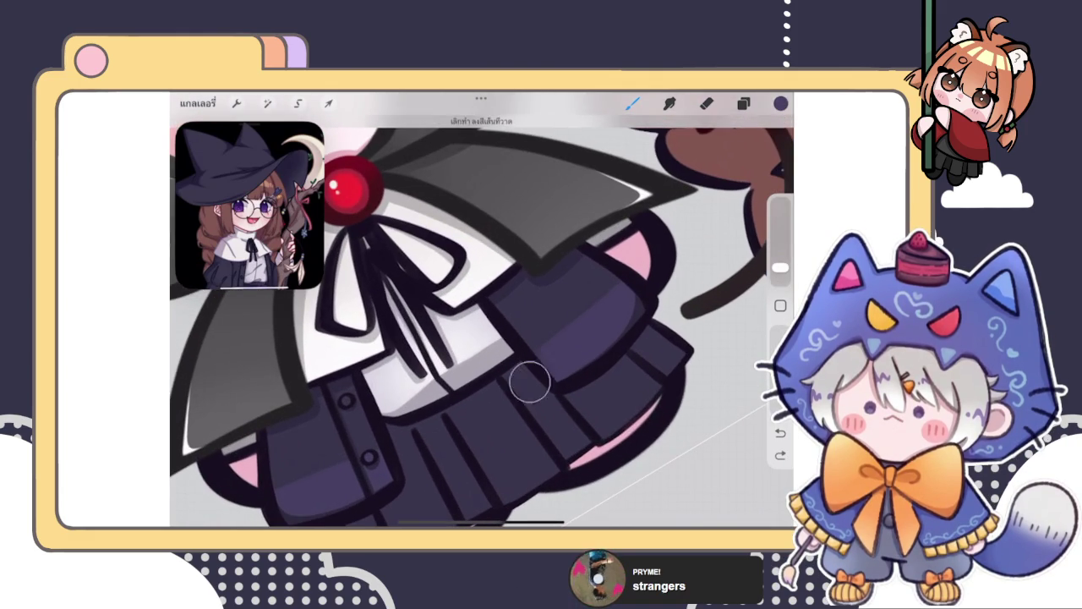
pyautogui.scroll(-5, 482, 309)
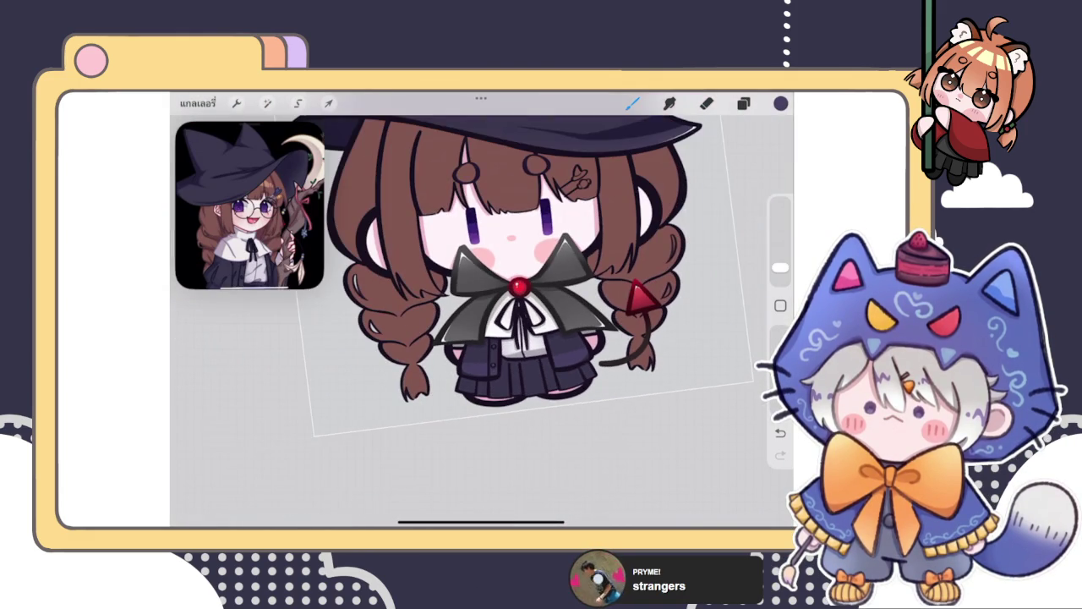
pyautogui.scroll(2, 482, 310)
pyautogui.scroll(3, 482, 310)
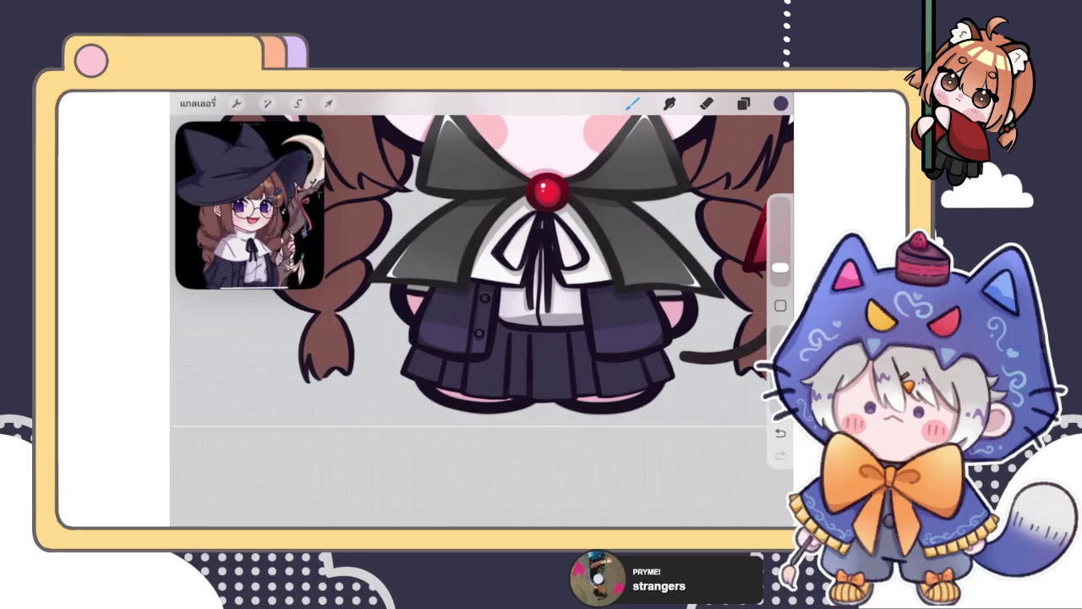
pyautogui.scroll(3, 482, 309)
# Step: Lower the brightness of the layer above the dress to 48% with Hue, Saturation, Brightness
pyautogui.click(744, 103)
pyautogui.click(668, 293)
pyautogui.click(267, 102)
pyautogui.click(241, 145)
pyautogui.moveTo(647, 497); pyautogui.dragTo(645, 497)
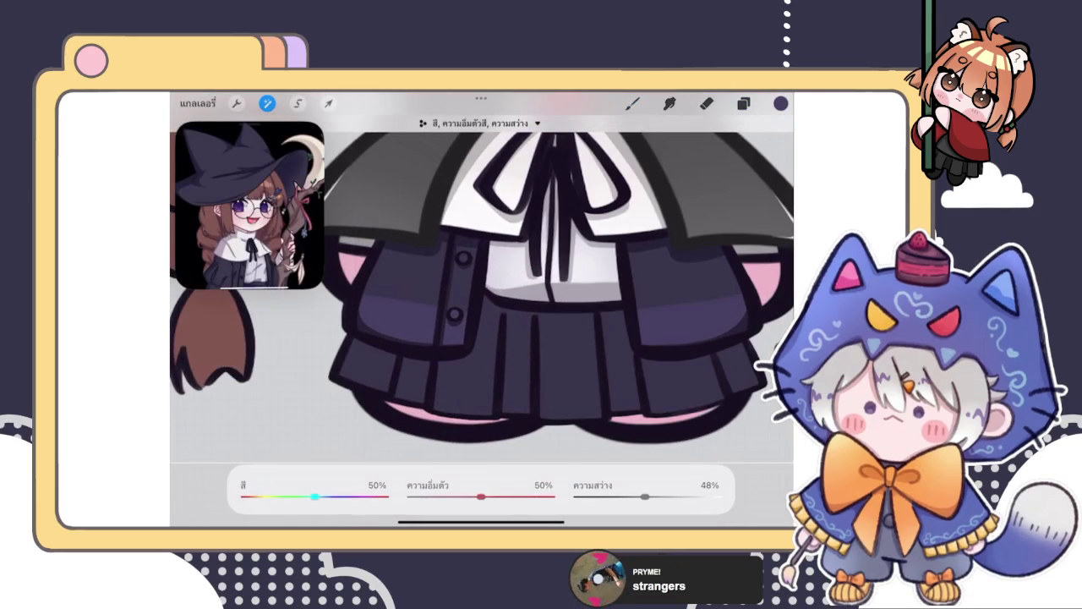
# Step: Apply the brightness change, select the layer below and shrink the Smudge size
pyautogui.click(632, 103)
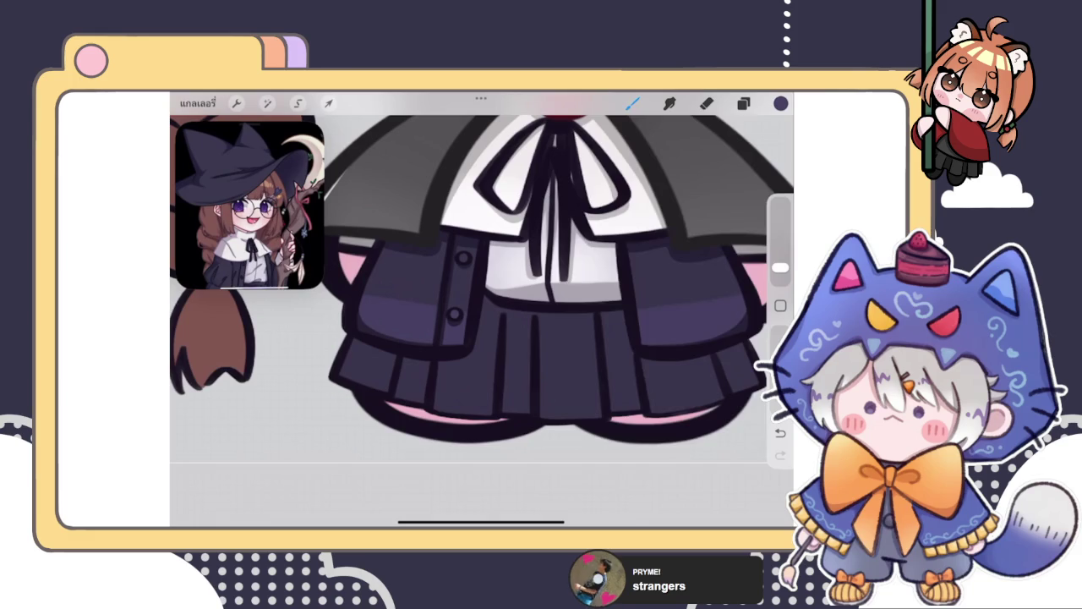
pyautogui.click(743, 102)
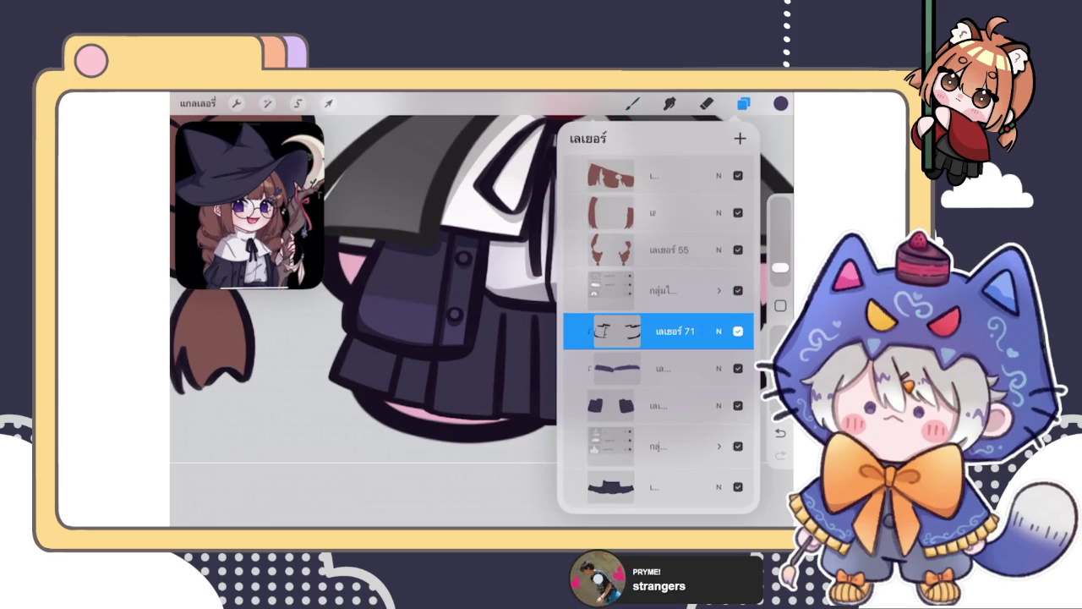
pyautogui.click(660, 368)
pyautogui.click(669, 103)
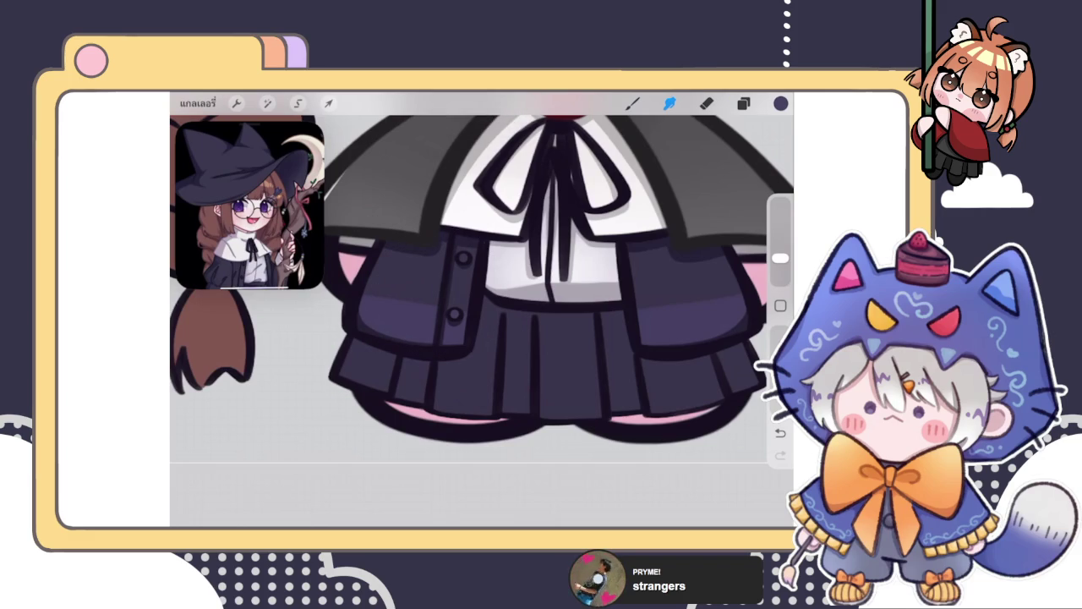
pyautogui.moveTo(779, 258); pyautogui.dragTo(780, 267)
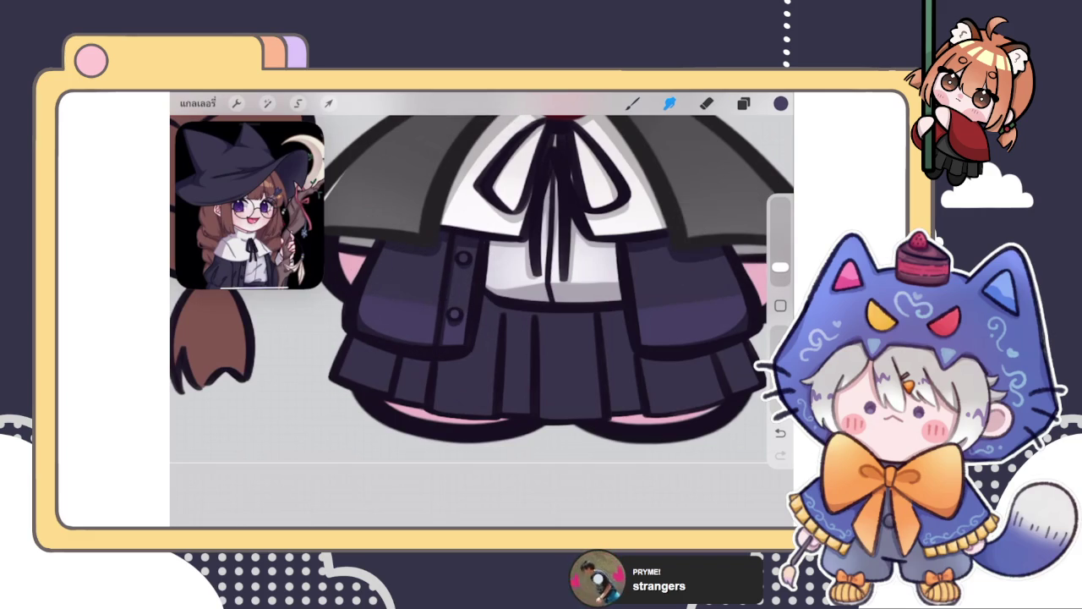
# Step: Smudge to blend the purple shading on the jacket
pyautogui.click(743, 103)
pyautogui.click(669, 104)
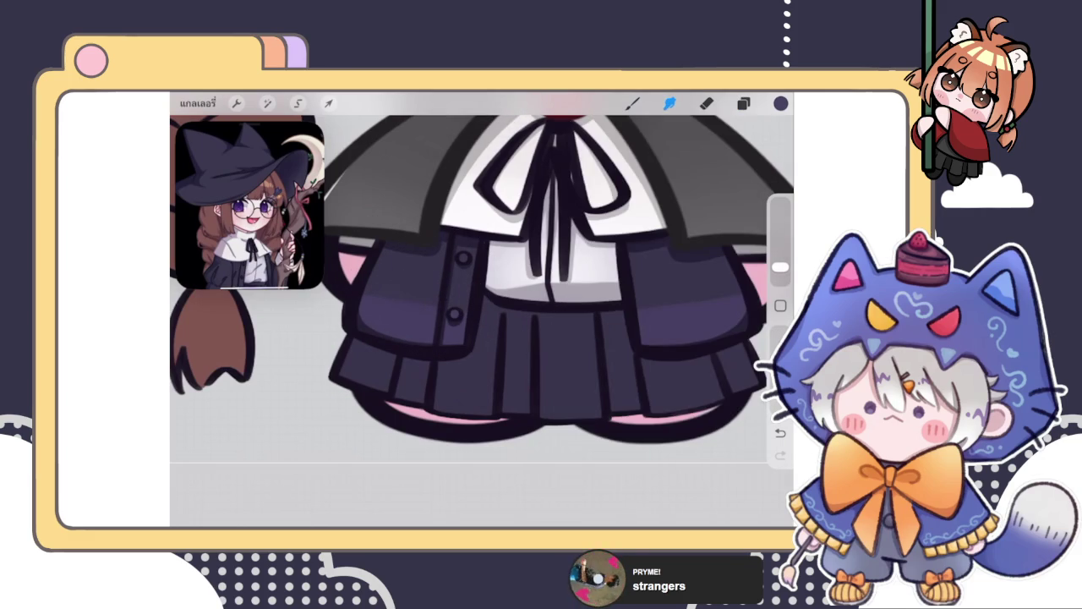
pyautogui.scroll(5, 550, 279)
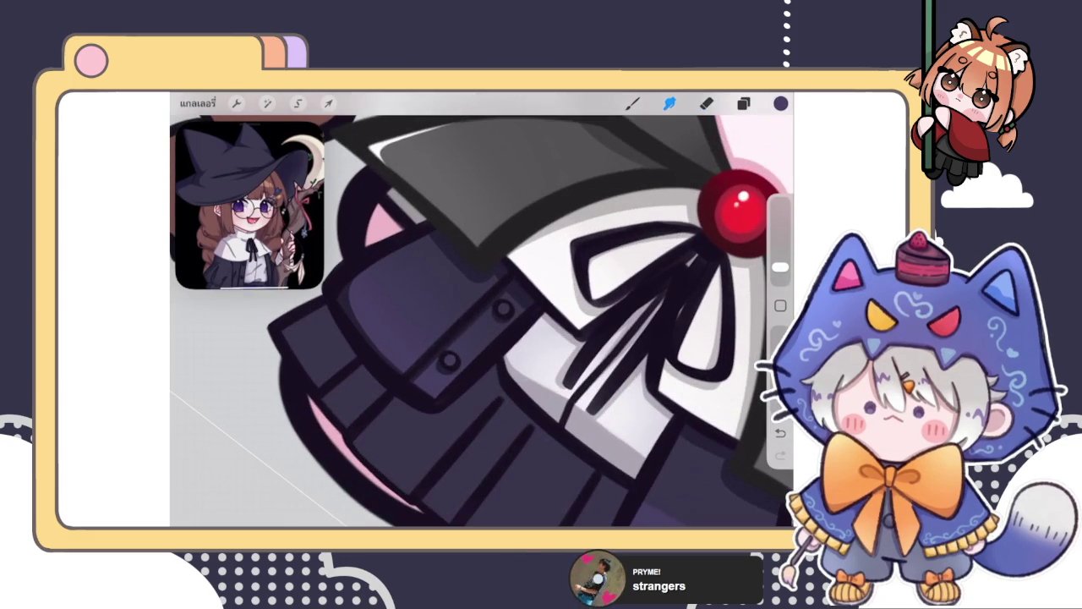
pyautogui.scroll(-3, 482, 322)
pyautogui.scroll(3, 482, 321)
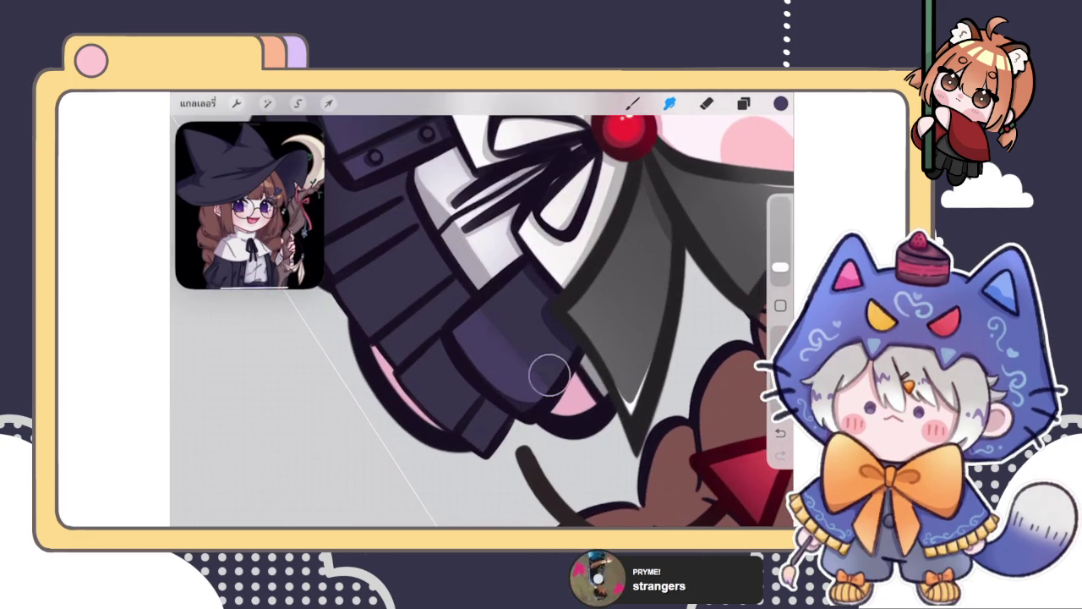
pyautogui.moveTo(496, 333); pyautogui.dragTo(541, 343)
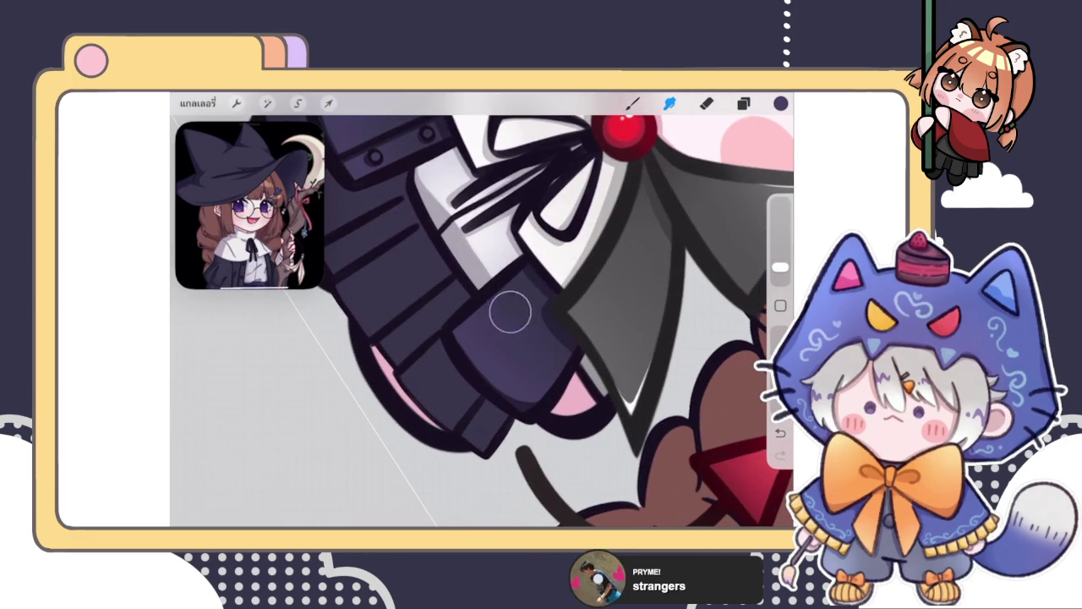
pyautogui.scroll(-3, 482, 321)
pyautogui.scroll(-3, 507, 254)
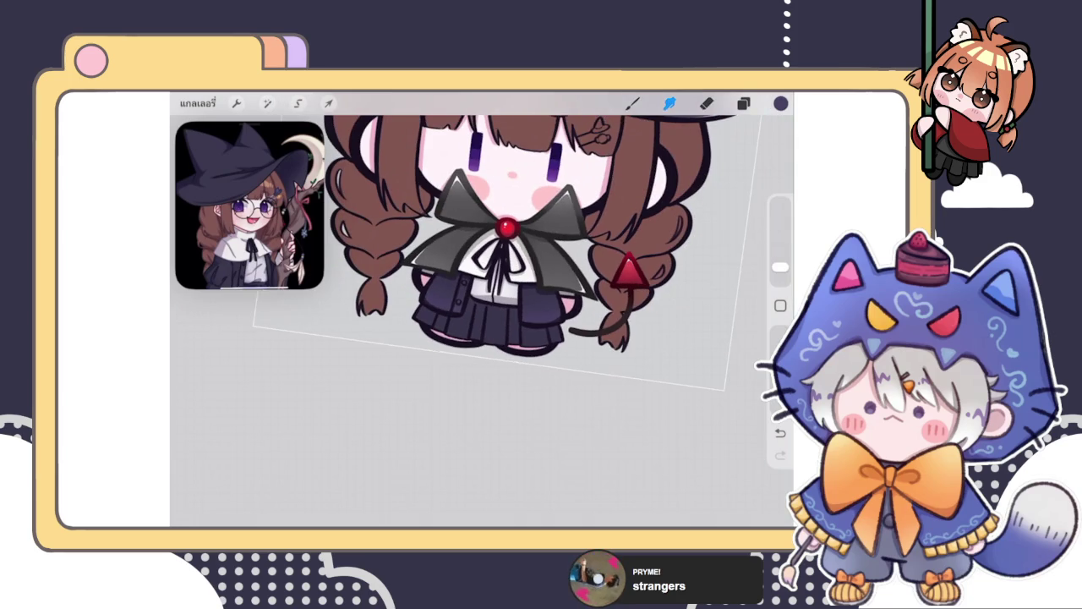
pyautogui.scroll(3, 482, 254)
pyautogui.scroll(3, 482, 254)
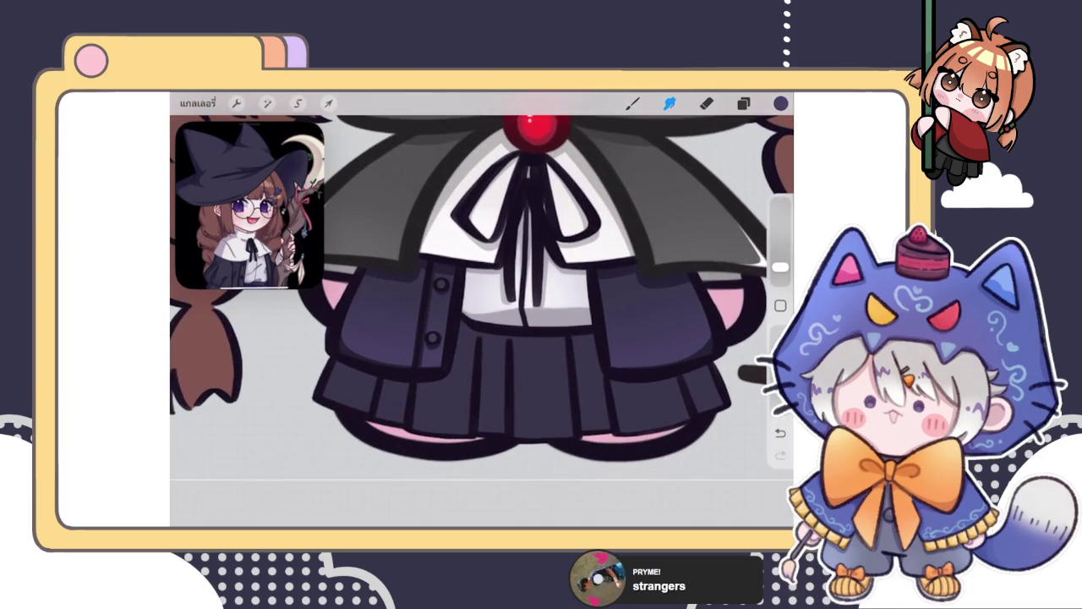
# Step: Re-select Smudge and sample the dark colour from the devil tail
pyautogui.click(743, 103)
pyautogui.click(669, 102)
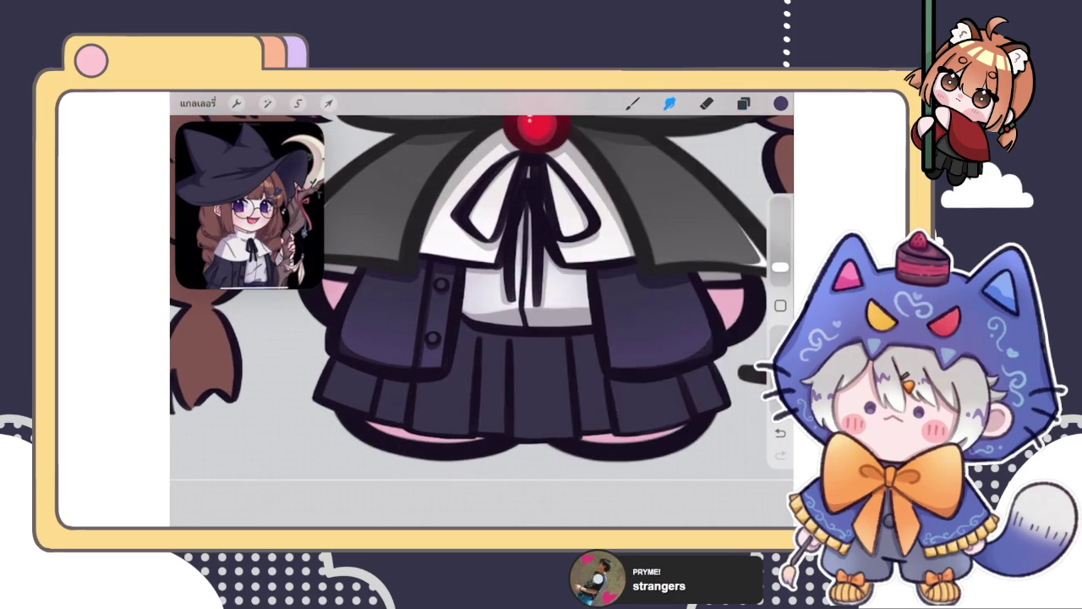
pyautogui.scroll(-3, 482, 254)
pyautogui.scroll(-2, 482, 254)
pyautogui.scroll(-2, 490, 253)
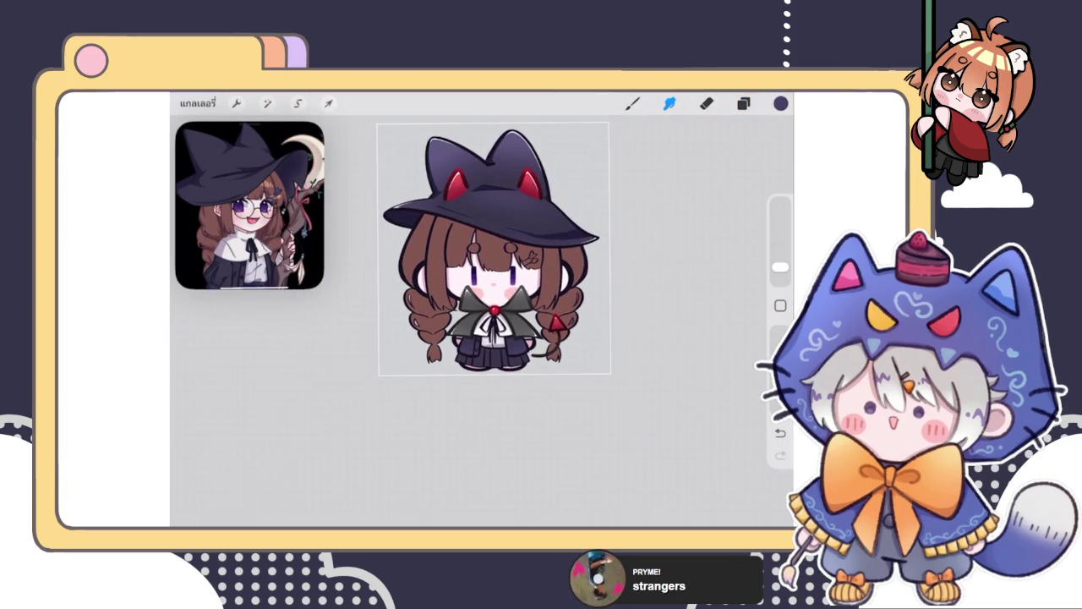
pyautogui.scroll(1, 491, 253)
pyautogui.click(561, 344)
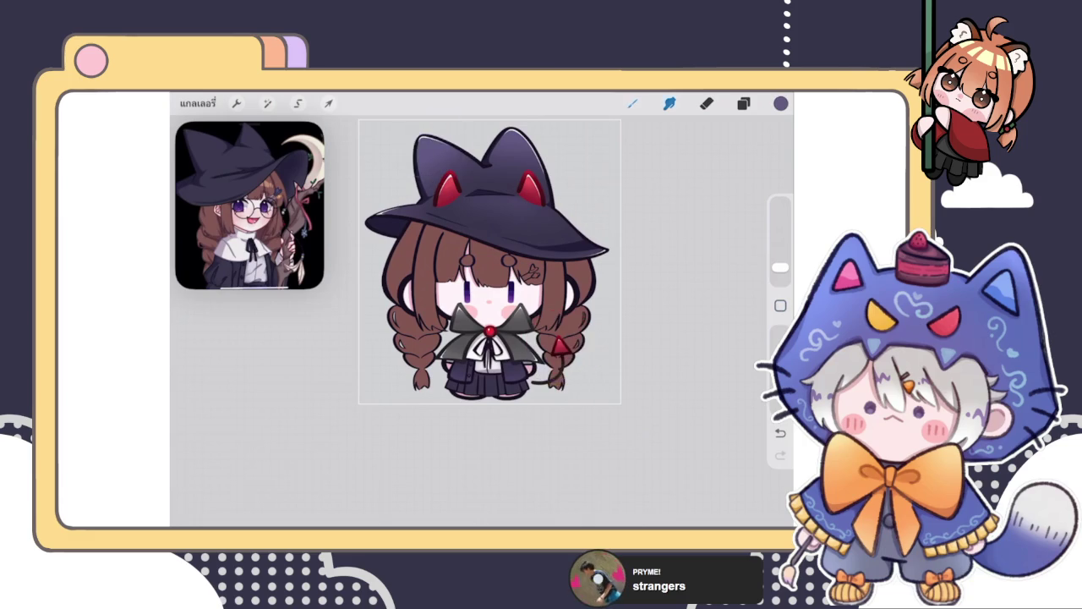
# Step: Brush lighter purple over the skirt's upper-left bands and another skirt panel
pyautogui.click(632, 103)
pyautogui.scroll(3, 507, 321)
pyautogui.scroll(3, 507, 322)
pyautogui.moveTo(456, 300)
pyautogui.mouseDown()
pyautogui.moveTo(435, 313)
pyautogui.moveTo(491, 359)
pyautogui.mouseUp()
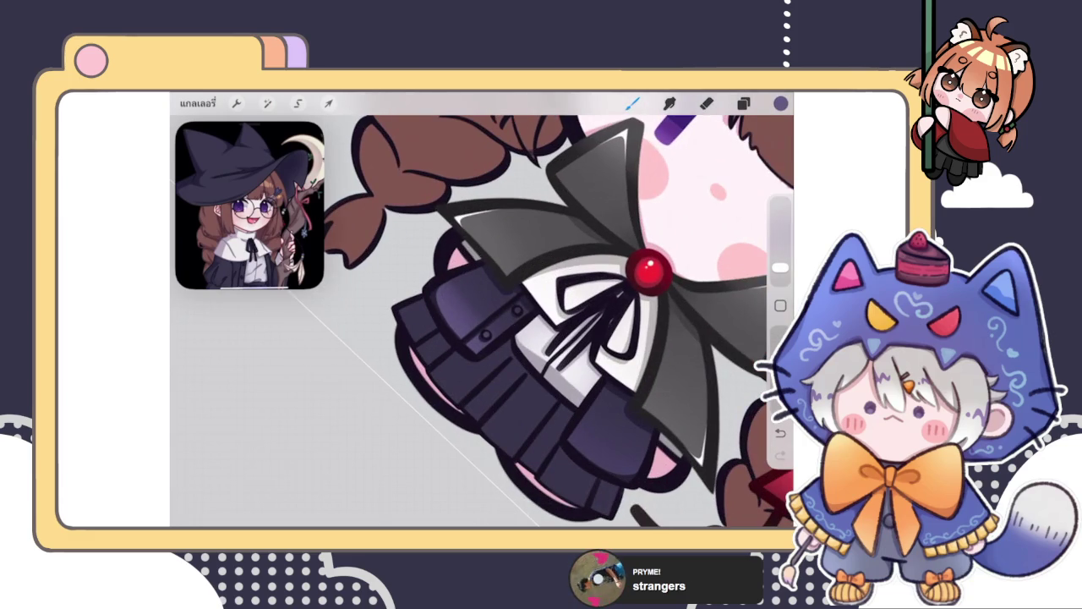
pyautogui.moveTo(574, 452); pyautogui.dragTo(625, 448)
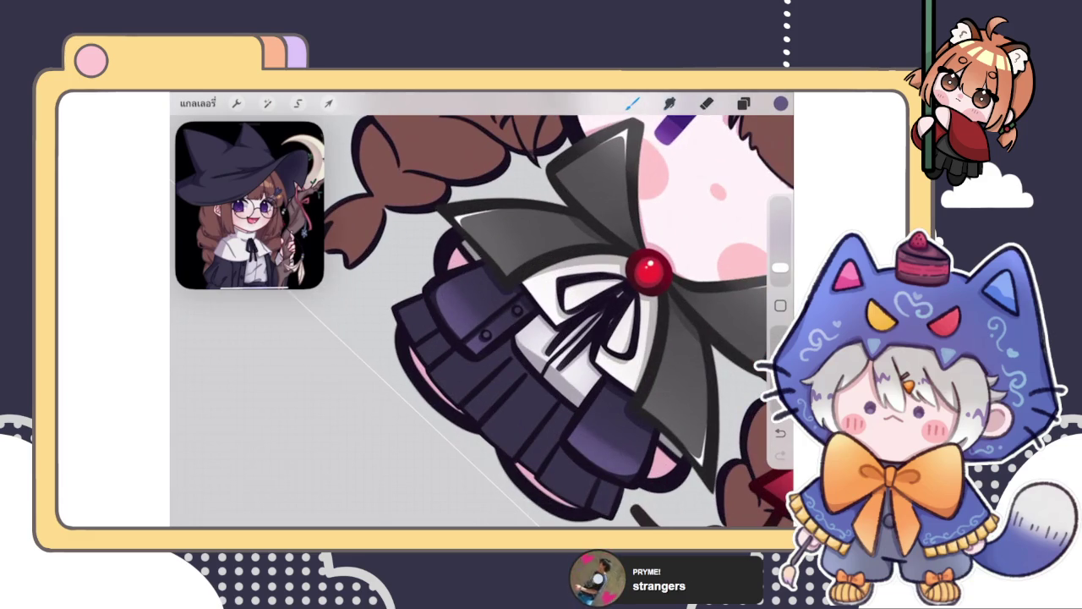
pyautogui.moveTo(479, 305)
pyautogui.mouseDown()
pyautogui.moveTo(456, 290)
pyautogui.moveTo(504, 318)
pyautogui.mouseUp()
pyautogui.moveTo(467, 275); pyautogui.dragTo(455, 292)
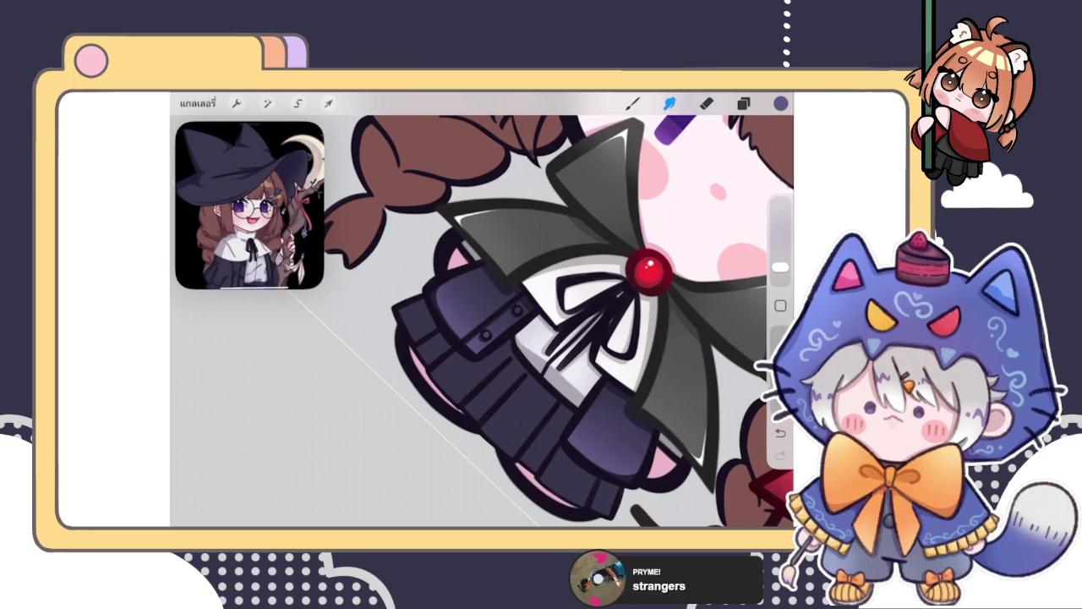
# Step: Zoom in to inspect the shaded jacket buttons and skirt
pyautogui.scroll(-3, 541, 321)
pyautogui.scroll(-3, 541, 322)
pyautogui.scroll(-2, 541, 322)
pyautogui.scroll(-2, 541, 253)
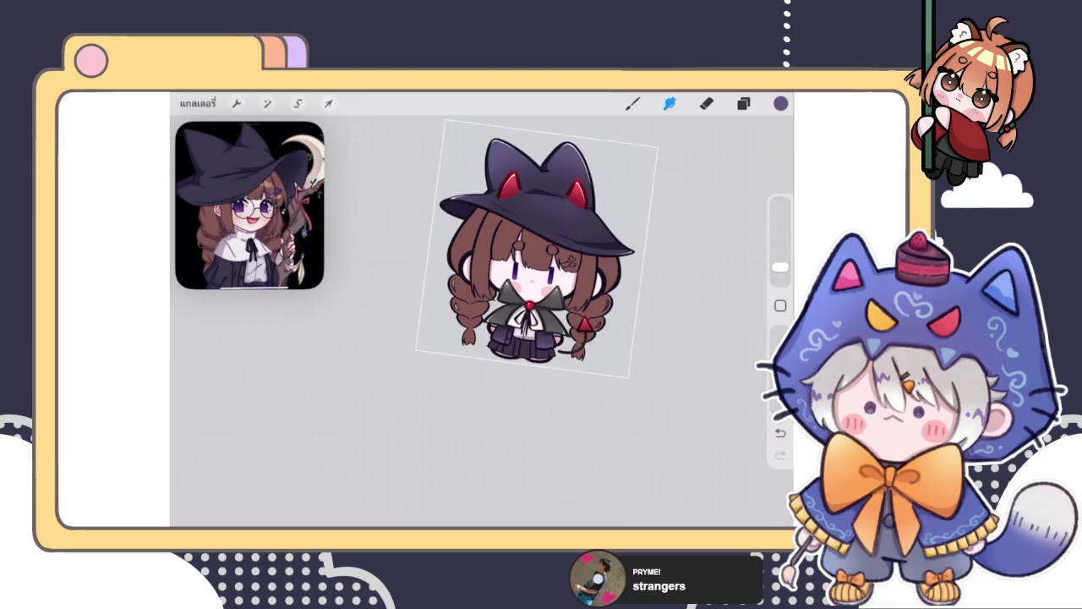
pyautogui.scroll(5, 541, 254)
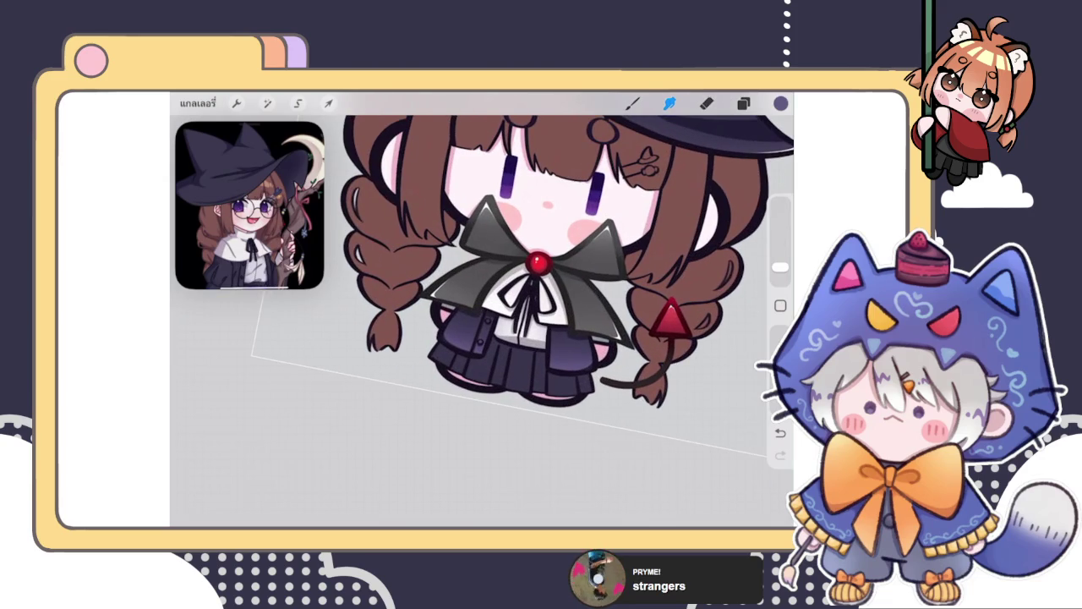
pyautogui.scroll(2, 508, 279)
pyautogui.scroll(2, 507, 279)
pyautogui.scroll(3, 507, 279)
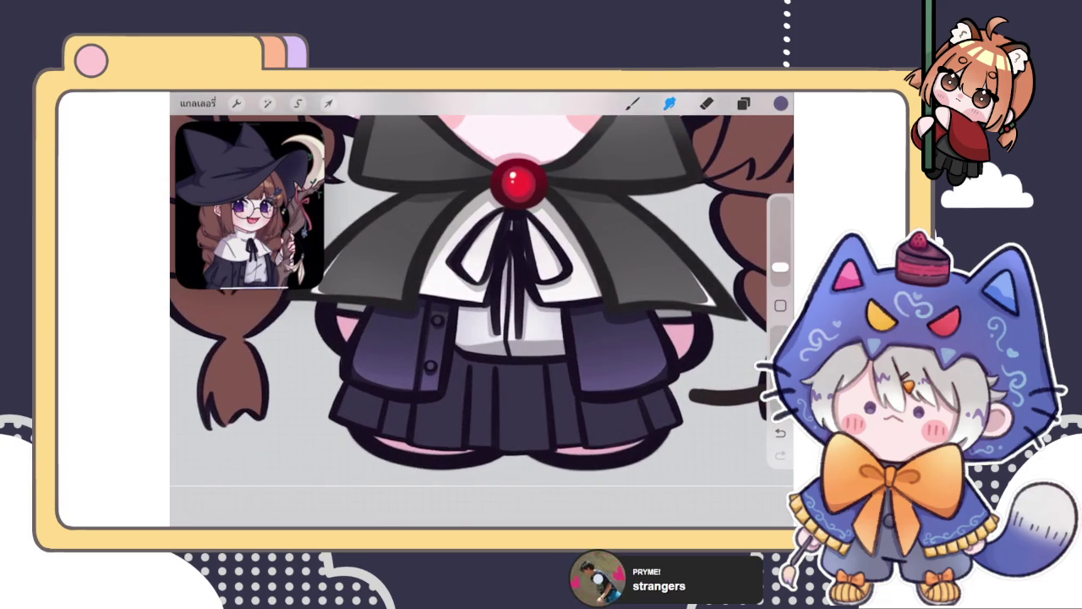
pyautogui.scroll(5, 439, 338)
pyautogui.scroll(2, 439, 338)
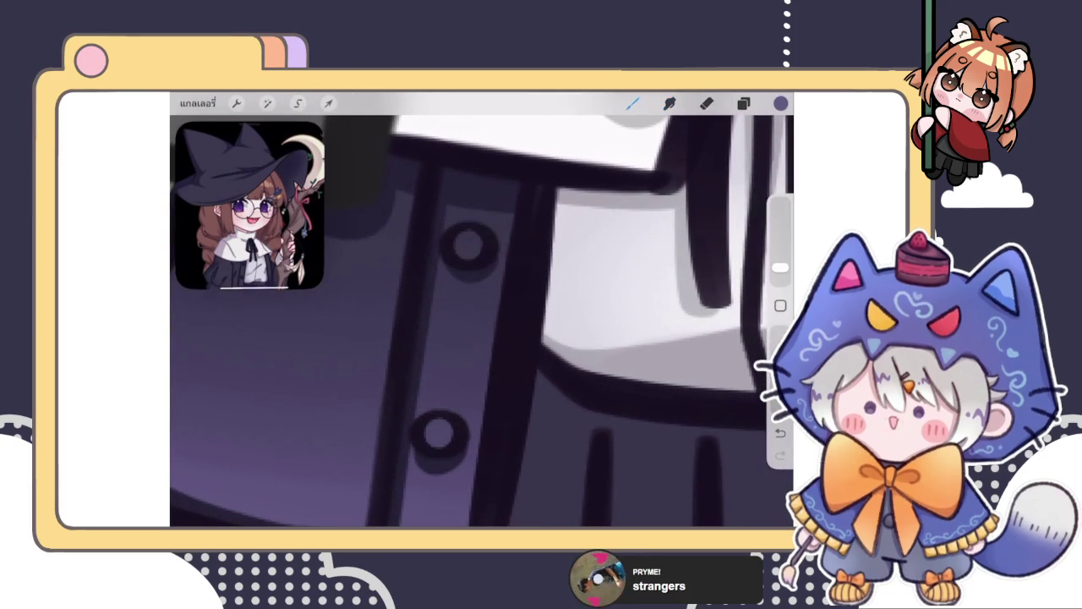
# Step: Switch brushes and paint a lighter highlight on the upper skirt button, then shrink the brush
pyautogui.click(632, 103)
pyautogui.click(677, 207)
pyautogui.click(632, 102)
pyautogui.moveTo(474, 246); pyautogui.dragTo(499, 240)
pyautogui.moveTo(473, 339); pyautogui.dragTo(494, 269)
pyautogui.scroll(3, 474, 385)
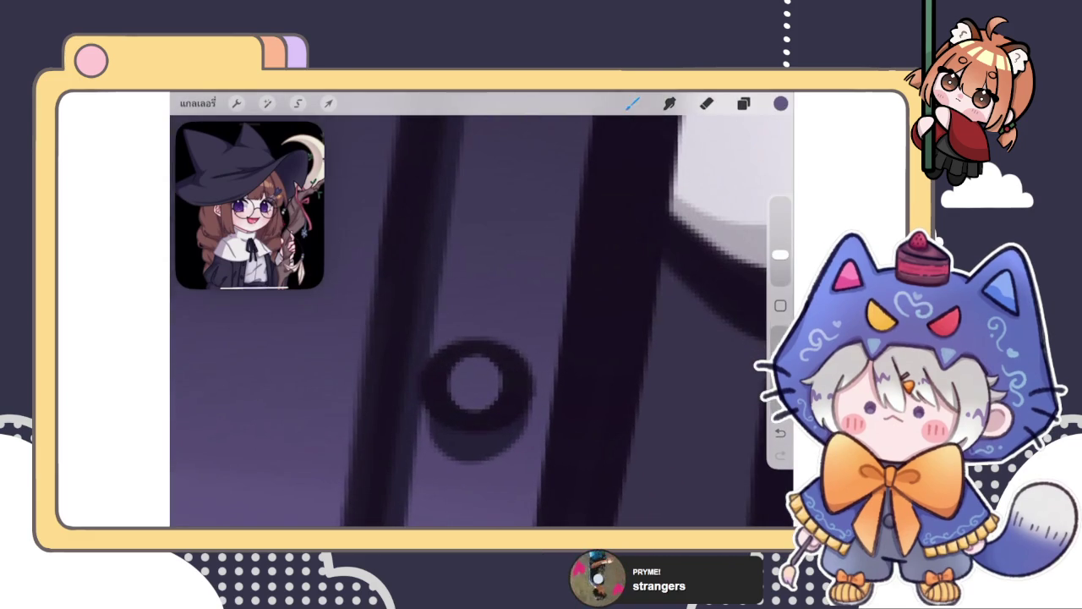
pyautogui.scroll(-3, 482, 322)
pyautogui.scroll(2, 482, 321)
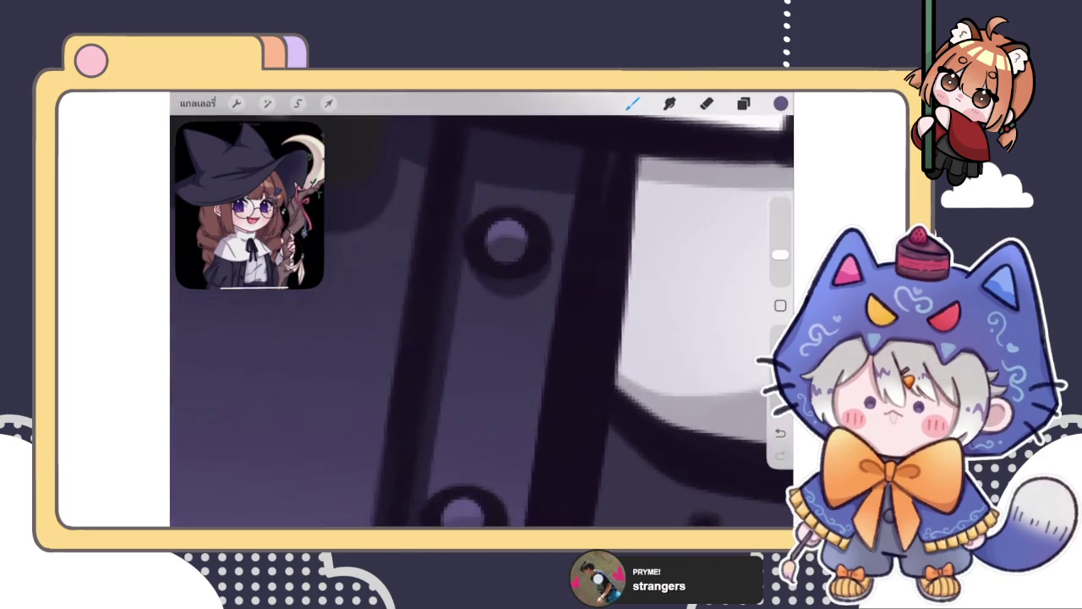
pyautogui.scroll(2, 482, 321)
pyautogui.moveTo(780, 267); pyautogui.dragTo(780, 275)
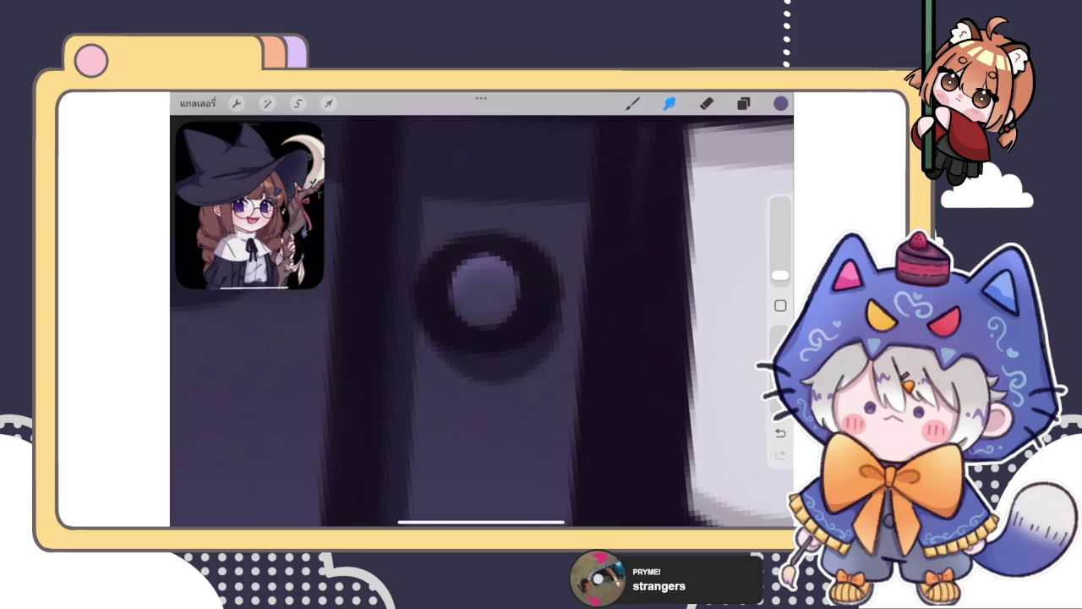
pyautogui.scroll(-3, 482, 321)
pyautogui.scroll(1, 482, 321)
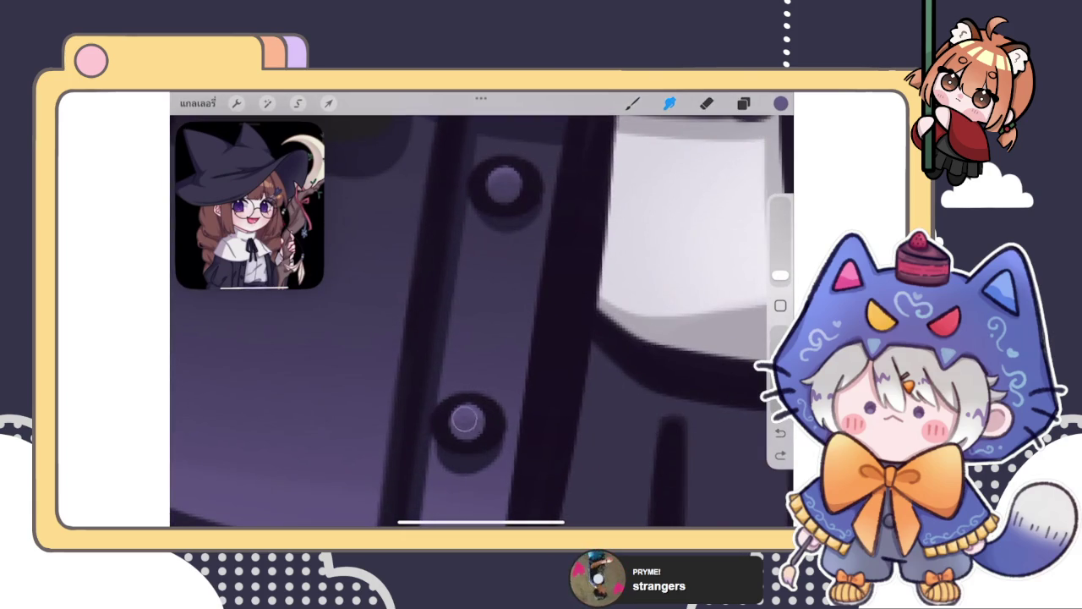
pyautogui.scroll(2, 482, 322)
# Step: Erase part of the skirt button highlight with a smaller eraser
pyautogui.press('e')
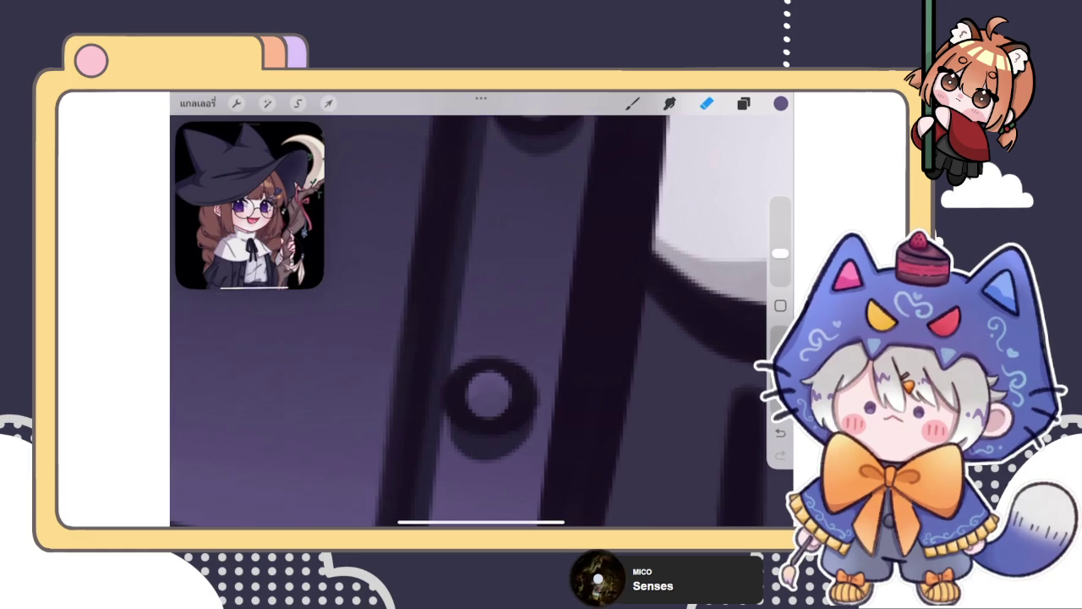
pyautogui.moveTo(779, 253); pyautogui.dragTo(779, 275)
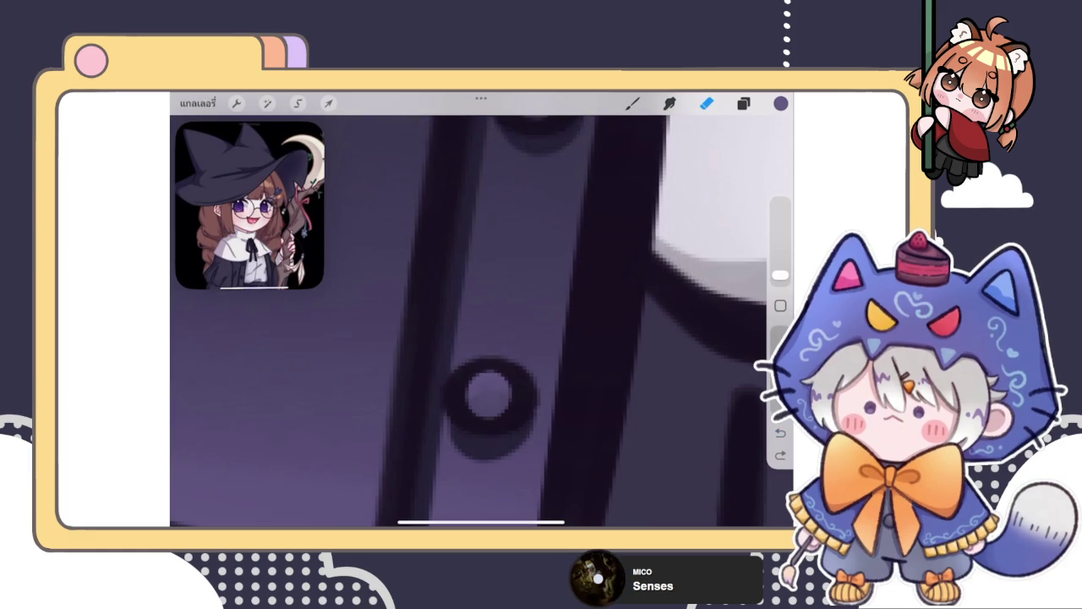
pyautogui.click(506, 414)
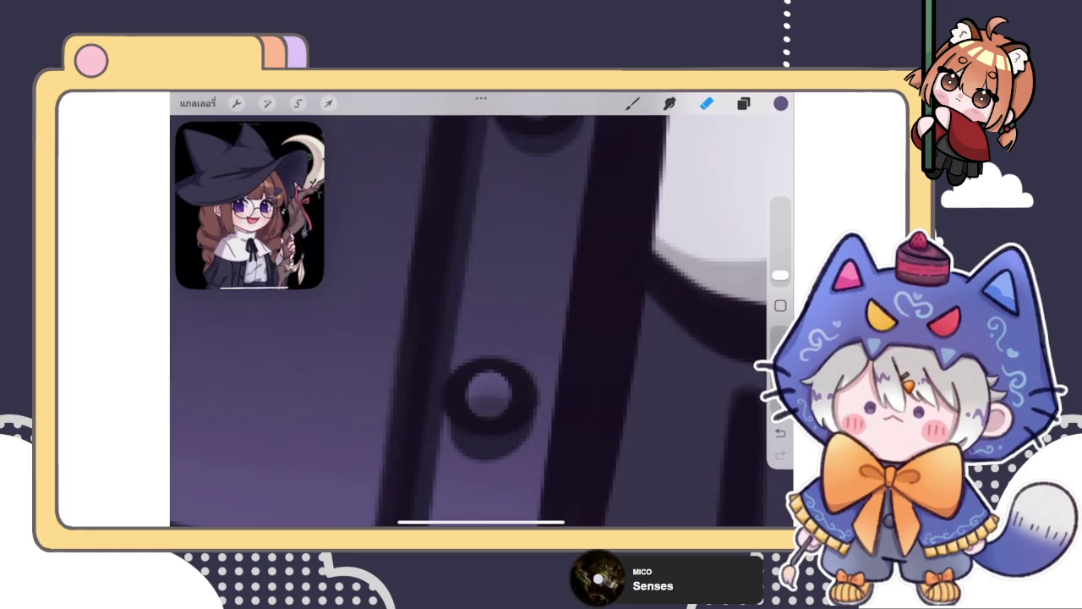
pyautogui.click(491, 380)
pyautogui.scroll(-5, 482, 321)
pyautogui.scroll(-5, 482, 322)
pyautogui.scroll(-3, 482, 321)
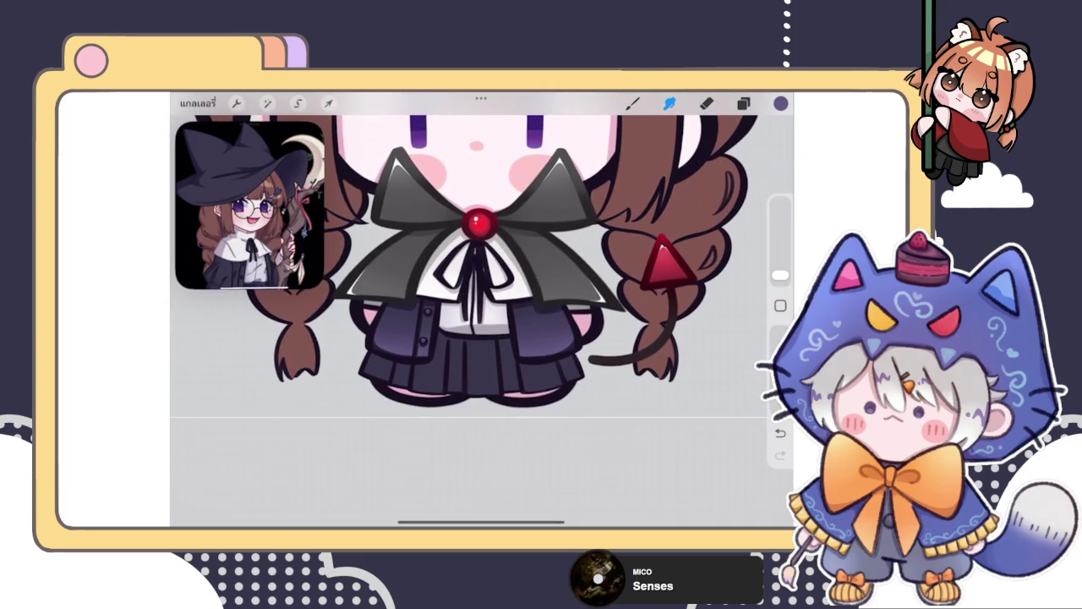
pyautogui.scroll(3, 482, 279)
pyautogui.click(632, 102)
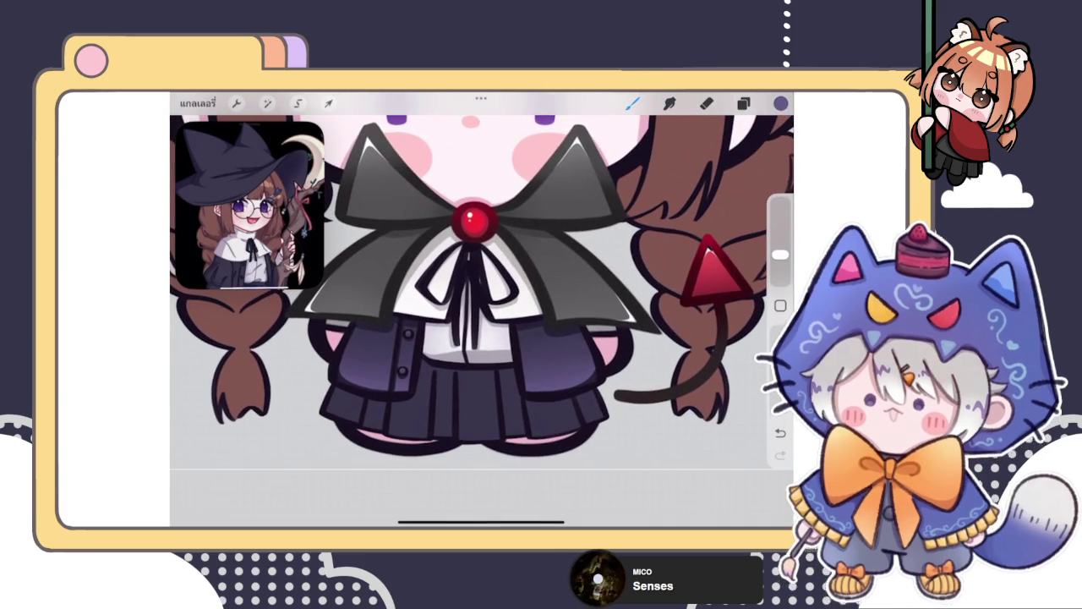
# Step: Group and collapse layers, add a new layer clipped to เลเยอร์ 60, and sample the skirt colour
pyautogui.click(743, 102)
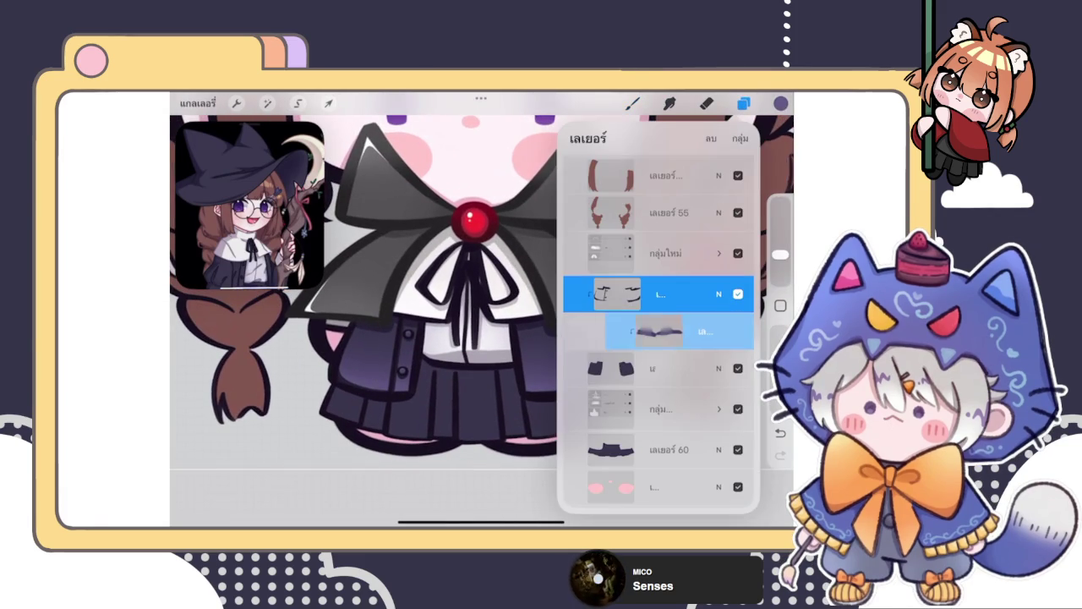
pyautogui.click(660, 315)
pyautogui.click(660, 288)
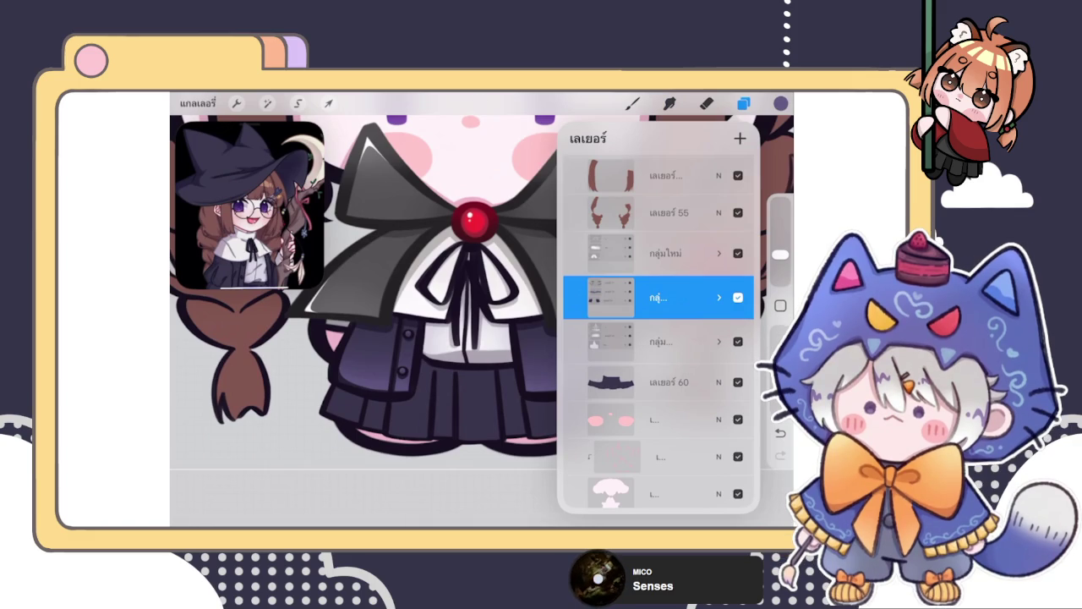
pyautogui.click(659, 382)
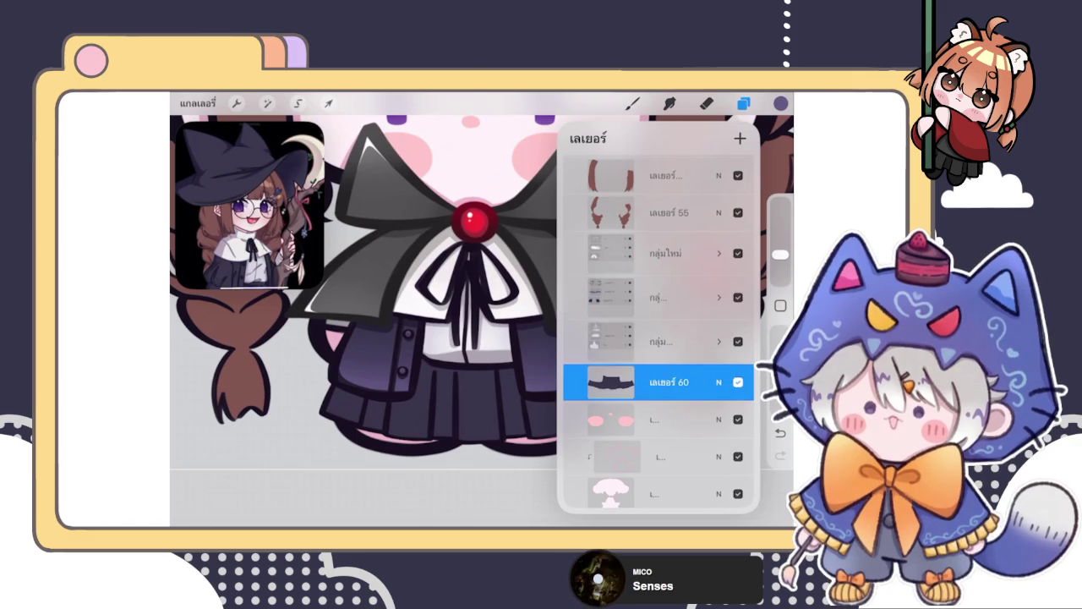
pyautogui.click(739, 138)
pyautogui.click(618, 382)
pyautogui.click(633, 104)
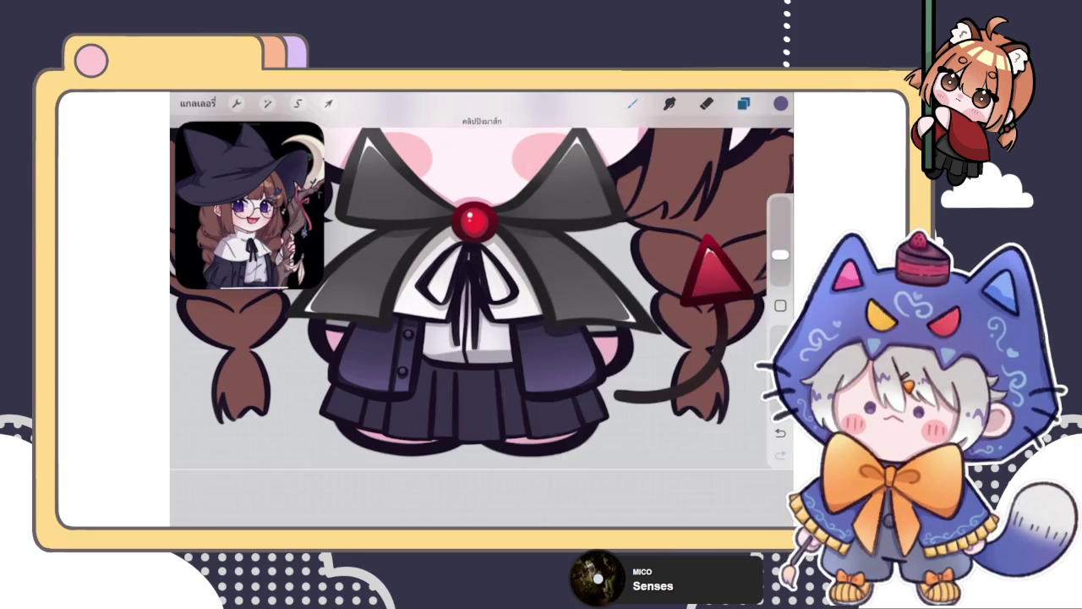
pyautogui.scroll(5, 482, 321)
pyautogui.click(505, 380)
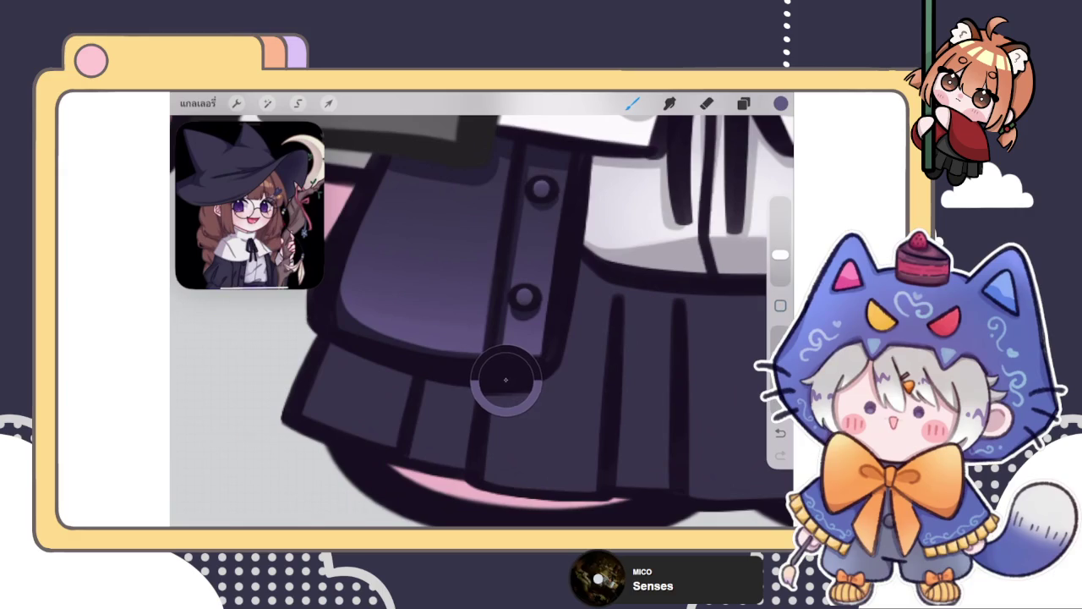
pyautogui.click(744, 103)
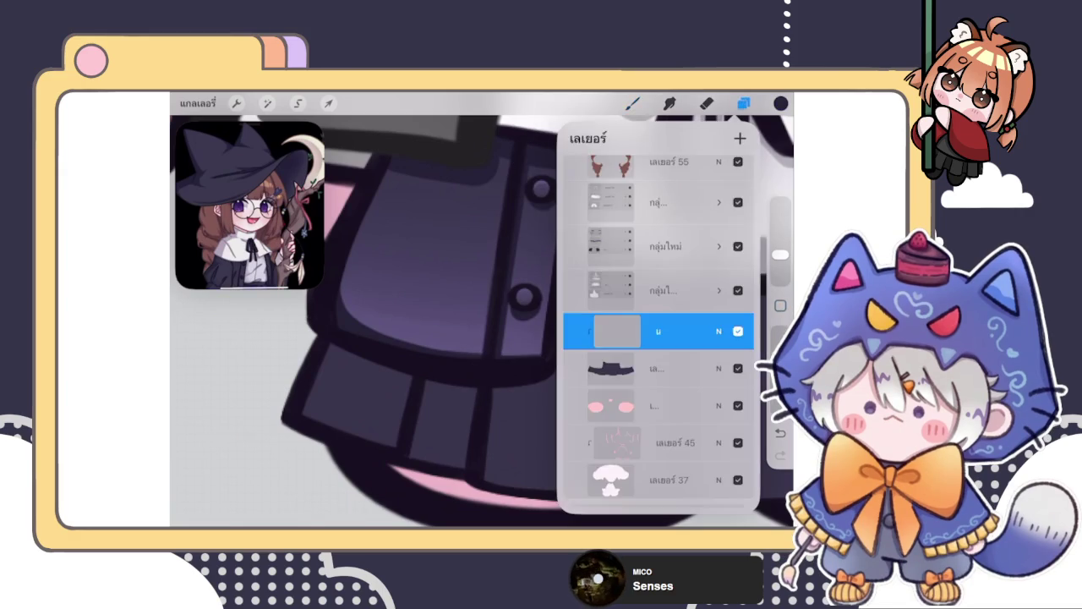
pyautogui.click(743, 103)
pyautogui.scroll(3, 482, 322)
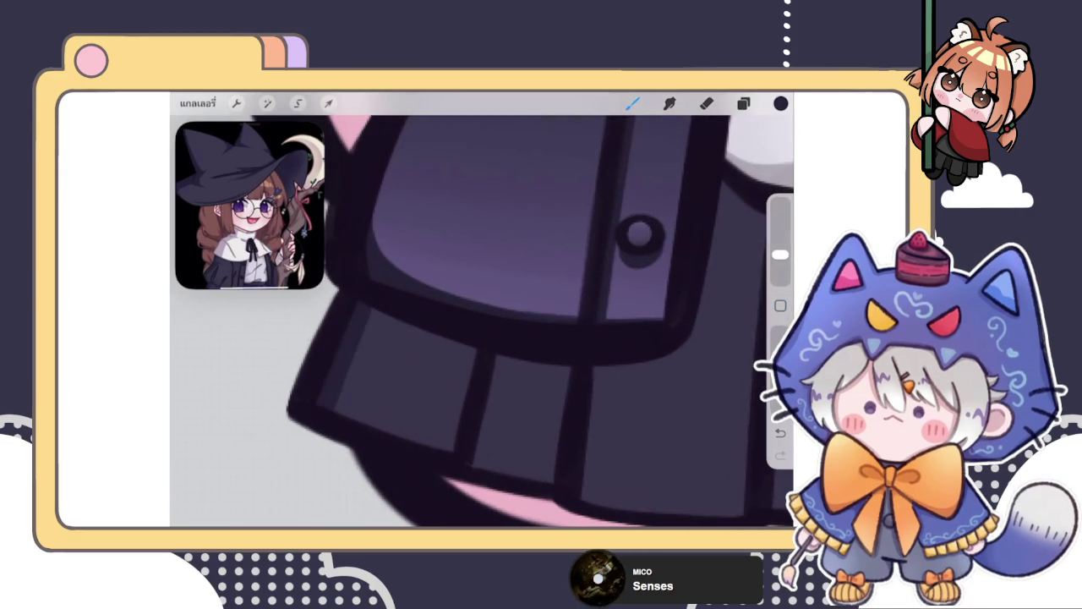
pyautogui.scroll(-3, 482, 321)
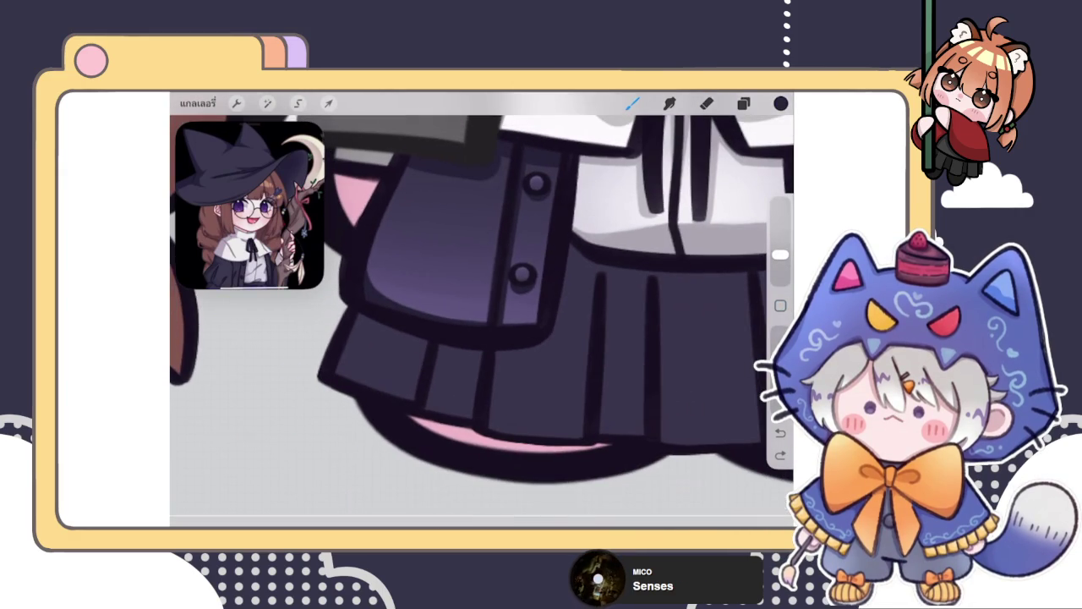
# Step: Draw dark vertical pleat lines across the middle of the skirt
pyautogui.moveTo(441, 362); pyautogui.dragTo(471, 345)
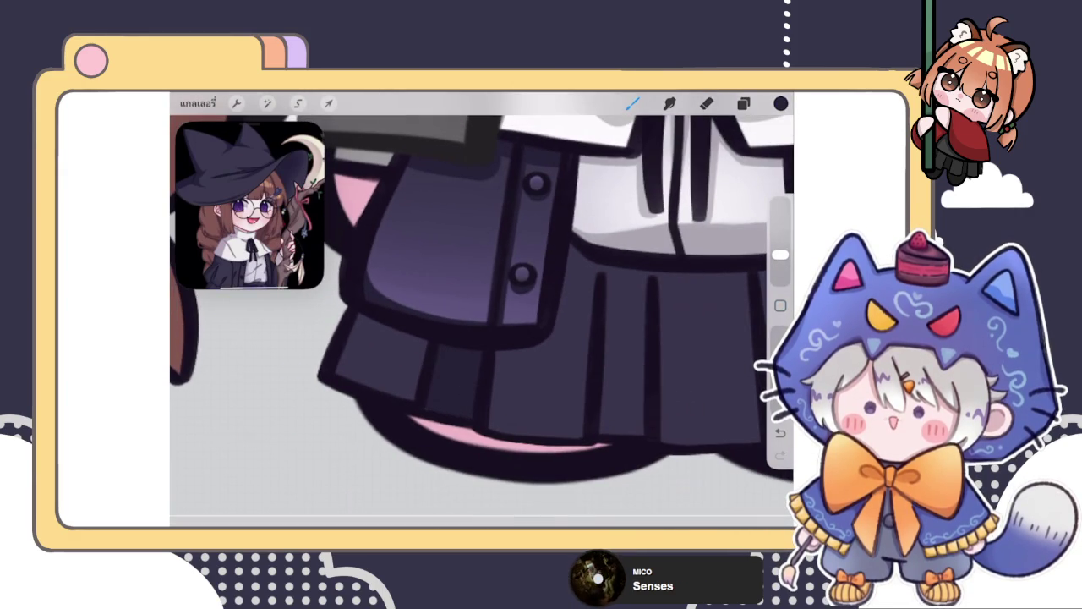
pyautogui.scroll(-3, 482, 321)
pyautogui.scroll(3, 482, 321)
pyautogui.moveTo(448, 314); pyautogui.dragTo(451, 385)
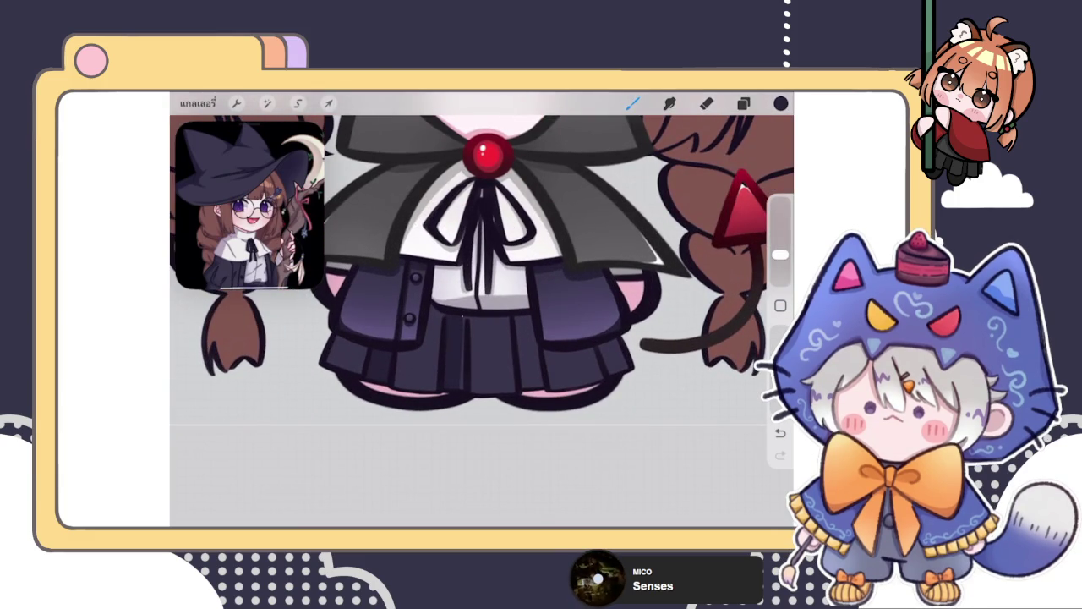
pyautogui.scroll(2, 482, 321)
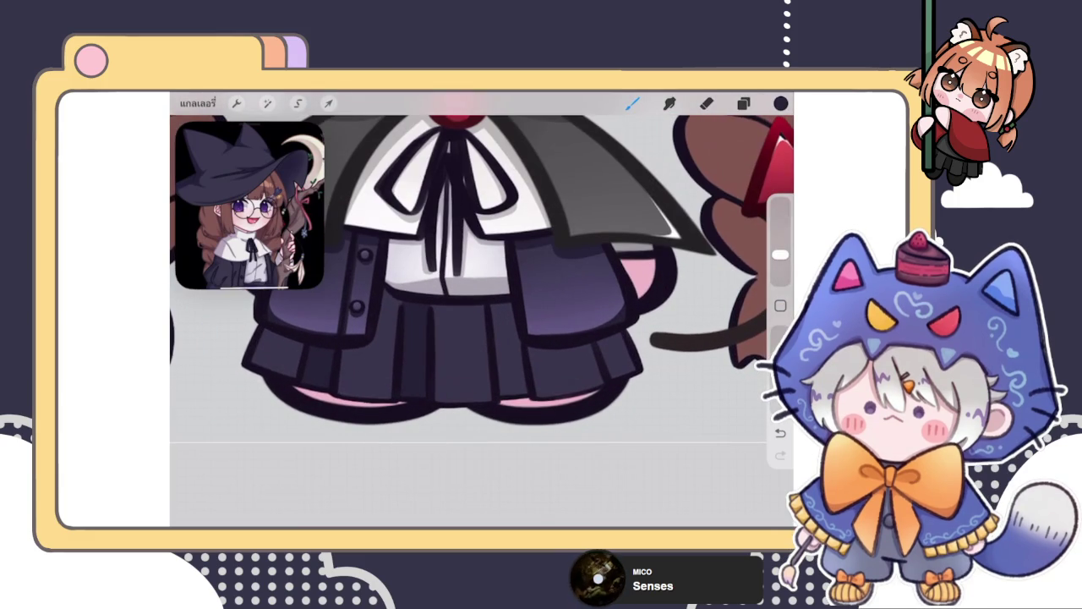
pyautogui.moveTo(497, 303); pyautogui.dragTo(509, 394)
pyautogui.moveTo(510, 351); pyautogui.dragTo(517, 394)
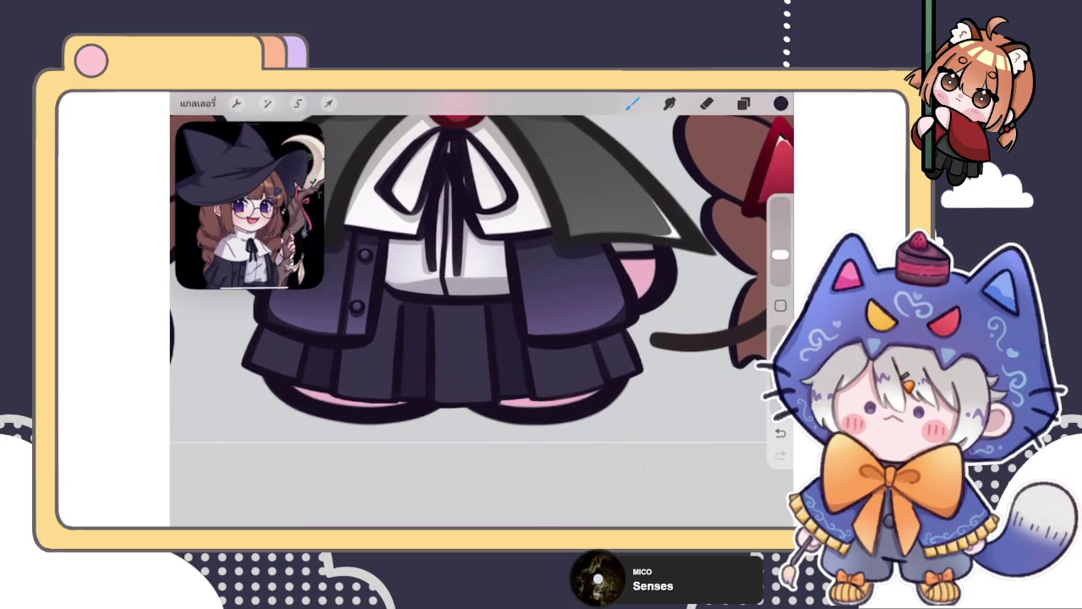
# Step: Add pleat strokes along the skirt's right edge and enlarge the brush slightly
pyautogui.hscroll(3, 482, 279)
pyautogui.moveTo(526, 336)
pyautogui.mouseDown()
pyautogui.moveTo(551, 379)
pyautogui.moveTo(568, 381)
pyautogui.mouseUp()
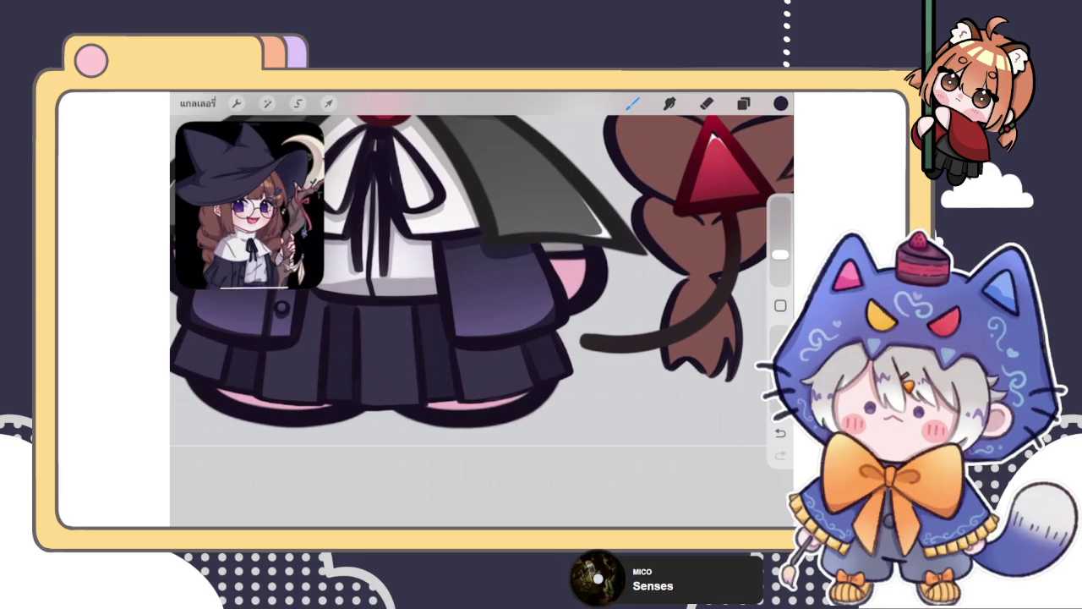
pyautogui.scroll(-3, 474, 279)
pyautogui.scroll(-1, 474, 279)
pyautogui.scroll(-3, 456, 254)
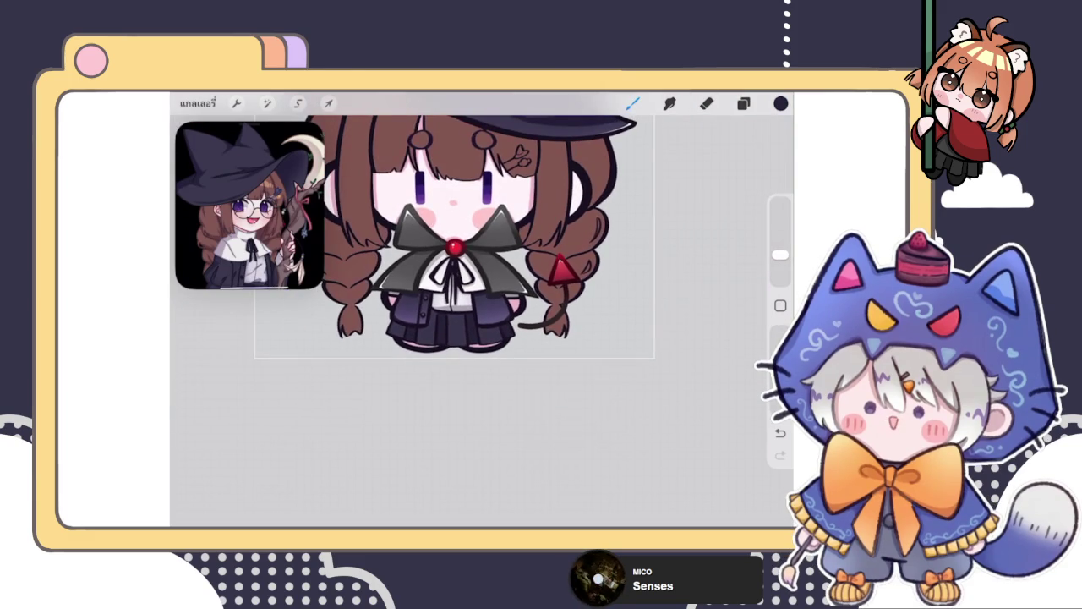
pyautogui.scroll(3, 449, 313)
pyautogui.scroll(2, 448, 313)
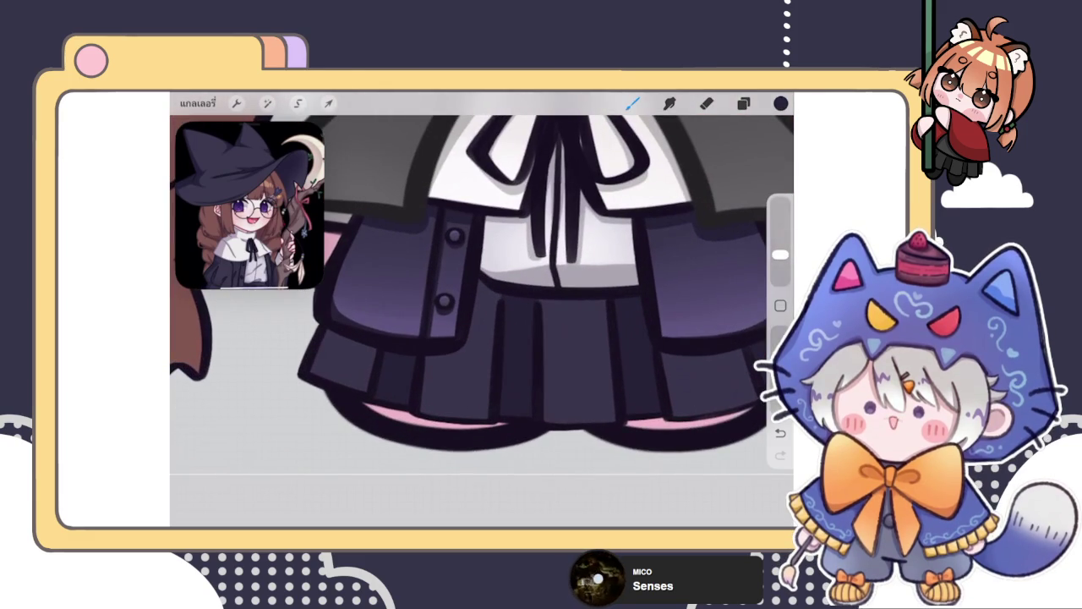
pyautogui.moveTo(779, 275); pyautogui.dragTo(779, 263)
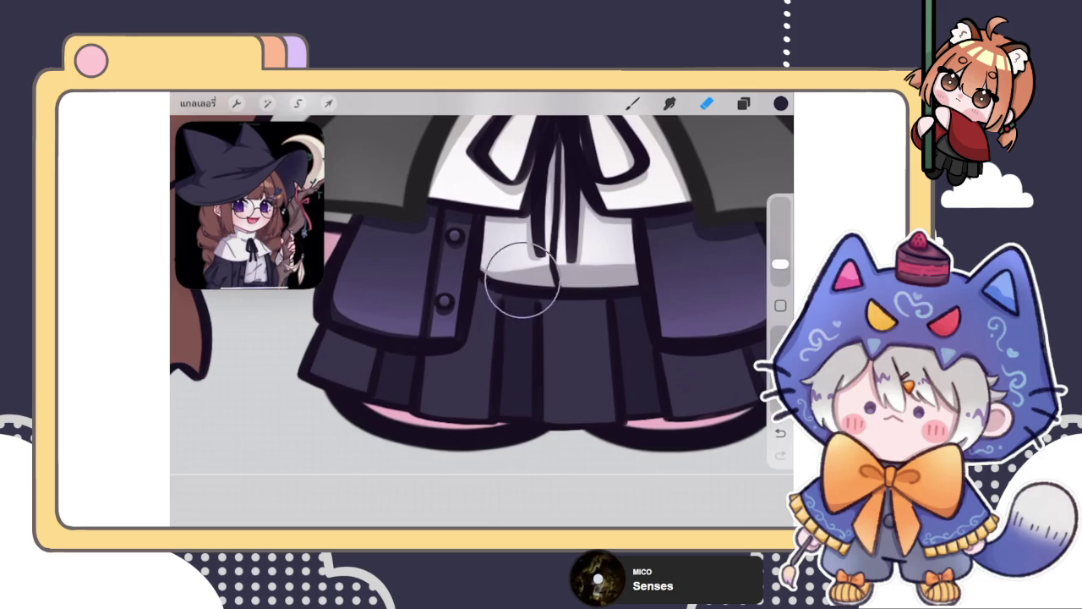
pyautogui.scroll(-2, 482, 279)
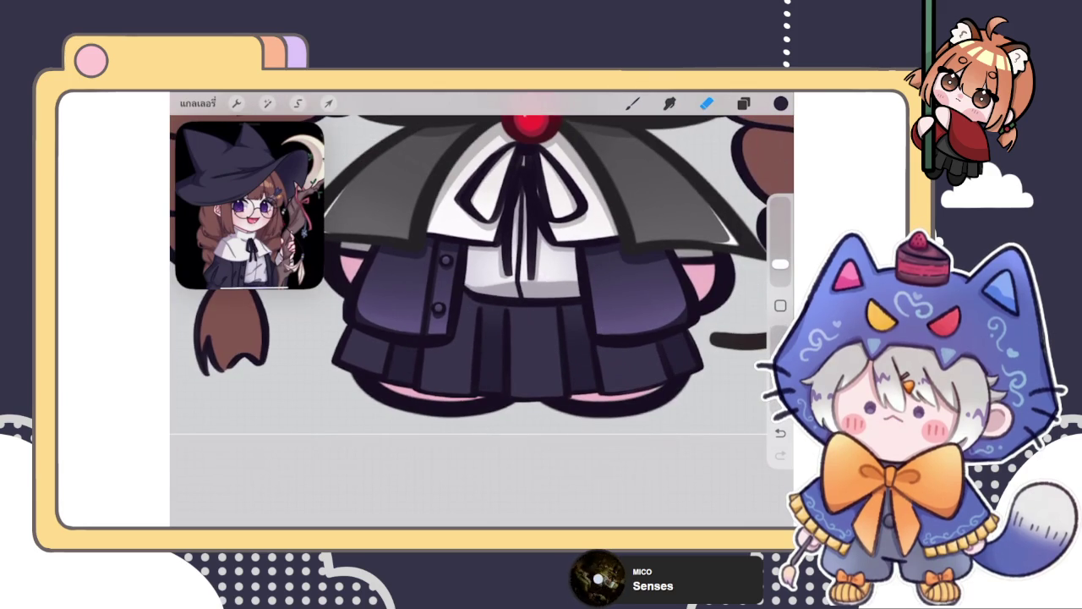
# Step: Try smudging the pleats, undo the smudge, and check the layer list
pyautogui.click(670, 102)
pyautogui.moveTo(780, 275); pyautogui.dragTo(779, 269)
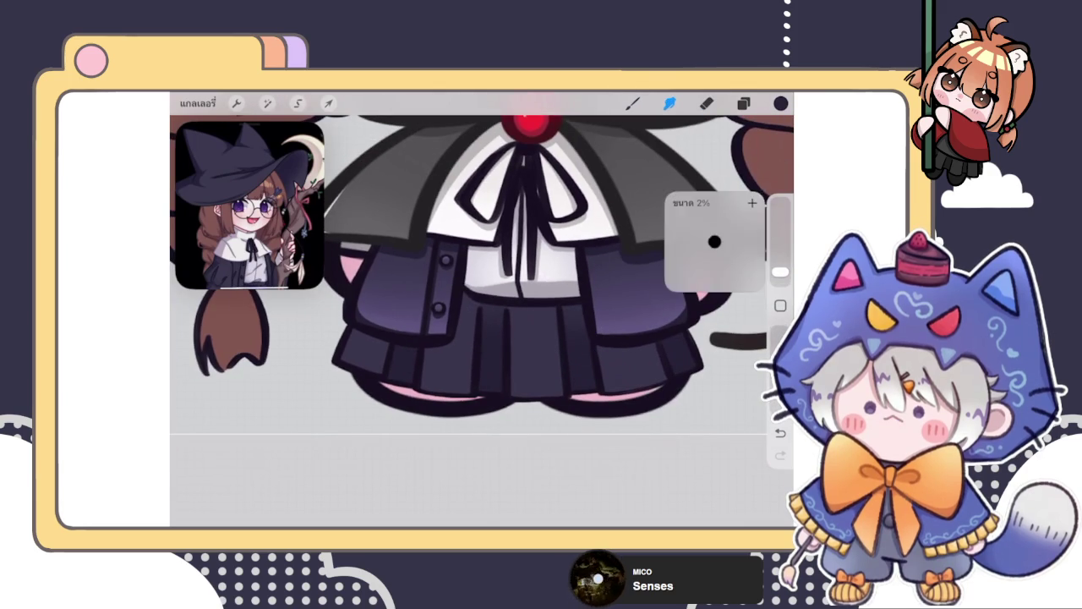
pyautogui.hotkey('ctrl', 'z')
pyautogui.click(494, 334)
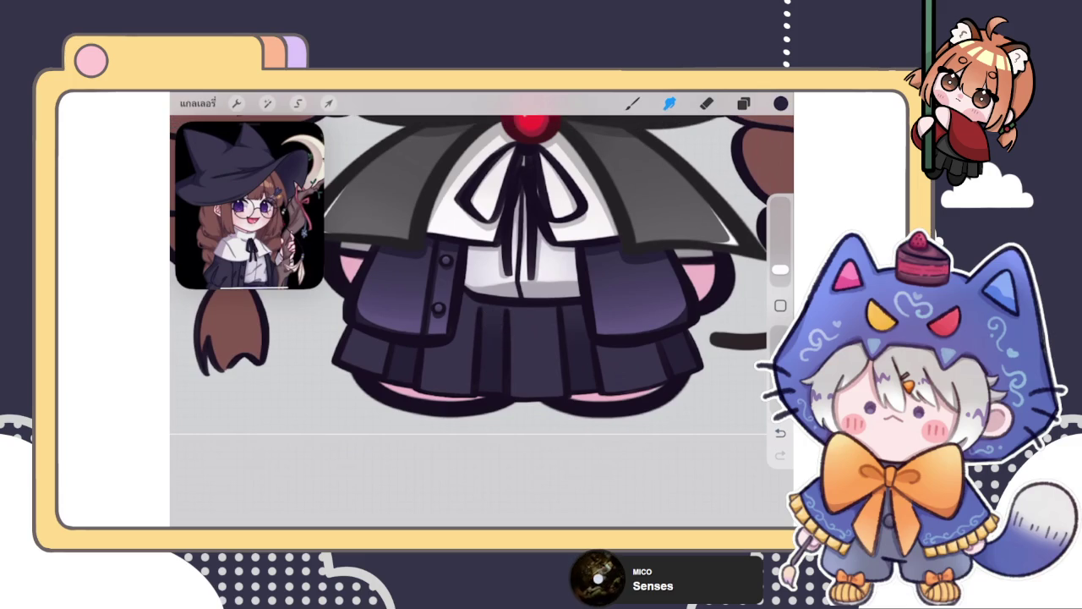
pyautogui.scroll(-3, 524, 254)
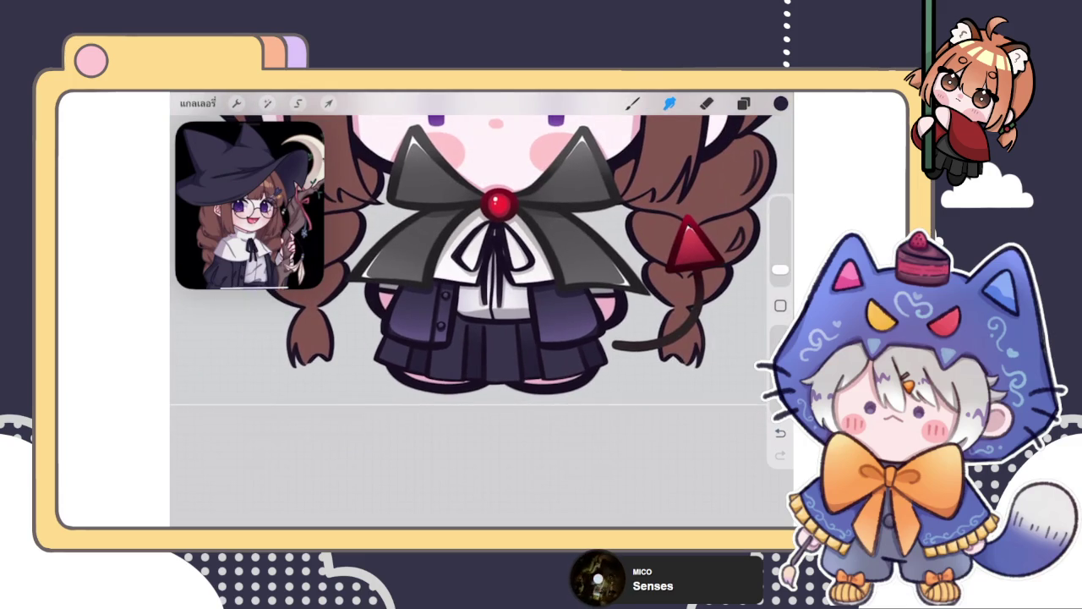
pyautogui.scroll(-3, 499, 245)
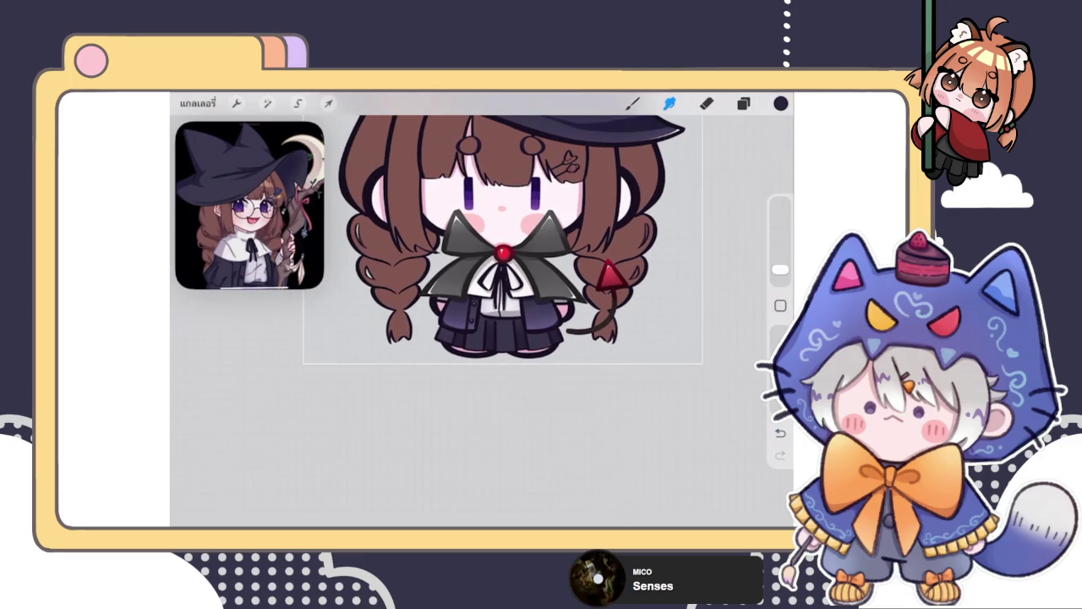
pyautogui.scroll(-2, 503, 237)
pyautogui.scroll(5, 490, 237)
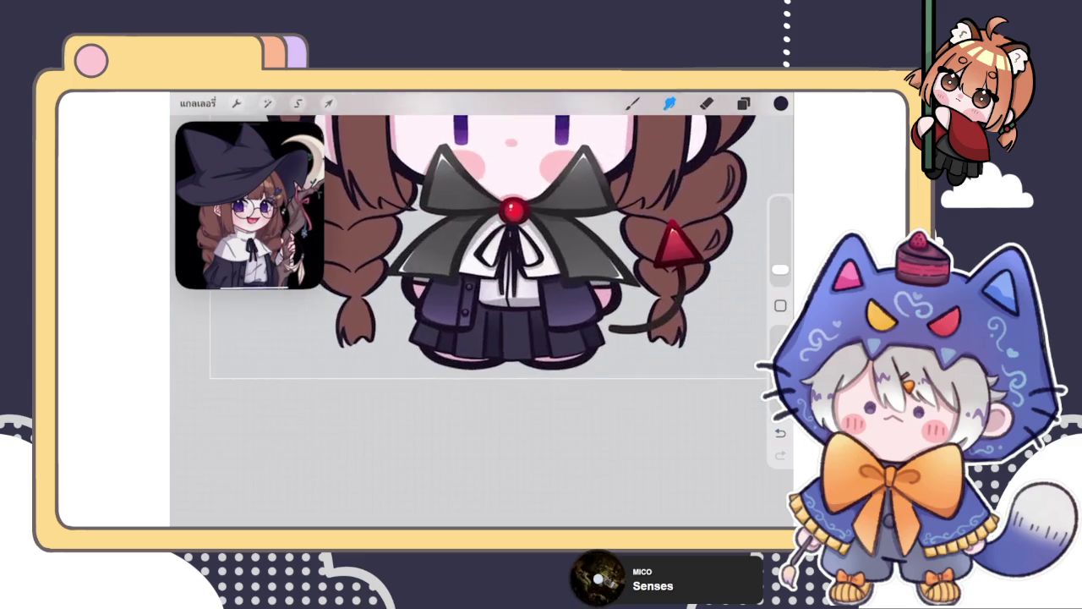
pyautogui.click(743, 104)
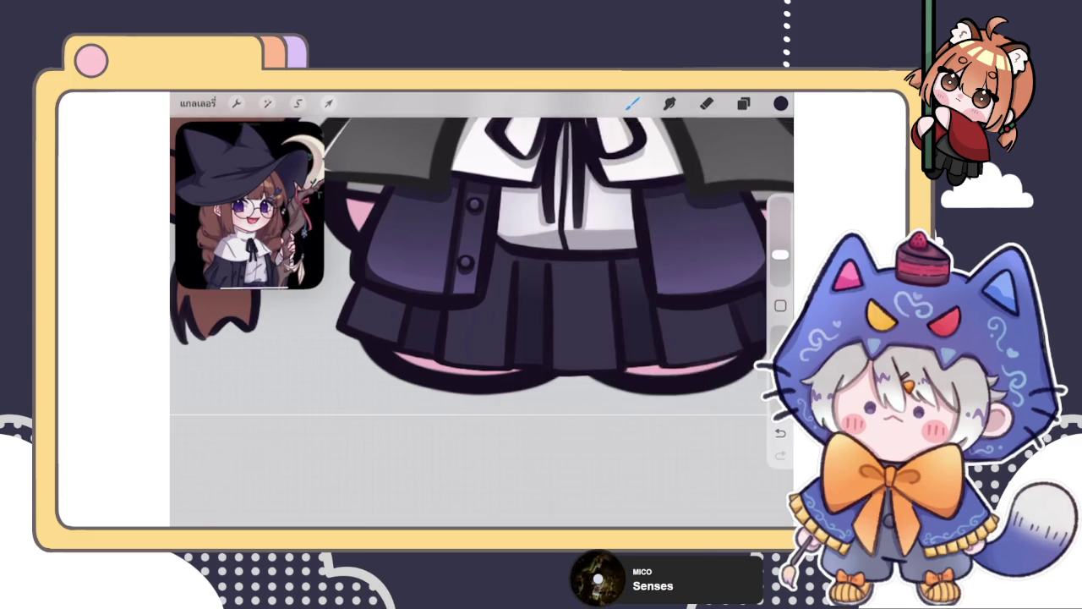
# Step: Eyedrop the skirt's muted purple, tilt the canvas, and raise the brush size slightly
pyautogui.click(633, 103)
pyautogui.click(780, 103)
pyautogui.click(579, 321)
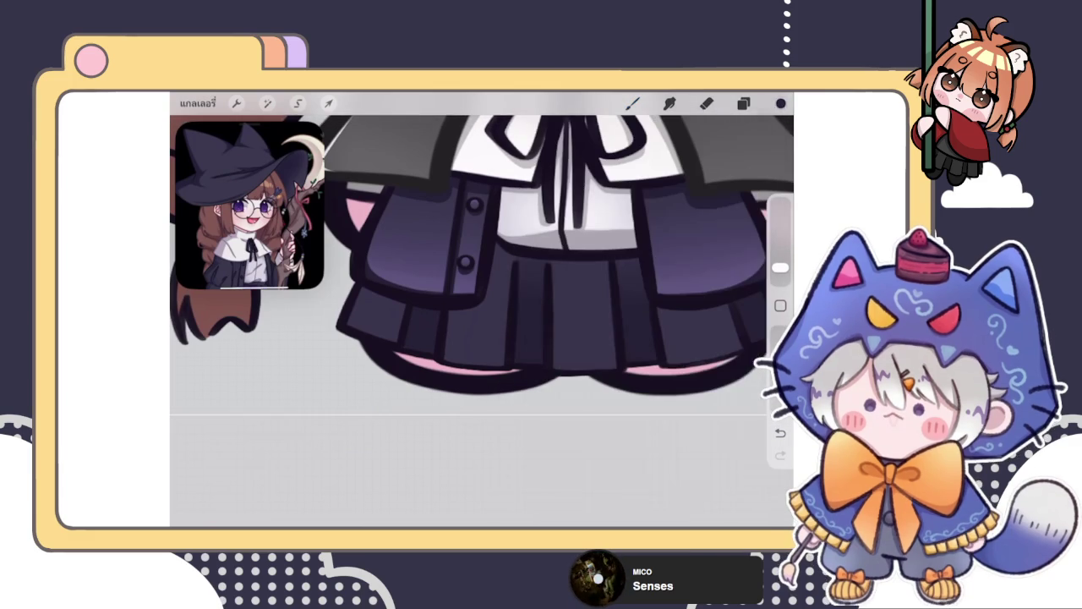
pyautogui.moveTo(578, 321); pyautogui.dragTo(584, 339)
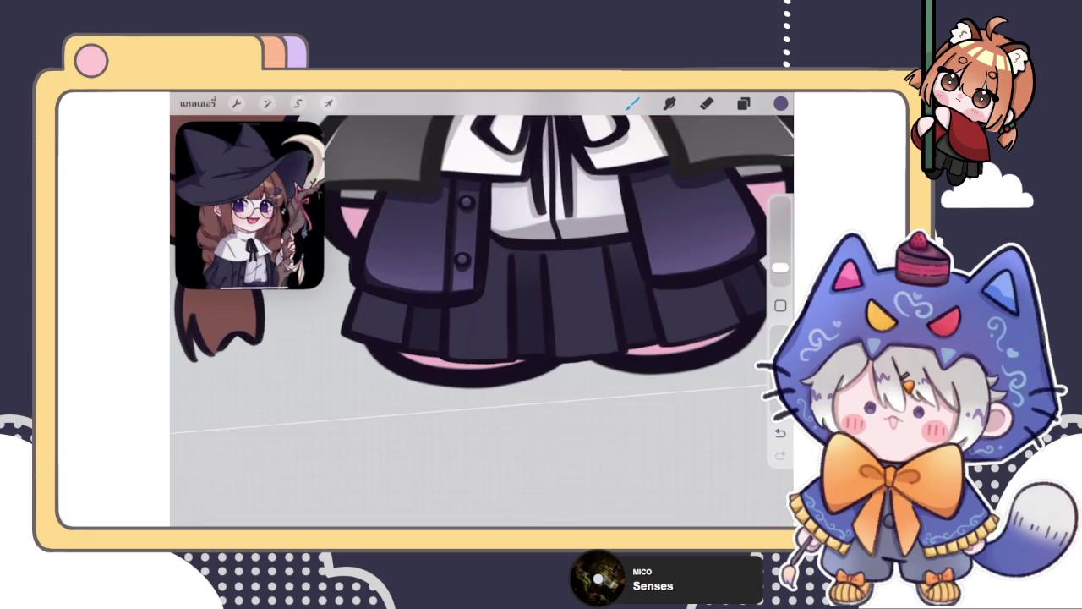
pyautogui.moveTo(507, 279); pyautogui.dragTo(550, 333)
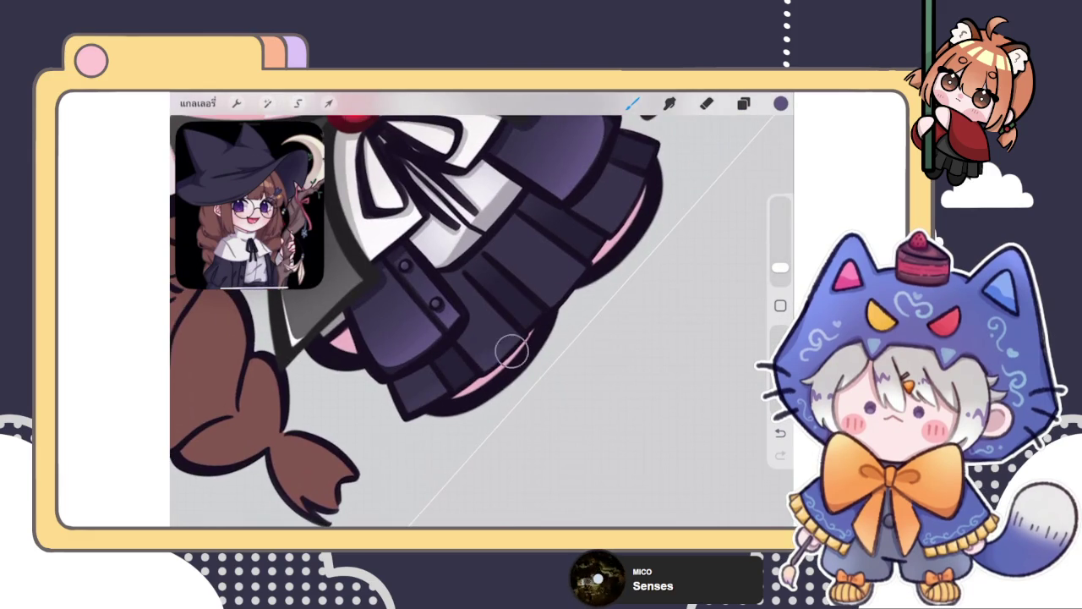
pyautogui.moveTo(781, 267); pyautogui.dragTo(780, 259)
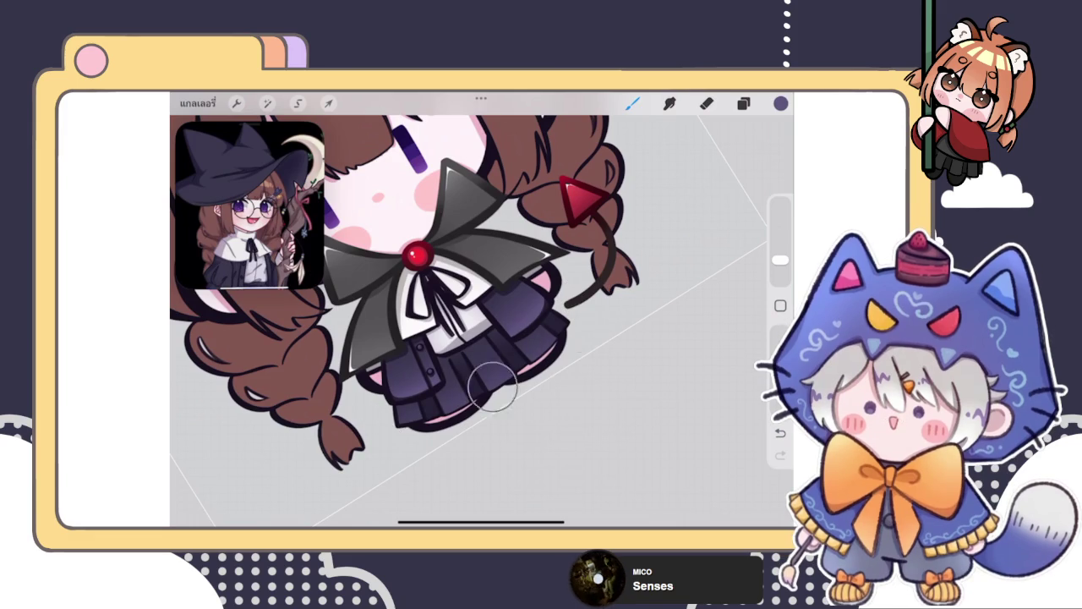
pyautogui.scroll(-5, 482, 313)
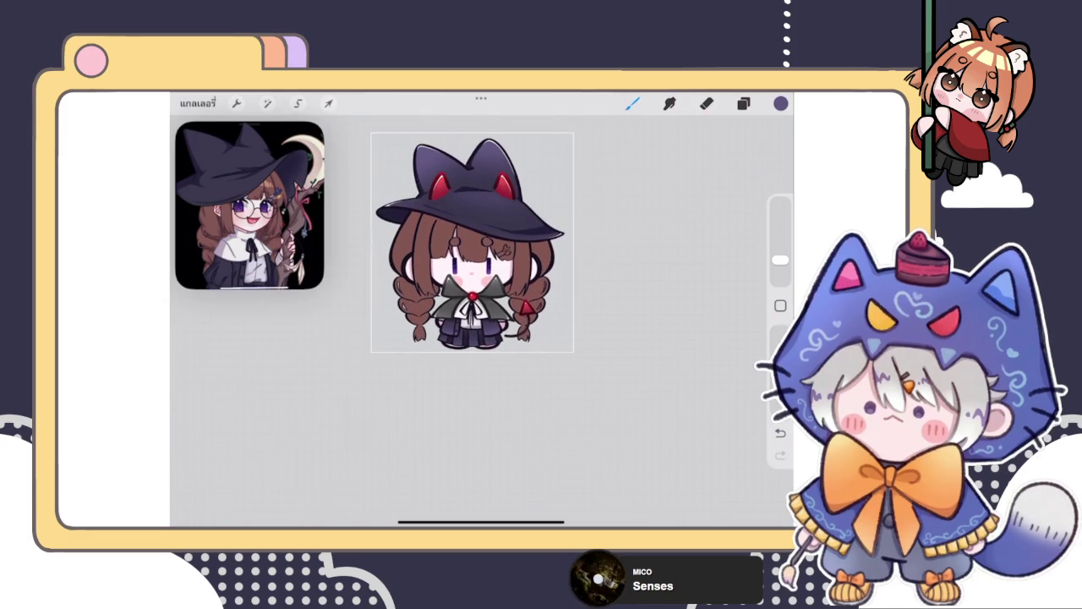
pyautogui.scroll(3, 482, 246)
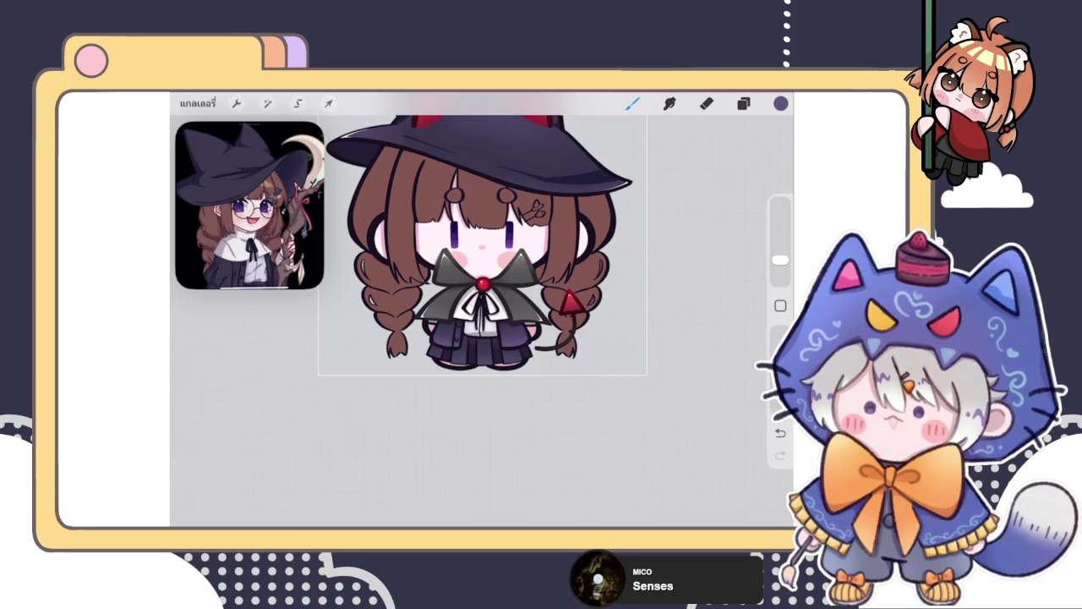
# Step: Drag the pleat layer onto the skirt shading layer to form a New Group
pyautogui.click(744, 102)
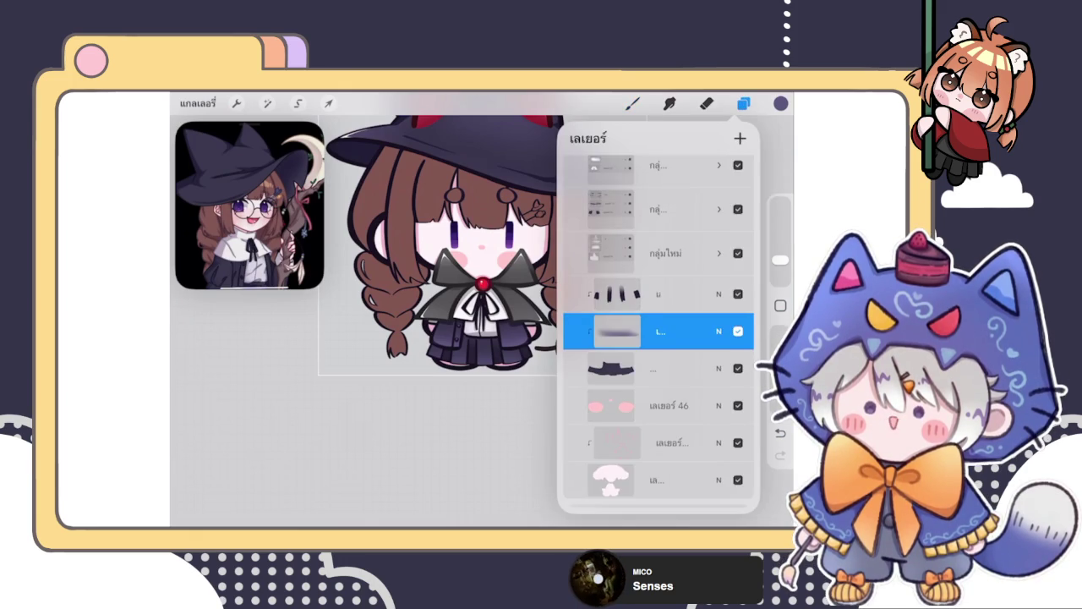
pyautogui.click(633, 102)
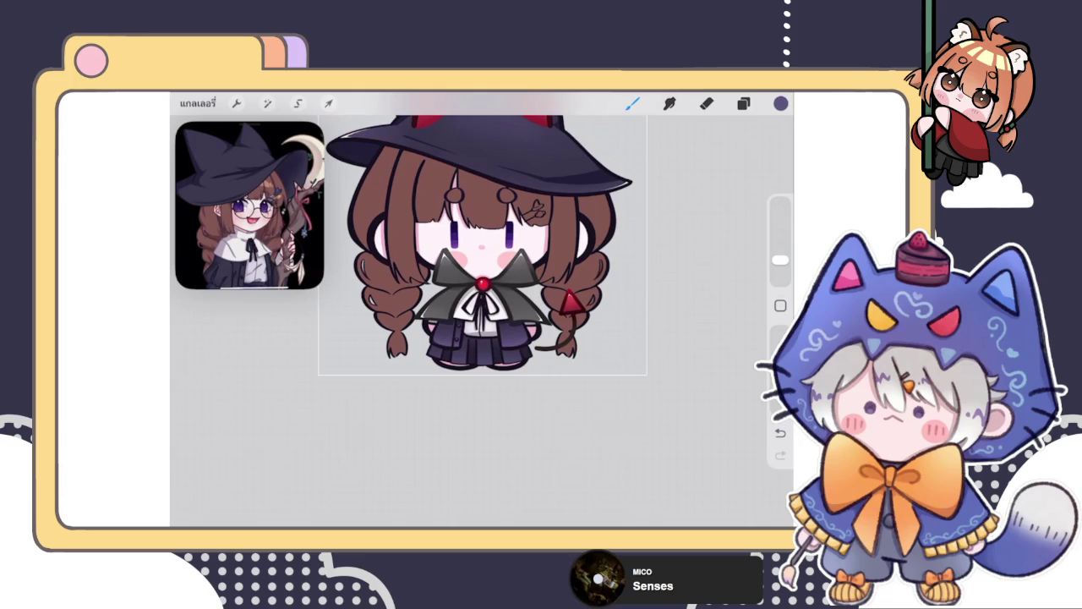
pyautogui.click(744, 102)
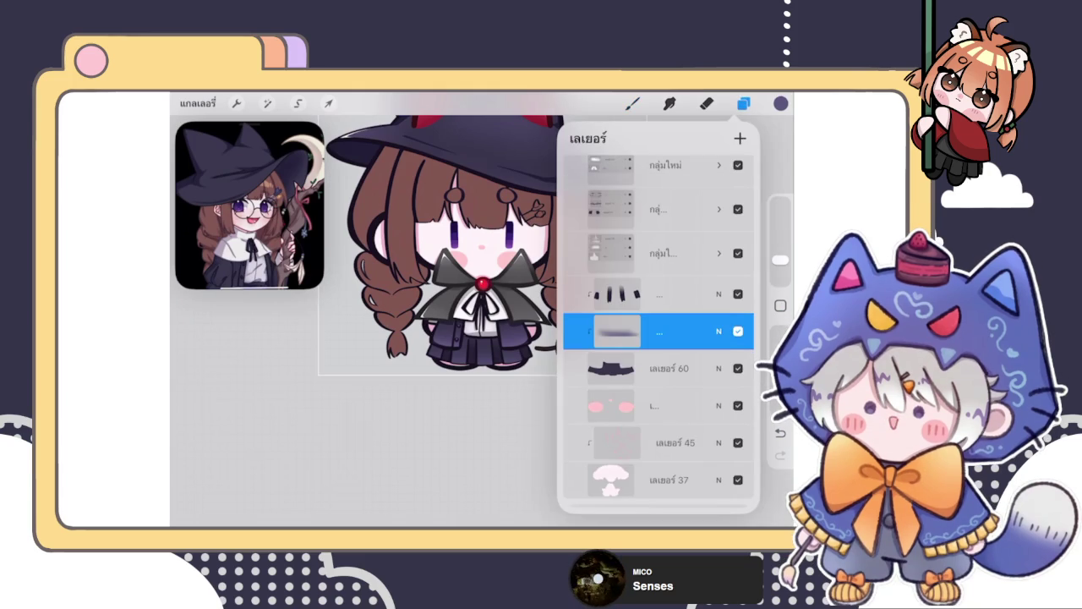
pyautogui.moveTo(617, 331); pyautogui.dragTo(617, 294)
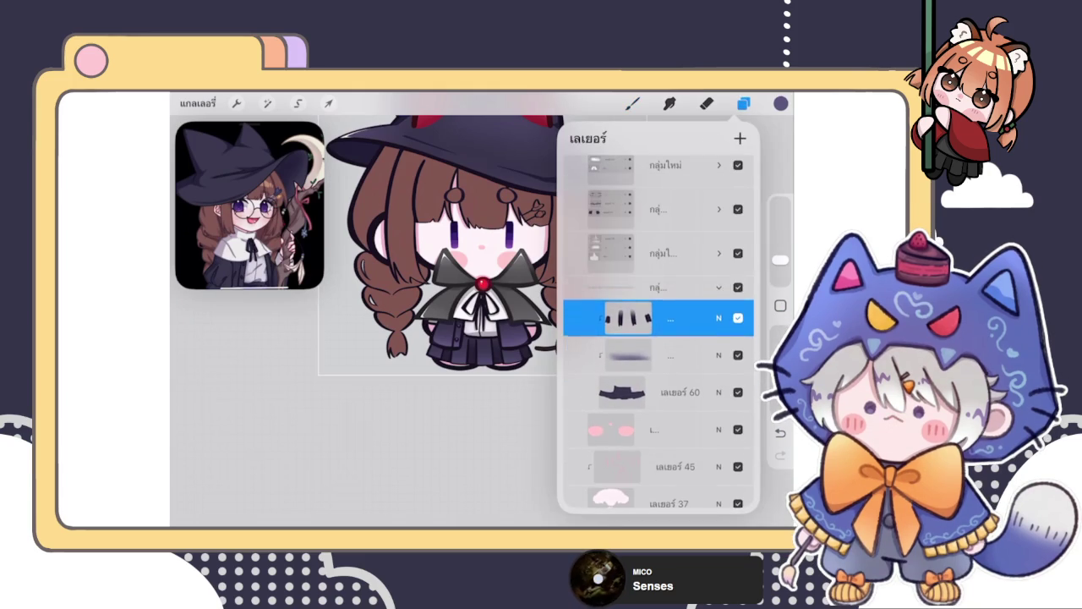
pyautogui.click(744, 102)
# Step: Toggle the Layers panel repeatedly to review the new group
pyautogui.click(706, 103)
pyautogui.click(743, 102)
pyautogui.click(743, 102)
pyautogui.click(743, 103)
pyautogui.click(743, 102)
pyautogui.click(744, 103)
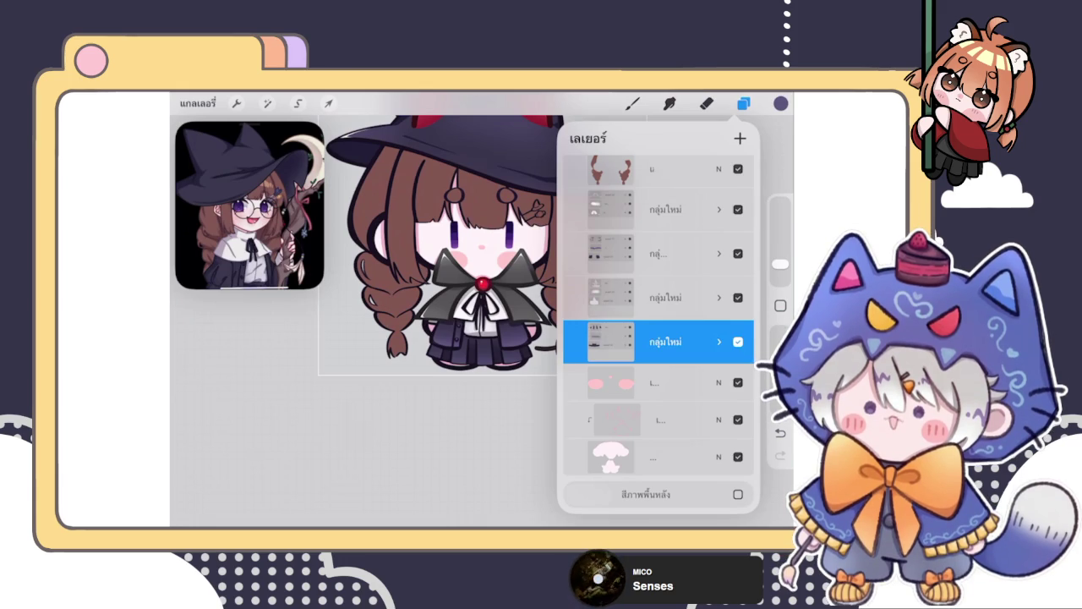
pyautogui.scroll(2, 658, 339)
pyautogui.scroll(3, 658, 338)
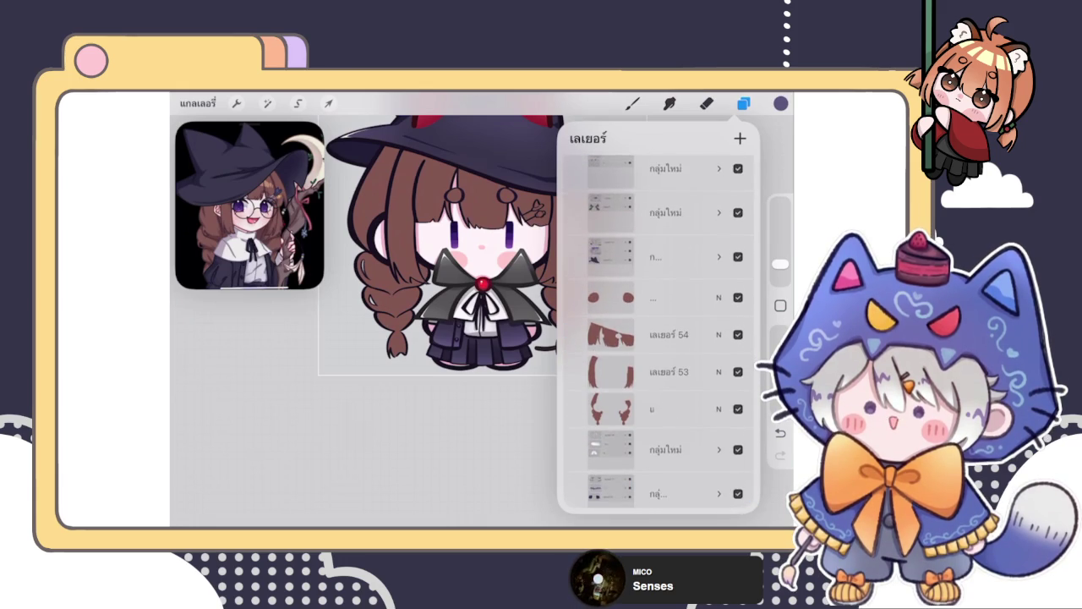
pyautogui.scroll(-5, 436, 279)
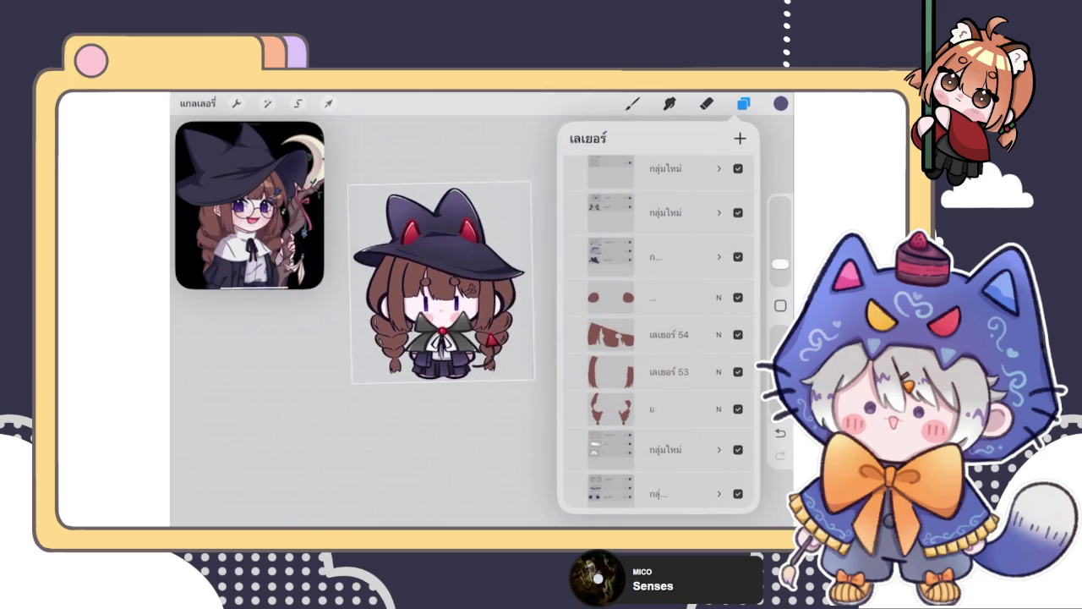
pyautogui.scroll(5, 435, 279)
pyautogui.click(632, 103)
pyautogui.click(743, 104)
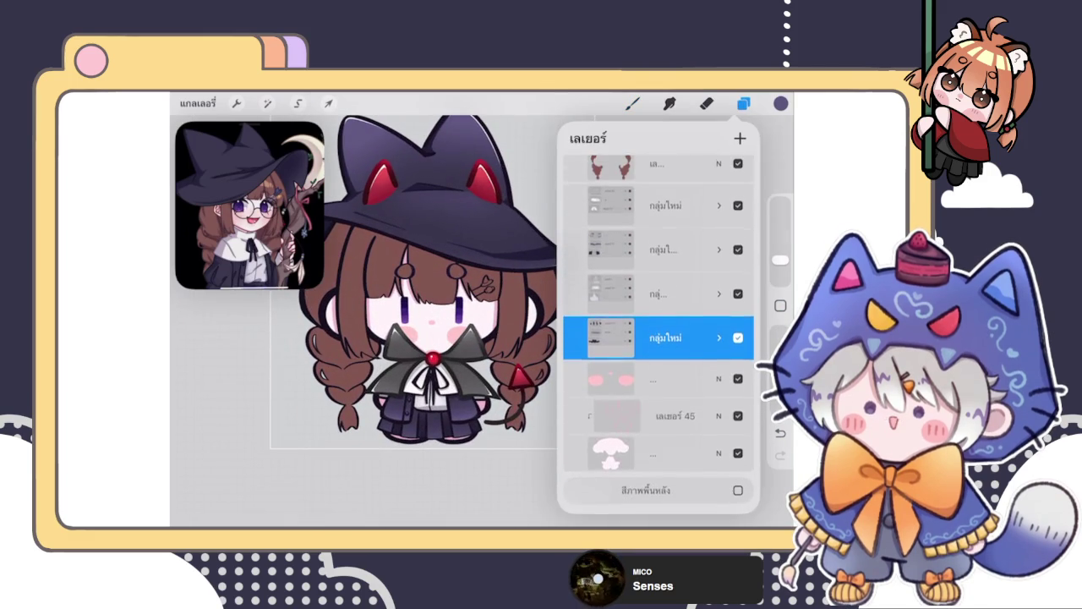
pyautogui.scroll(3, 658, 338)
# Step: Pick a reddish pink colour and a new brush, undo a stray stroke, then draw a line down the hair
pyautogui.click(743, 103)
pyautogui.click(781, 104)
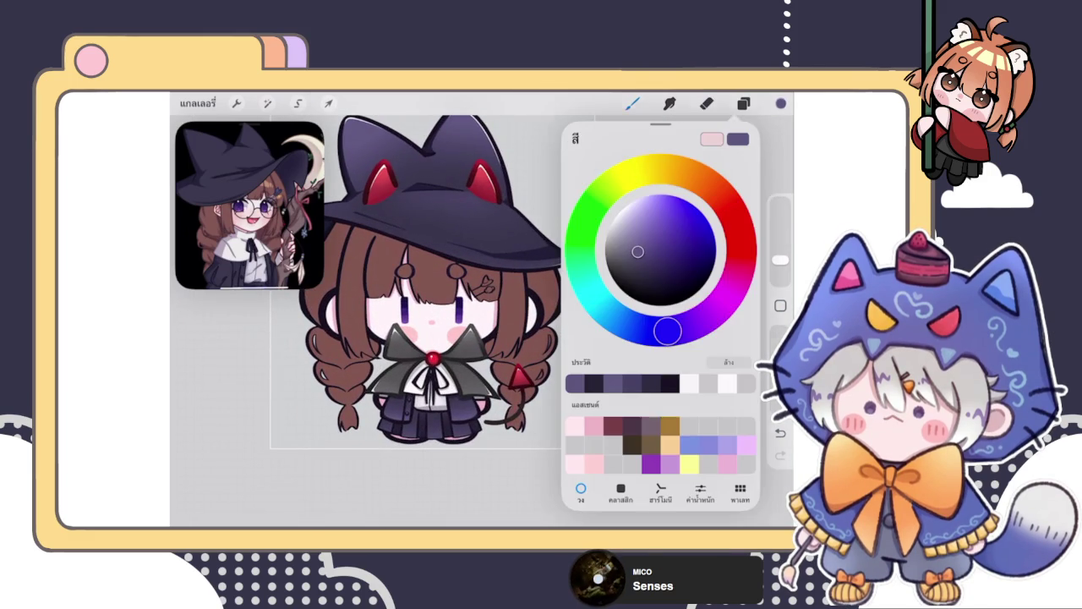
pyautogui.click(740, 259)
pyautogui.click(780, 103)
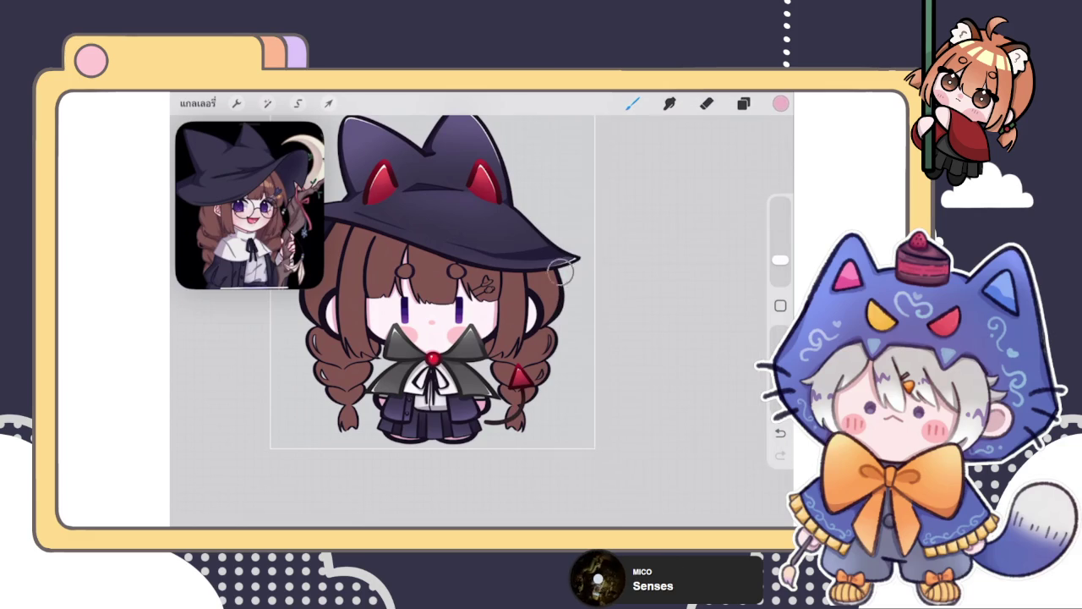
pyautogui.scroll(3, 363, 321)
pyautogui.click(633, 103)
pyautogui.click(677, 267)
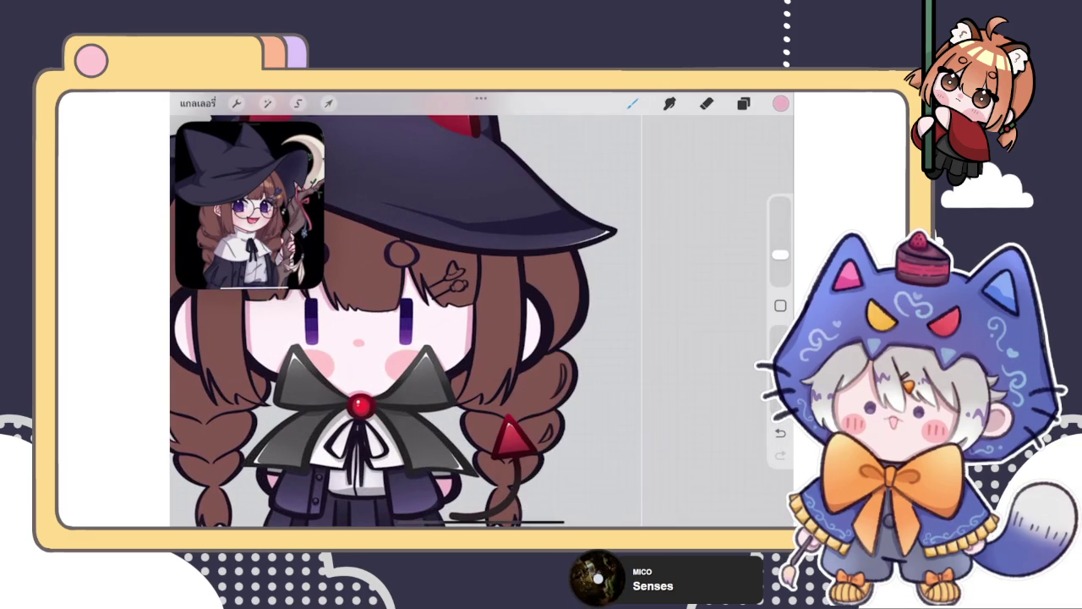
pyautogui.hotkey('ctrl', 'z')
pyautogui.scroll(3, 422, 322)
pyautogui.moveTo(535, 288); pyautogui.dragTo(533, 386)
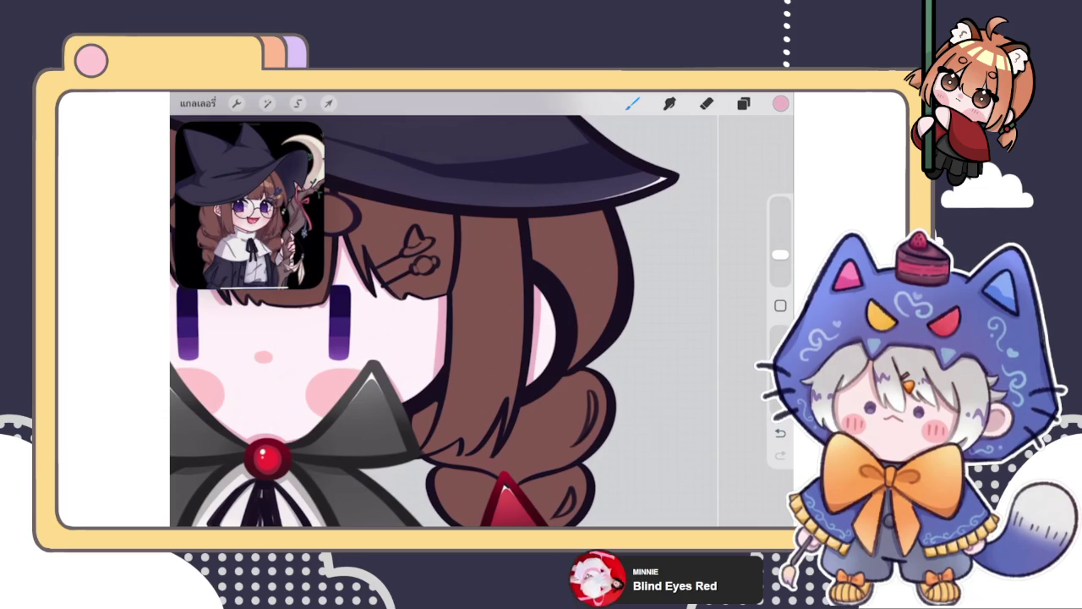
# Step: Undo the last stroke and erase a stray bit of the hair outline beside her face
pyautogui.click(743, 103)
pyautogui.click(743, 103)
pyautogui.scroll(2, 447, 309)
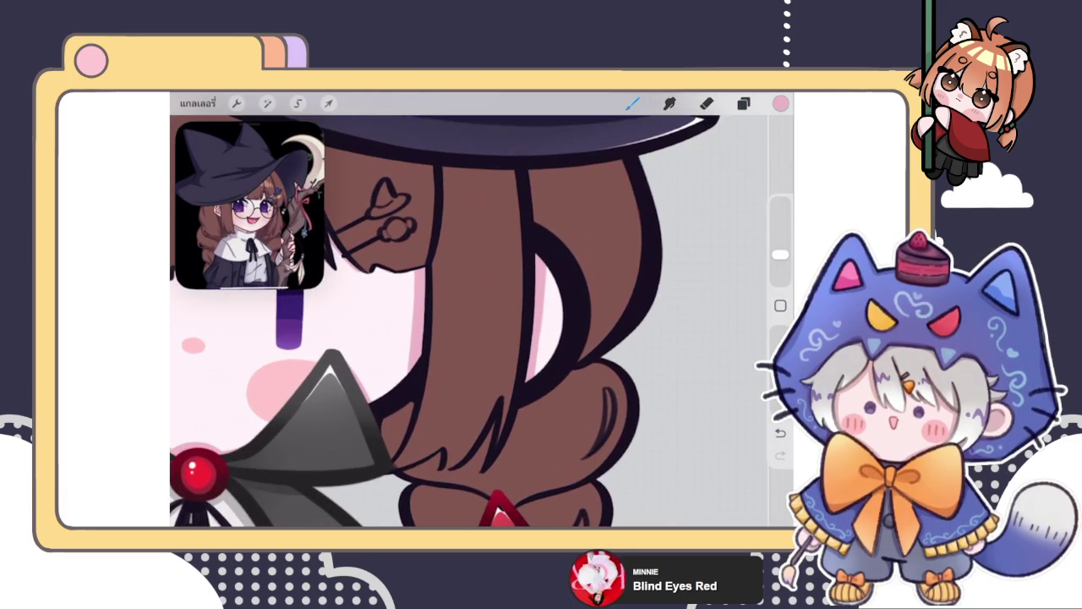
pyautogui.click(707, 103)
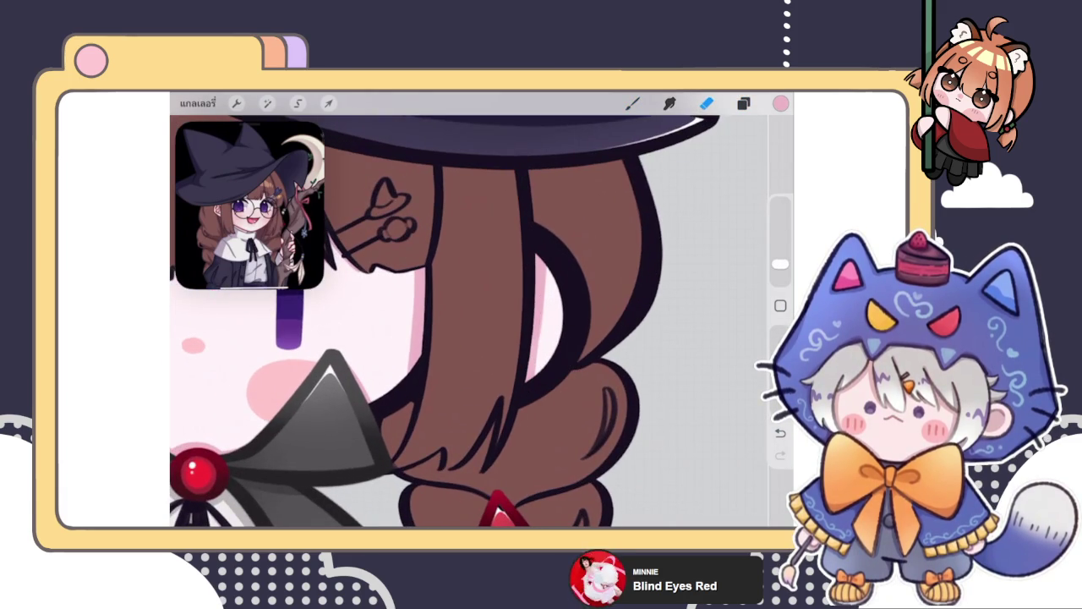
pyautogui.hotkey('ctrl', 'z')
pyautogui.moveTo(560, 375)
pyautogui.mouseDown()
pyautogui.moveTo(567, 310)
pyautogui.moveTo(567, 366)
pyautogui.mouseUp()
pyautogui.click(633, 103)
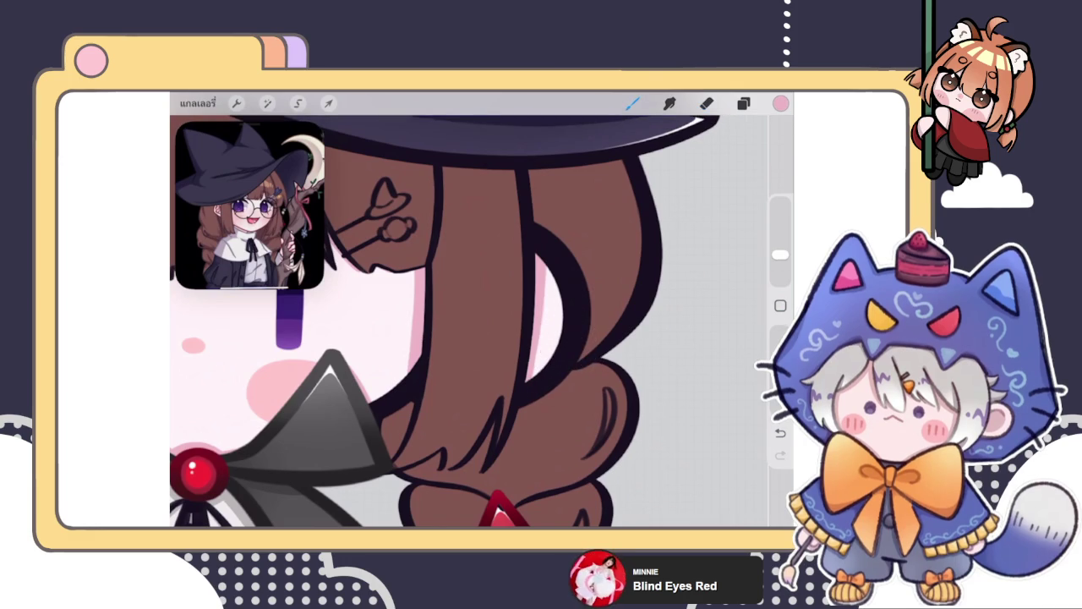
# Step: Zoom around the hair to check the cleanup and glance at the layer list
pyautogui.scroll(-5, 465, 321)
pyautogui.scroll(5, 466, 322)
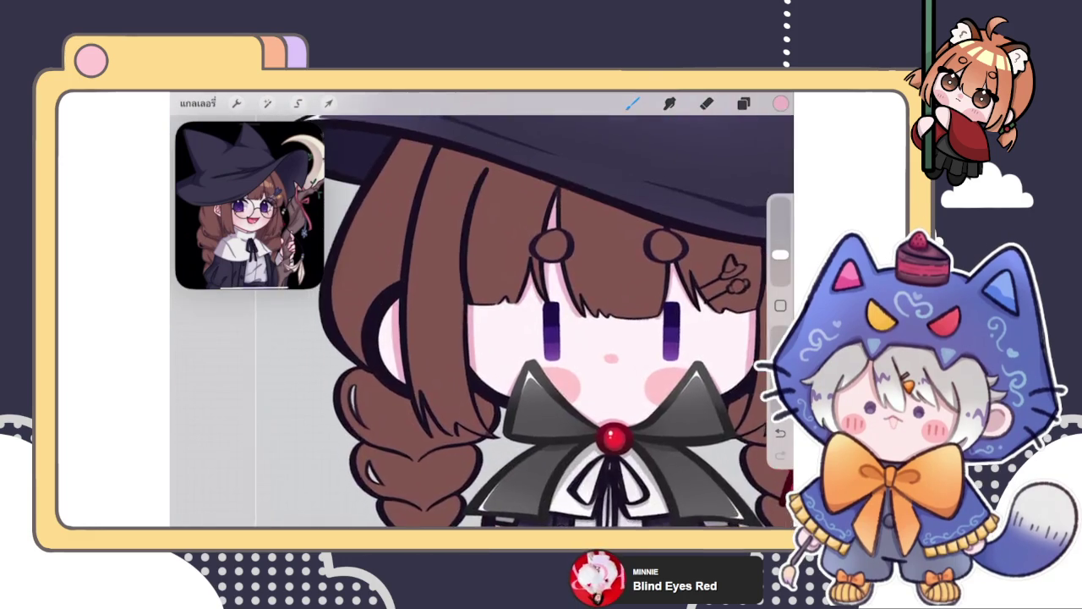
pyautogui.scroll(3, 465, 322)
pyautogui.scroll(-3, 482, 321)
pyautogui.scroll(-3, 482, 322)
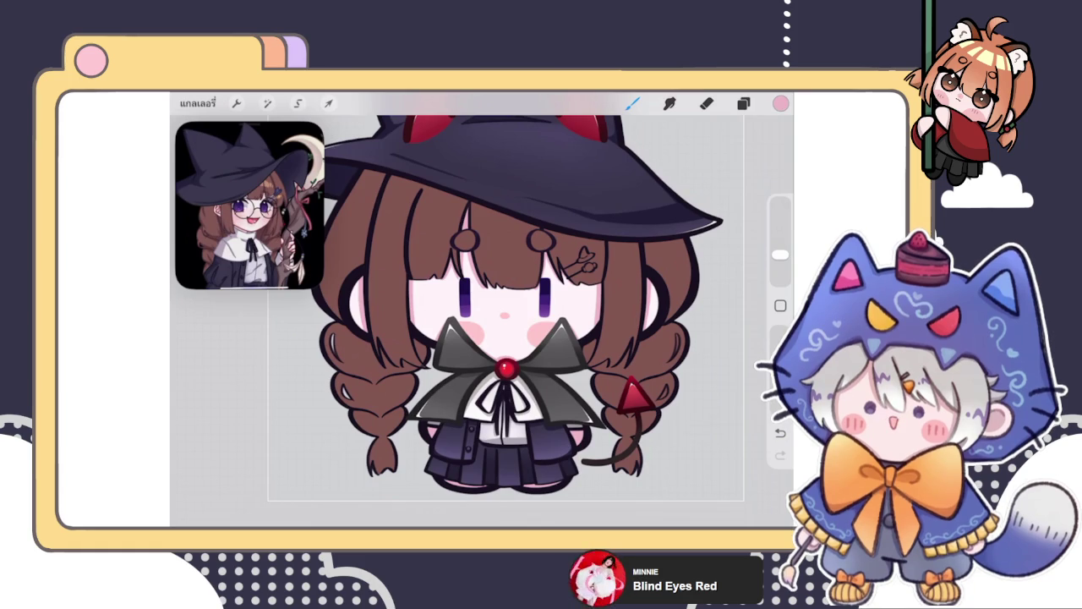
pyautogui.click(743, 103)
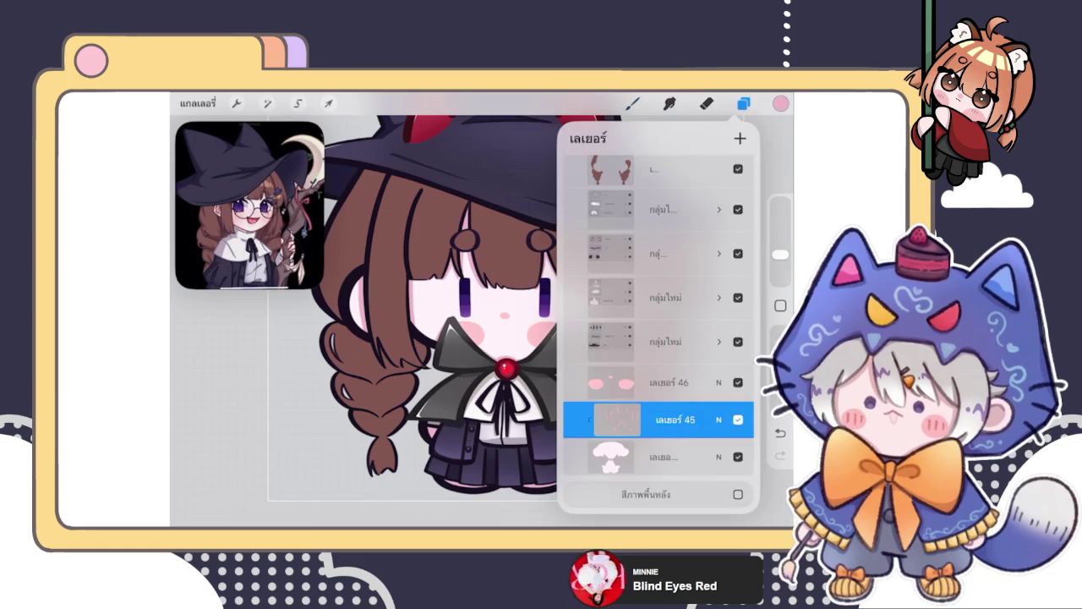
pyautogui.click(380, 338)
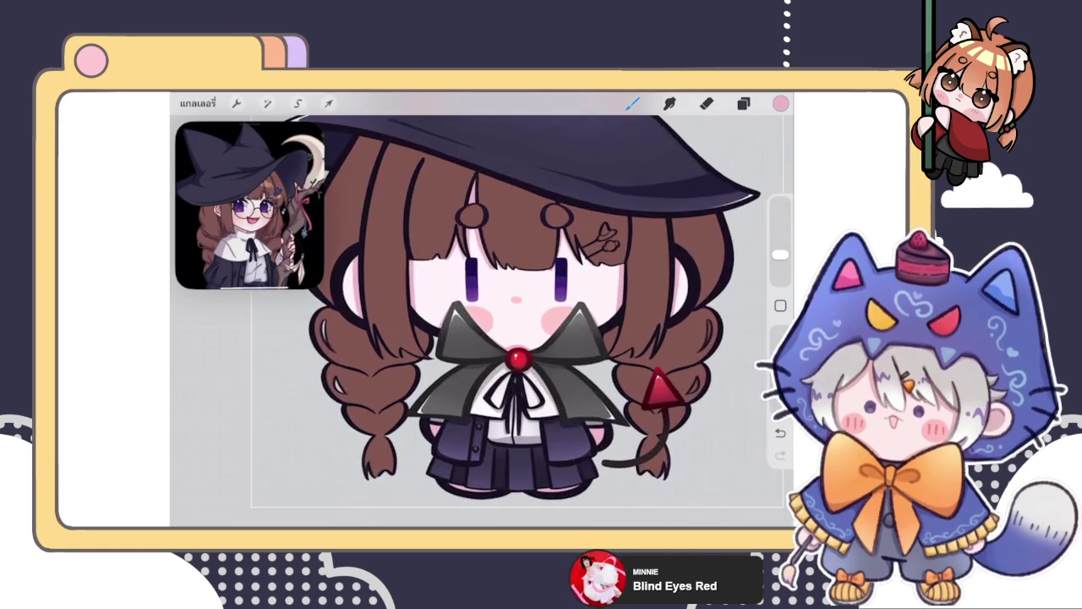
# Step: Zoom in and out on the hair again, ending with the layer list shown
pyautogui.scroll(5, 507, 338)
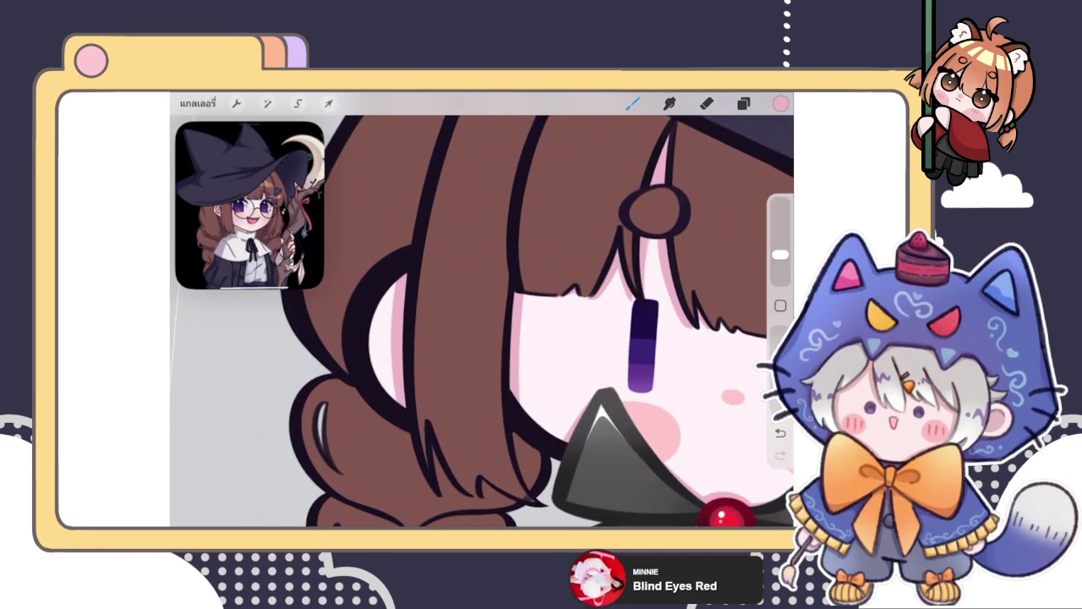
pyautogui.scroll(-5, 482, 322)
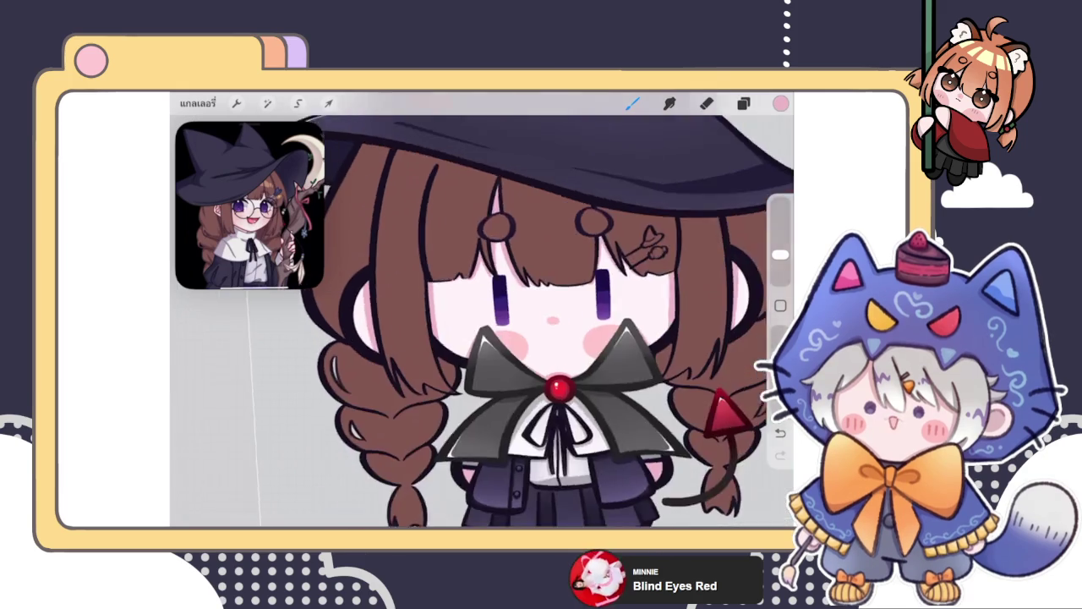
pyautogui.scroll(-3, 481, 321)
pyautogui.scroll(5, 457, 322)
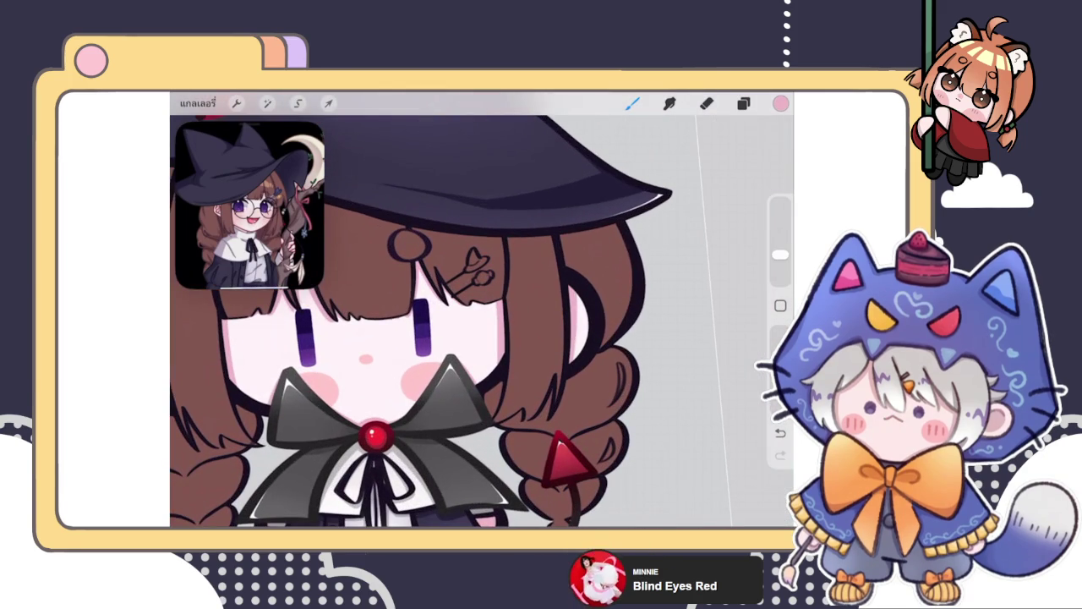
pyautogui.scroll(-5, 482, 321)
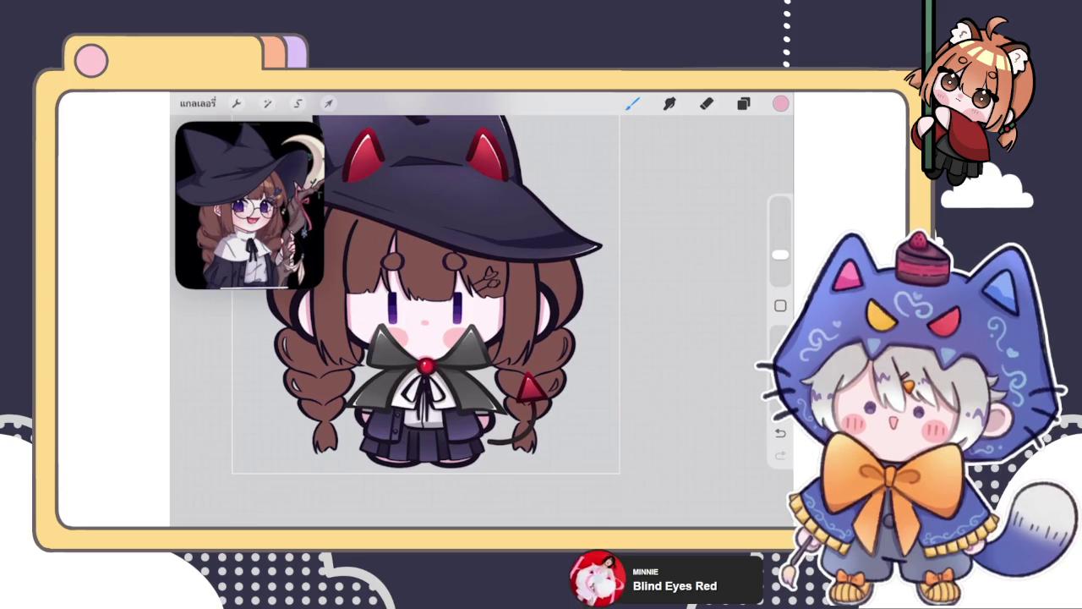
pyautogui.click(743, 102)
pyautogui.click(743, 102)
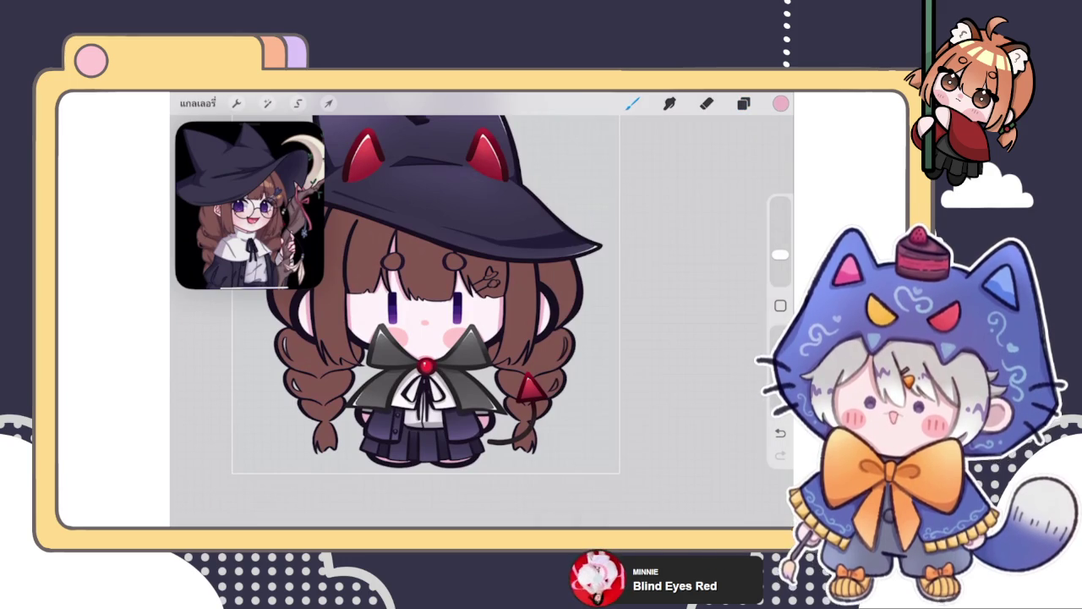
pyautogui.scroll(-3, 466, 271)
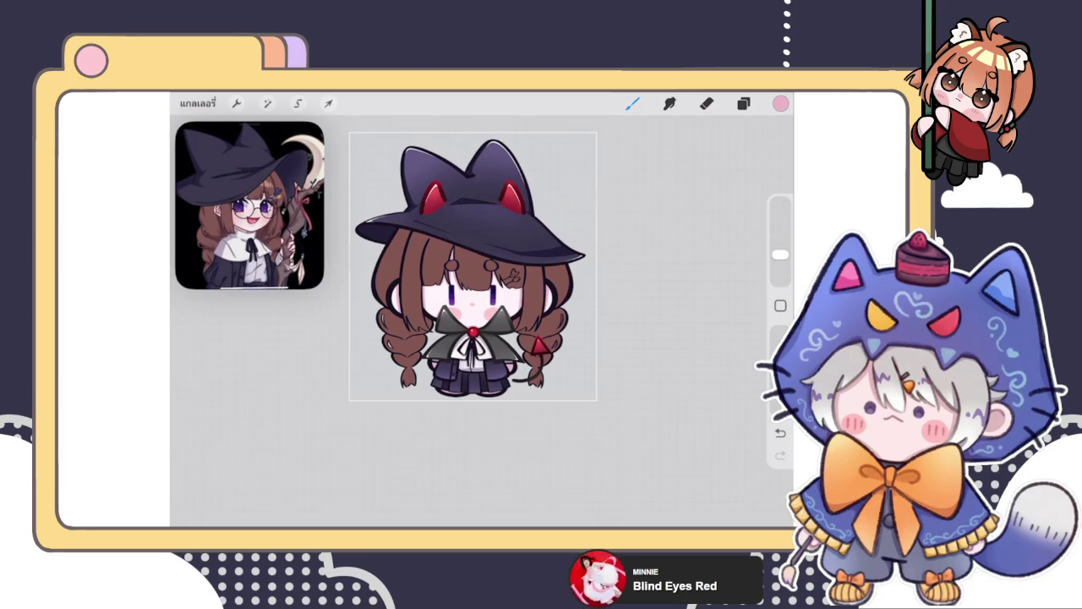
pyautogui.scroll(3, 470, 279)
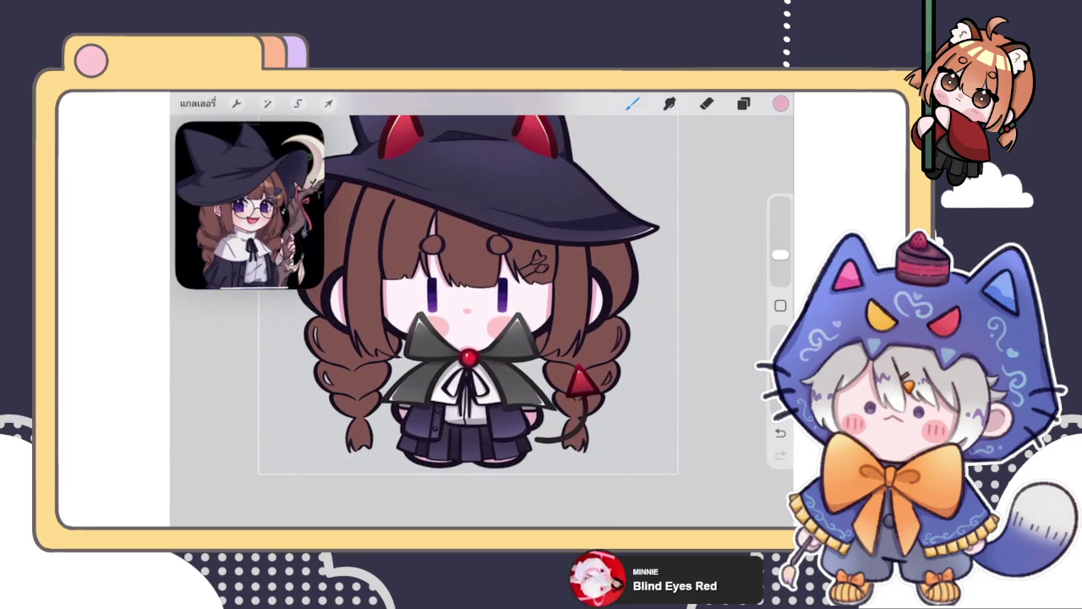
pyautogui.scroll(-3, 470, 292)
pyautogui.click(743, 102)
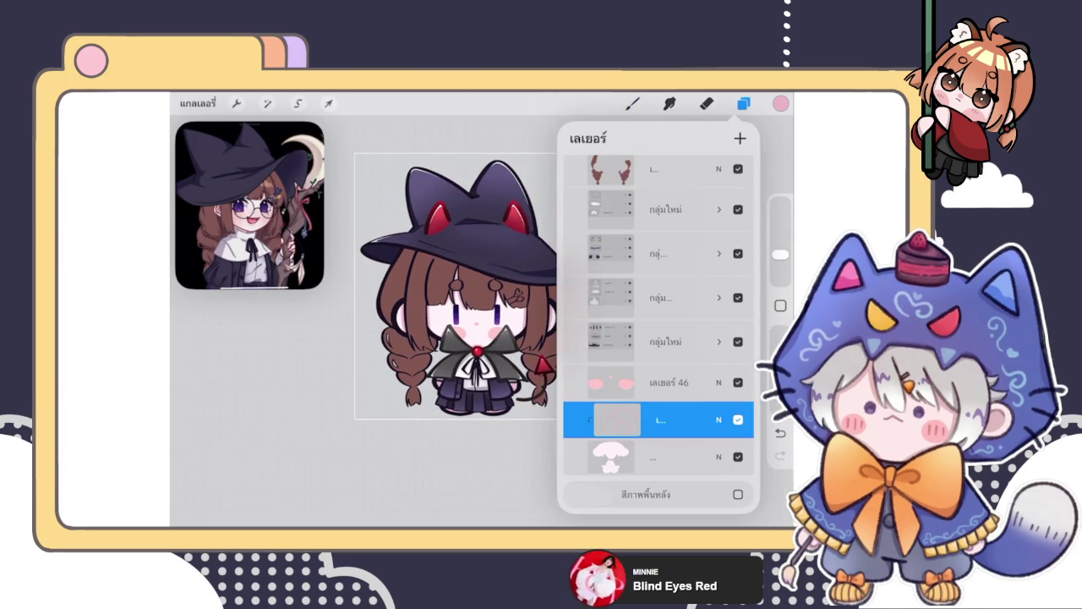
# Step: Insert a new blank layer directly below เลเยอร์ 53 and view its options before painting
pyautogui.scroll(5, 658, 329)
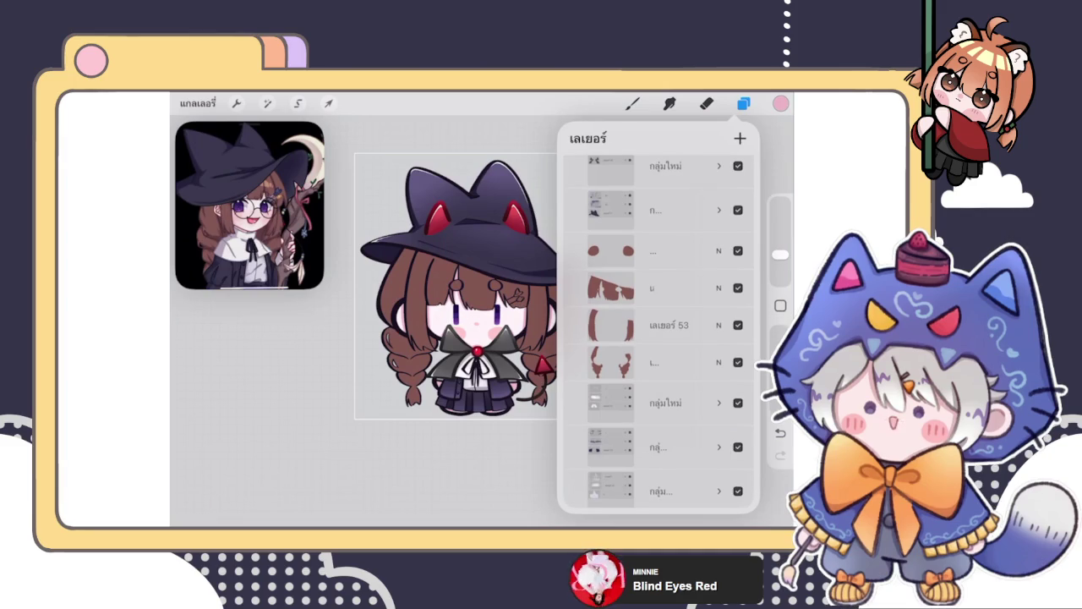
pyautogui.click(739, 138)
pyautogui.moveTo(660, 251); pyautogui.dragTo(660, 361)
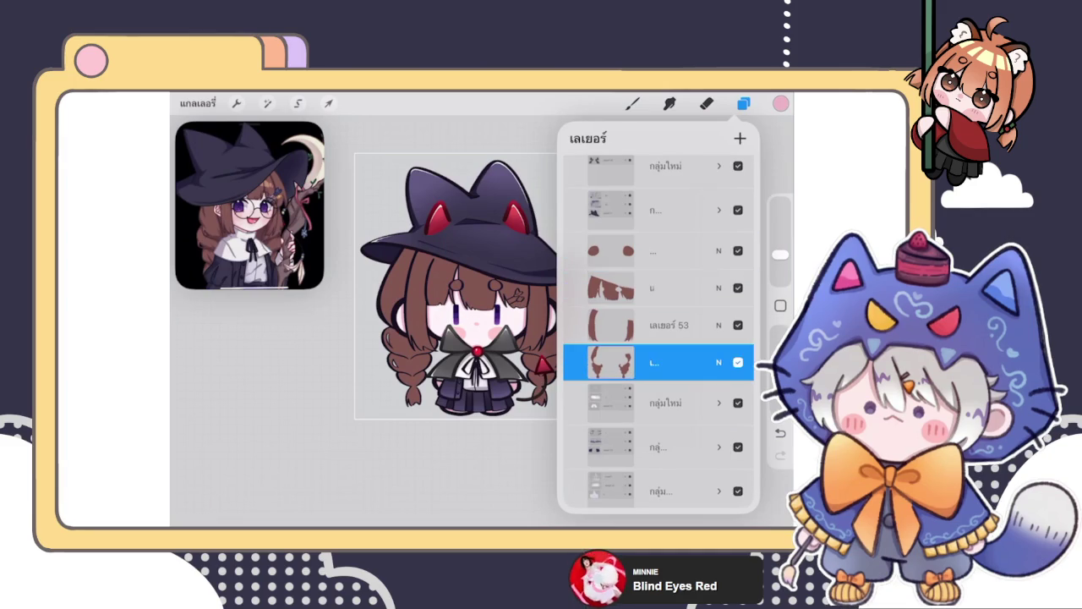
pyautogui.click(668, 362)
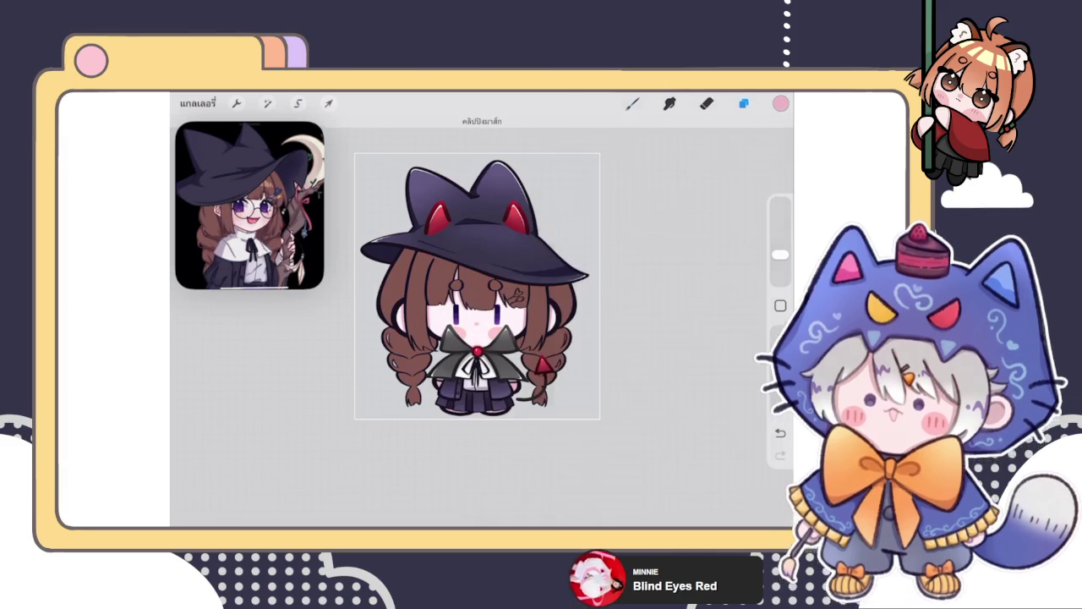
pyautogui.click(633, 104)
pyautogui.scroll(5, 575, 322)
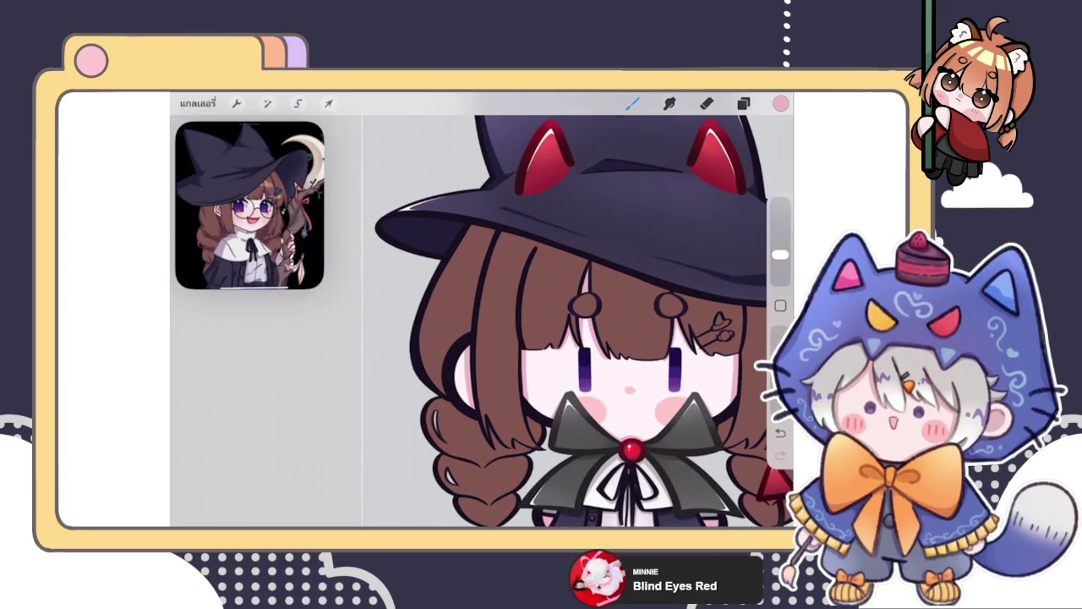
pyautogui.scroll(-3, 249, 206)
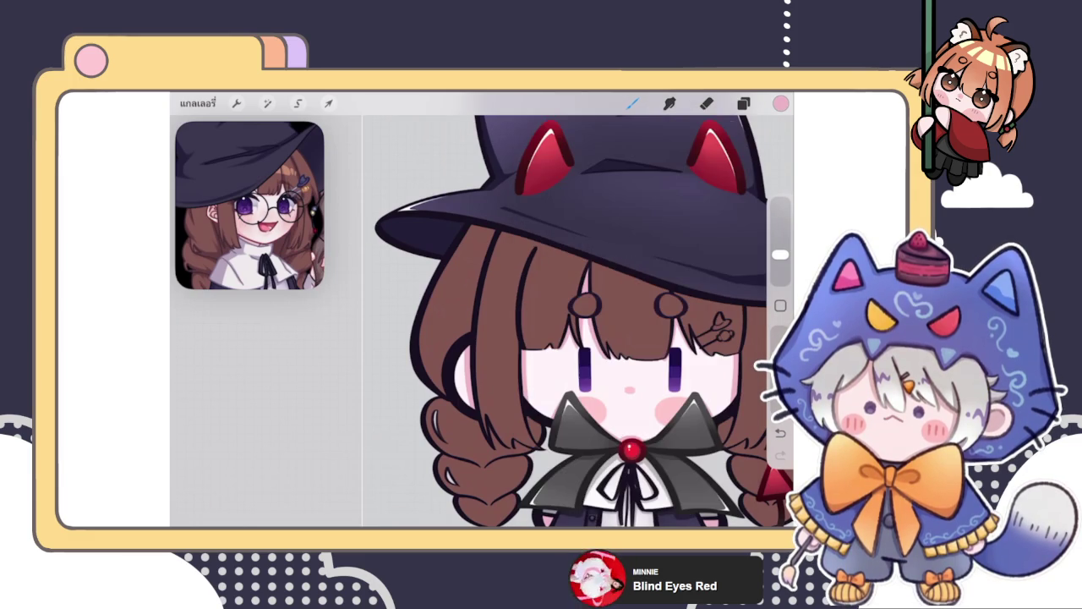
# Step: Confirm the active layer, undo a pink scribble on the hair, and sample a dark red from the reference
pyautogui.scroll(3, 602, 365)
pyautogui.click(743, 103)
pyautogui.click(743, 102)
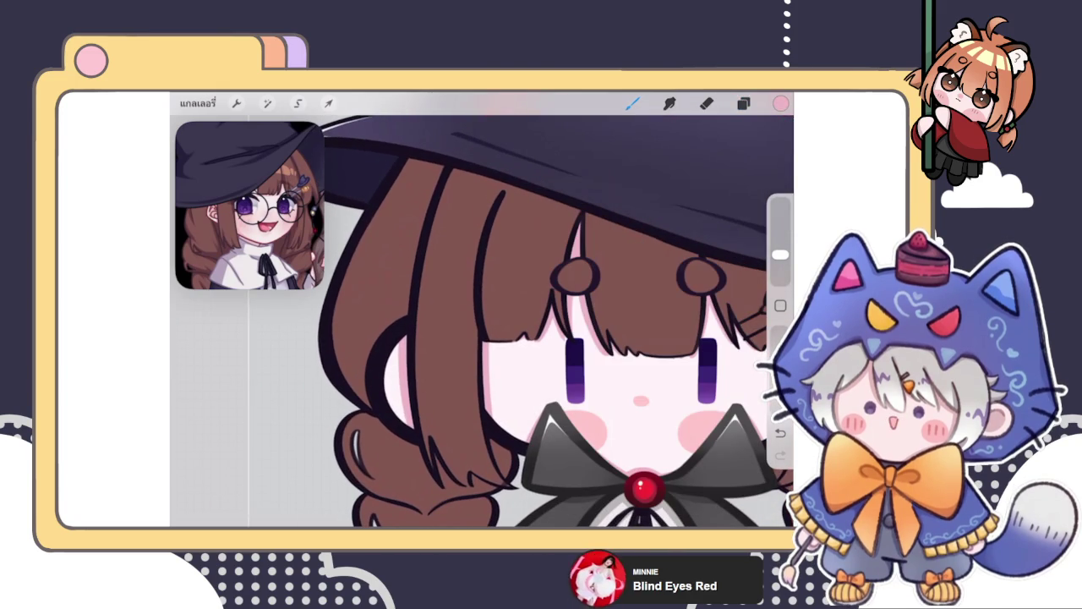
pyautogui.click(743, 103)
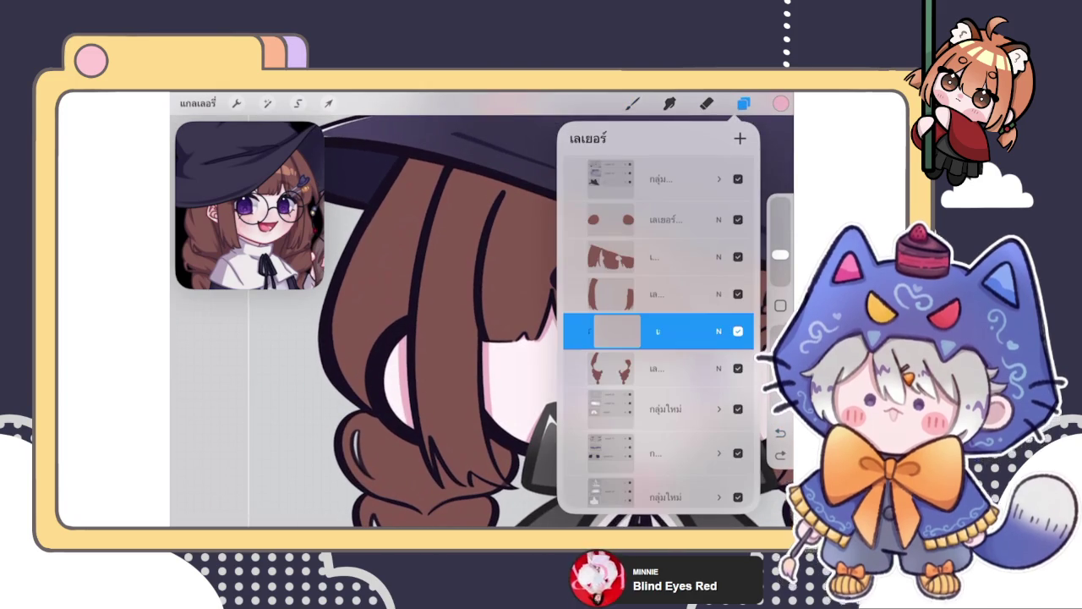
pyautogui.click(743, 102)
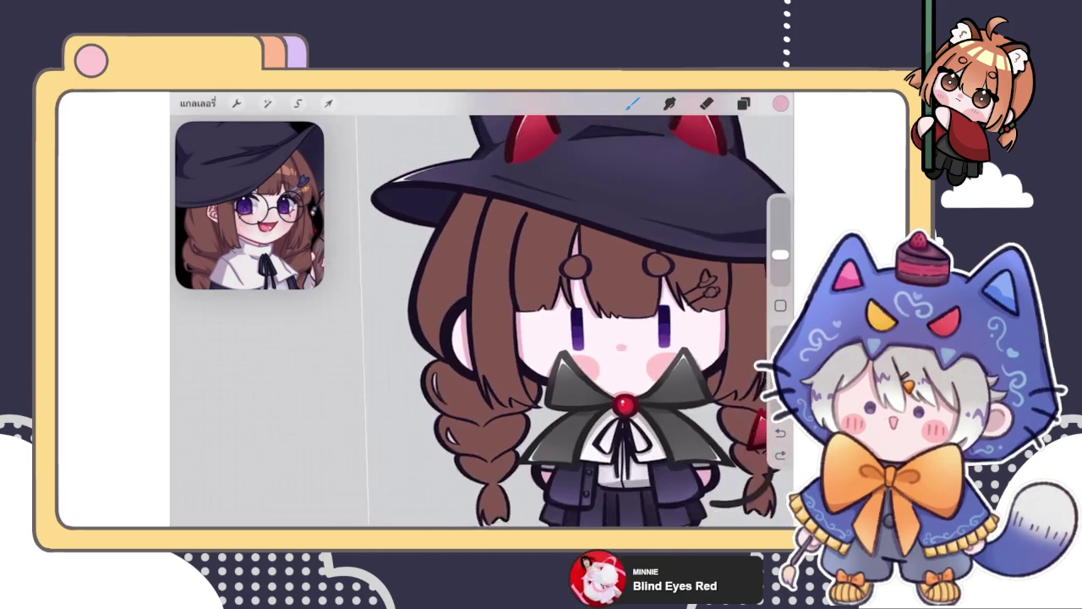
pyautogui.click(744, 103)
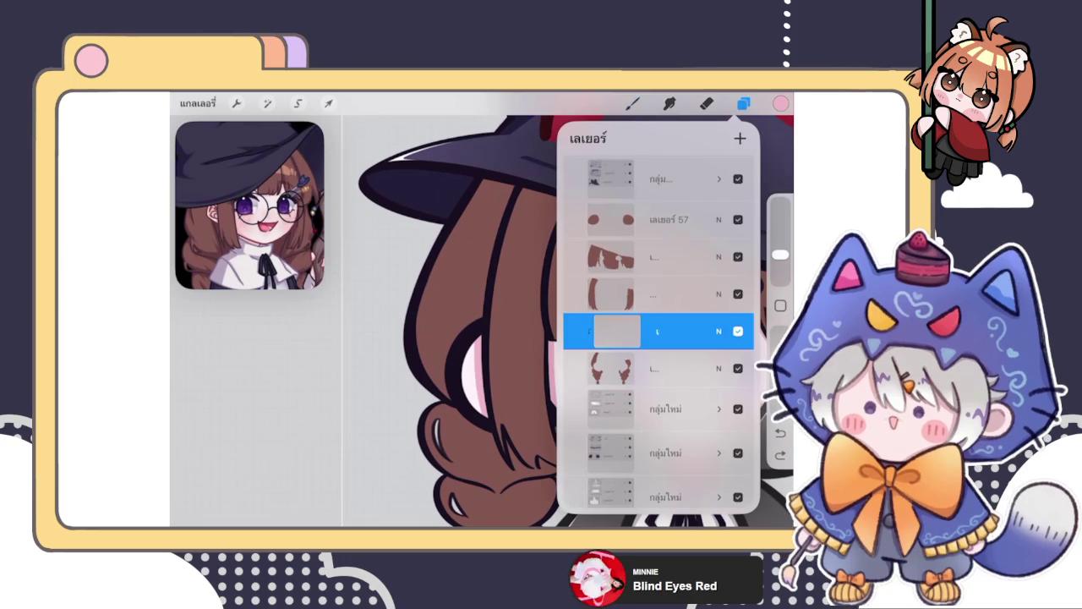
pyautogui.click(633, 103)
pyautogui.moveTo(430, 326)
pyautogui.mouseDown()
pyautogui.moveTo(460, 273)
pyautogui.moveTo(476, 298)
pyautogui.mouseUp()
pyautogui.hotkey('ctrl', 'z')
pyautogui.hotkey('ctrl', 'z')
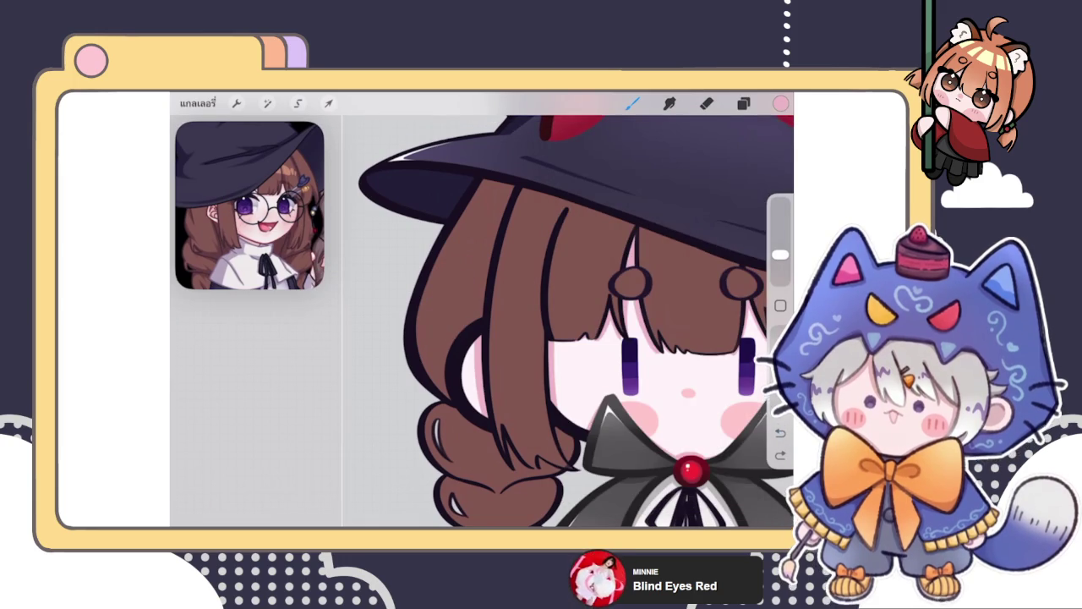
pyautogui.moveTo(288, 213); pyautogui.dragTo(285, 216)
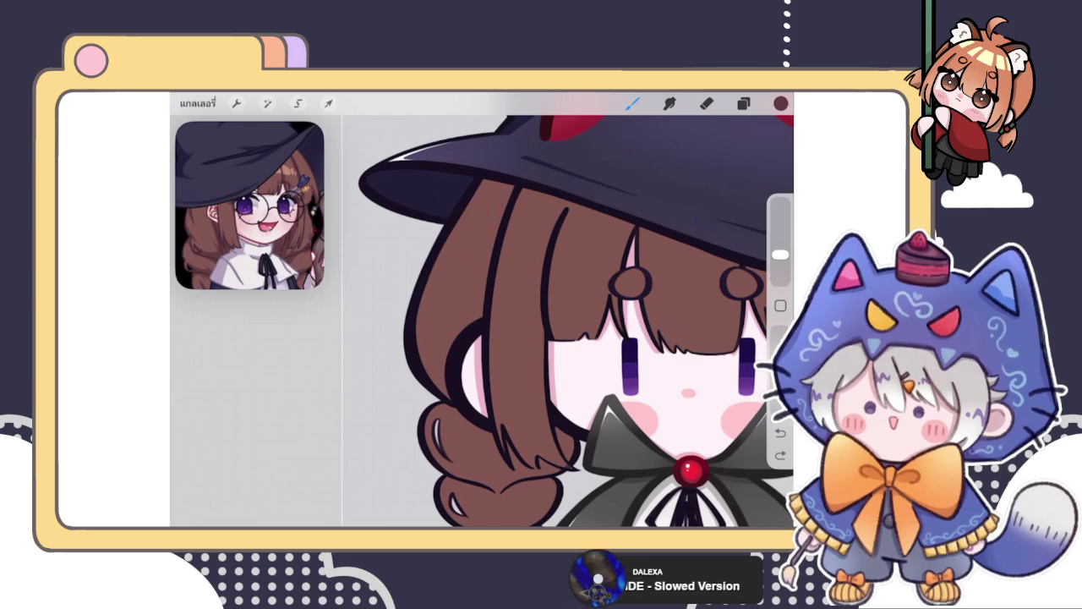
pyautogui.click(743, 102)
# Step: Select the shadow brown in the colour picker and undo the previous stray stroke
pyautogui.click(744, 102)
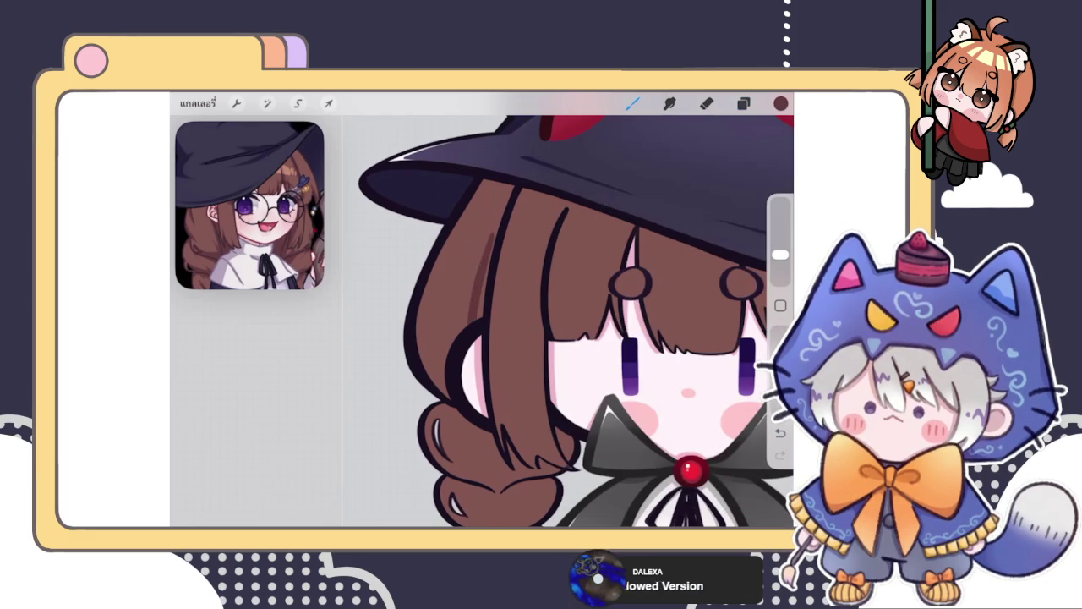
pyautogui.scroll(3, 566, 321)
pyautogui.click(781, 103)
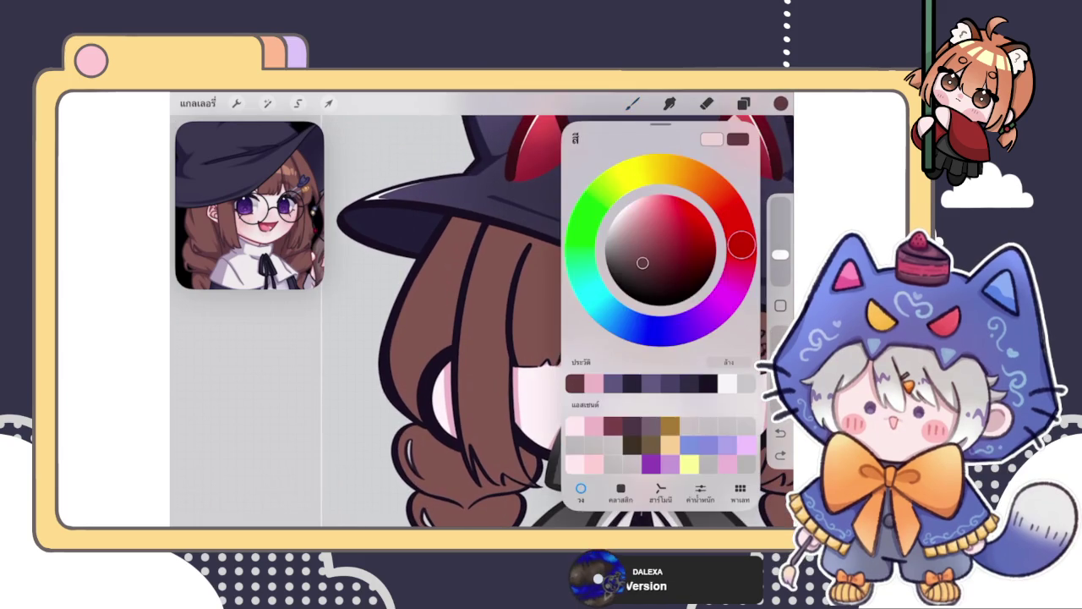
pyautogui.click(781, 102)
pyautogui.hotkey('ctrl', 'z')
pyautogui.scroll(2, 660, 338)
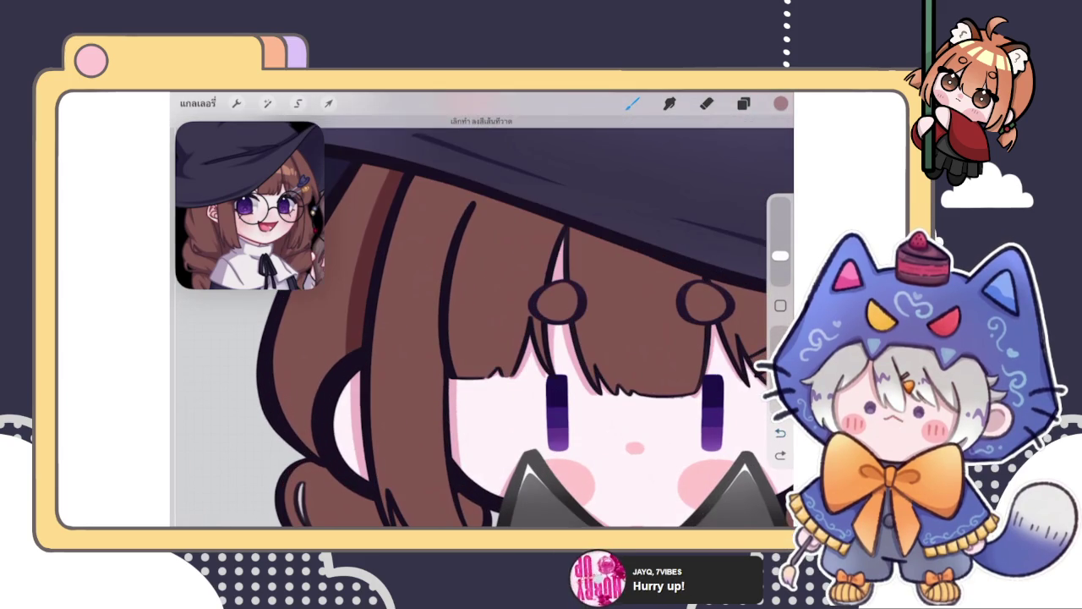
pyautogui.scroll(-3, 482, 321)
pyautogui.scroll(5, 473, 271)
# Step: Paint shadow-brown strokes over the lighter brown patch below the hat brim
pyautogui.moveTo(476, 254); pyautogui.dragTo(512, 237)
pyautogui.scroll(2, 482, 321)
pyautogui.moveTo(442, 329)
pyautogui.mouseDown()
pyautogui.moveTo(482, 289)
pyautogui.moveTo(469, 271)
pyautogui.mouseUp()
pyautogui.moveTo(452, 337); pyautogui.dragTo(486, 298)
pyautogui.scroll(-5, 481, 321)
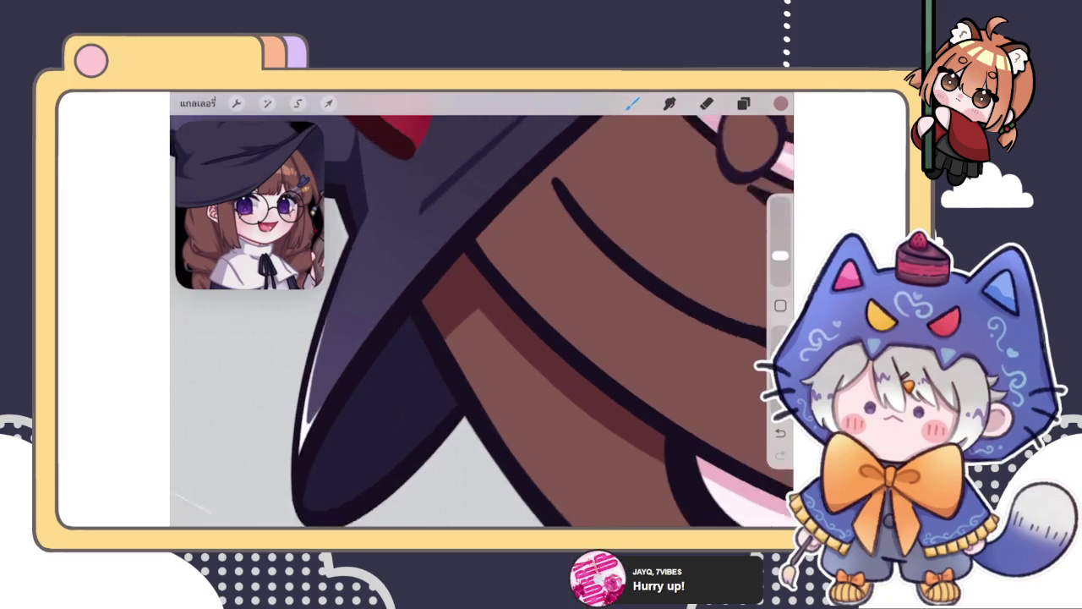
pyautogui.scroll(3, 547, 310)
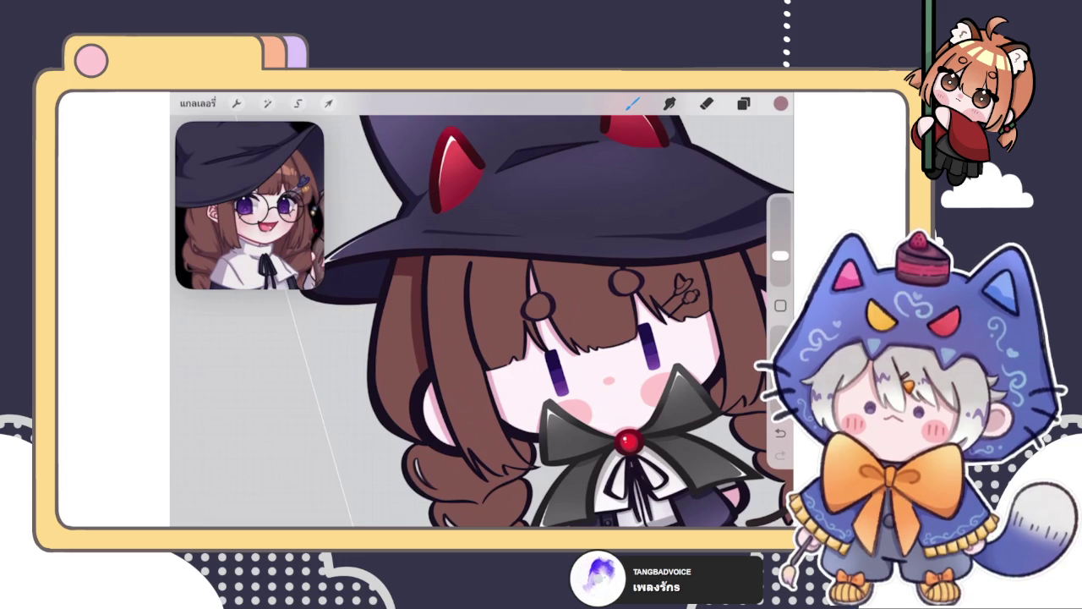
# Step: Draw a first dark line down the hair's left edge
pyautogui.click(743, 103)
pyautogui.click(743, 103)
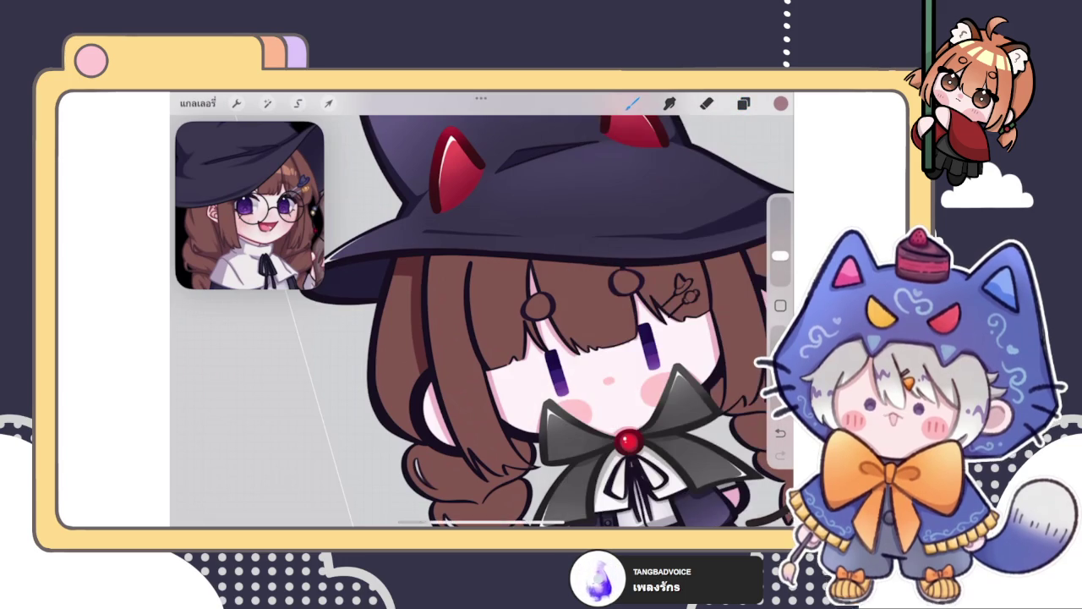
pyautogui.scroll(-3, 524, 322)
pyautogui.scroll(3, 549, 321)
pyautogui.scroll(3, 549, 321)
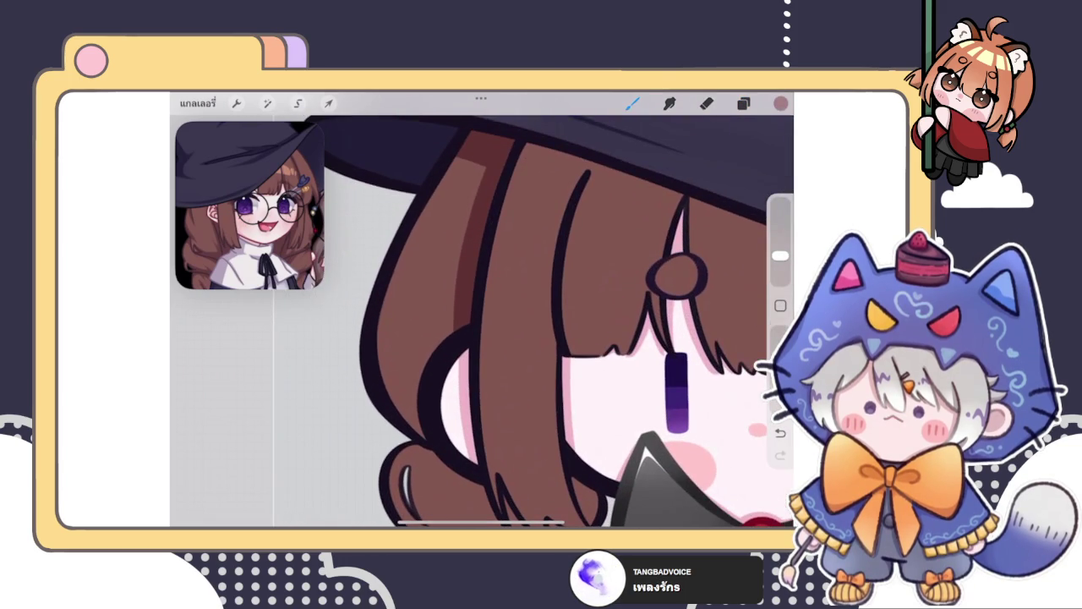
pyautogui.moveTo(444, 335)
pyautogui.mouseDown()
pyautogui.moveTo(416, 389)
pyautogui.moveTo(416, 435)
pyautogui.mouseUp()
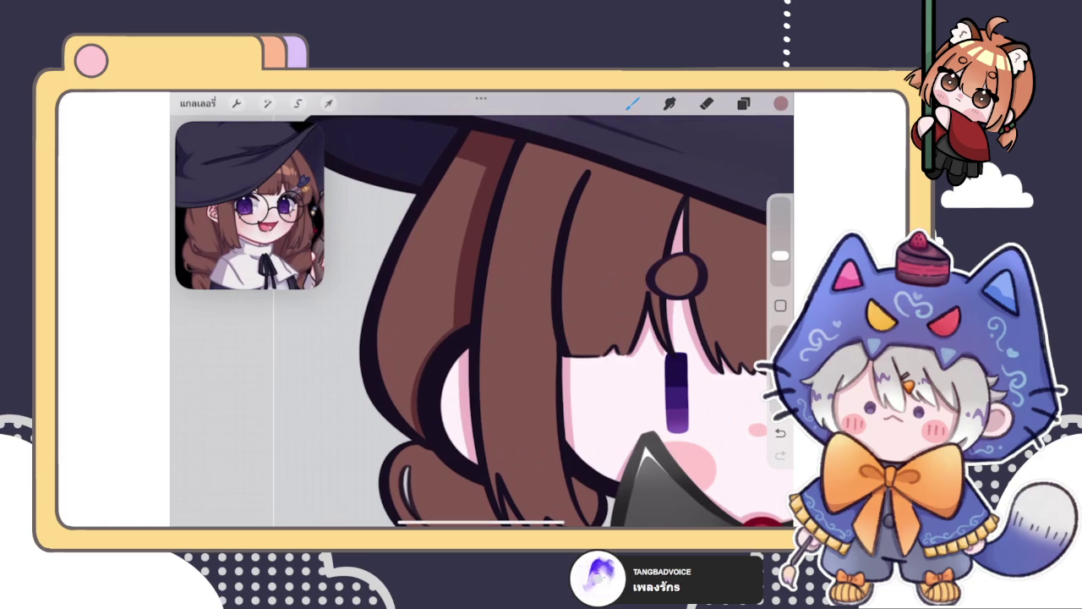
# Step: Repaint the dark outline stroke along the hair's left edge in a longer curve
pyautogui.scroll(-5, 482, 321)
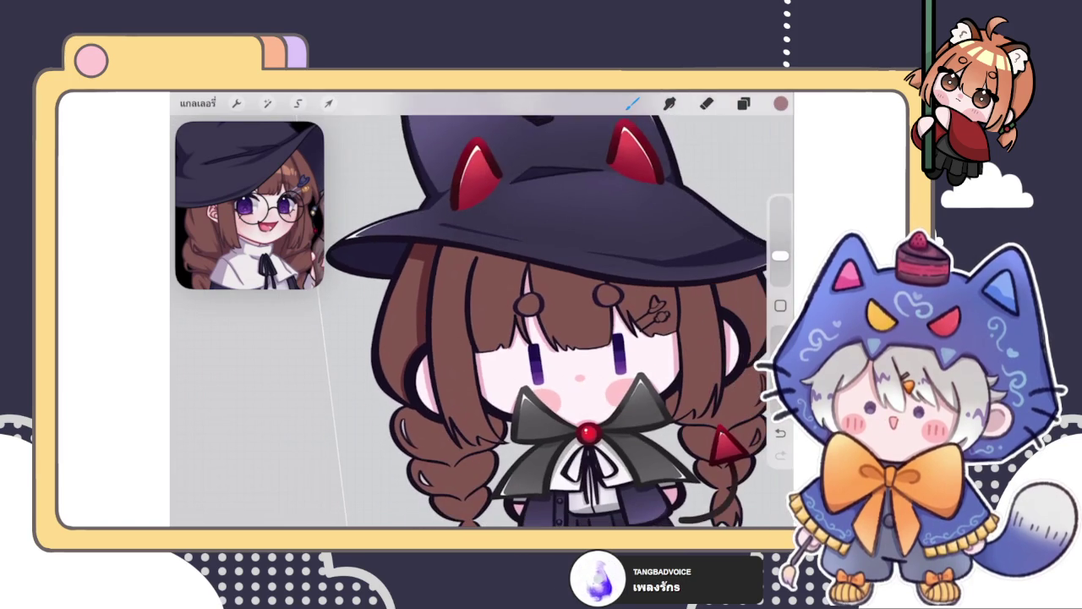
pyautogui.scroll(3, 541, 338)
pyautogui.scroll(3, 541, 338)
pyautogui.scroll(2, 524, 321)
pyautogui.moveTo(374, 320); pyautogui.dragTo(413, 457)
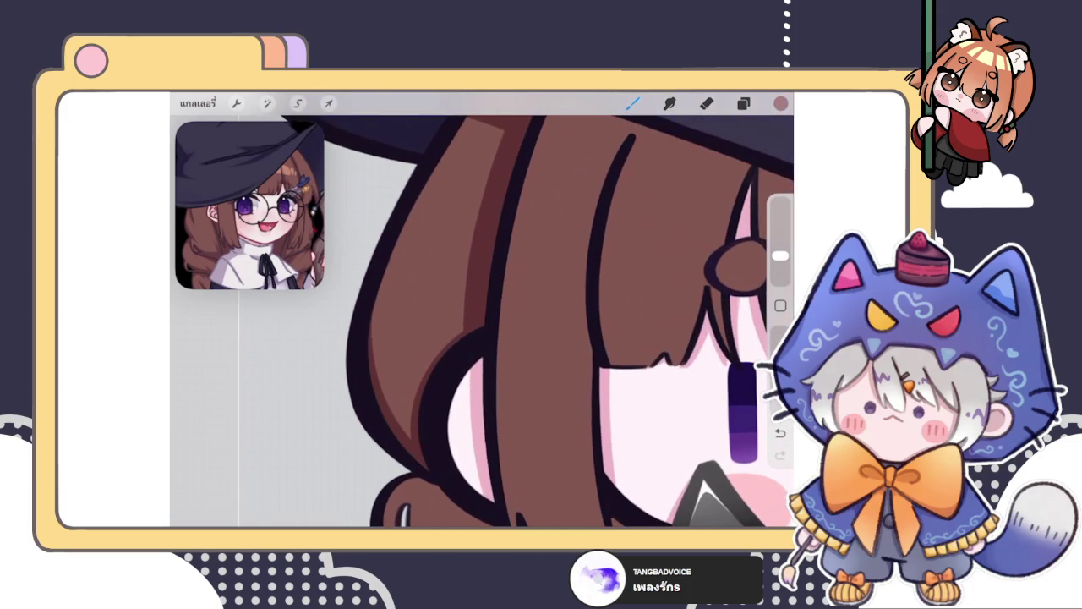
pyautogui.moveTo(372, 320); pyautogui.dragTo(433, 450)
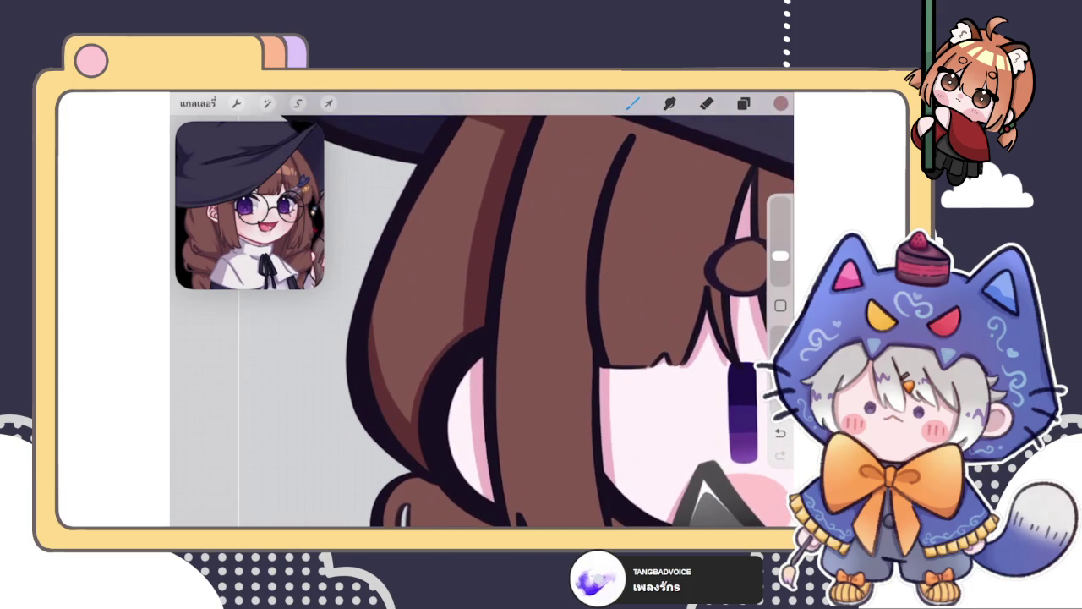
# Step: Refine the left-edge outline using undo, redo and eraser/brush toggling to keep the final stroke
pyautogui.scroll(-5, 413, 442)
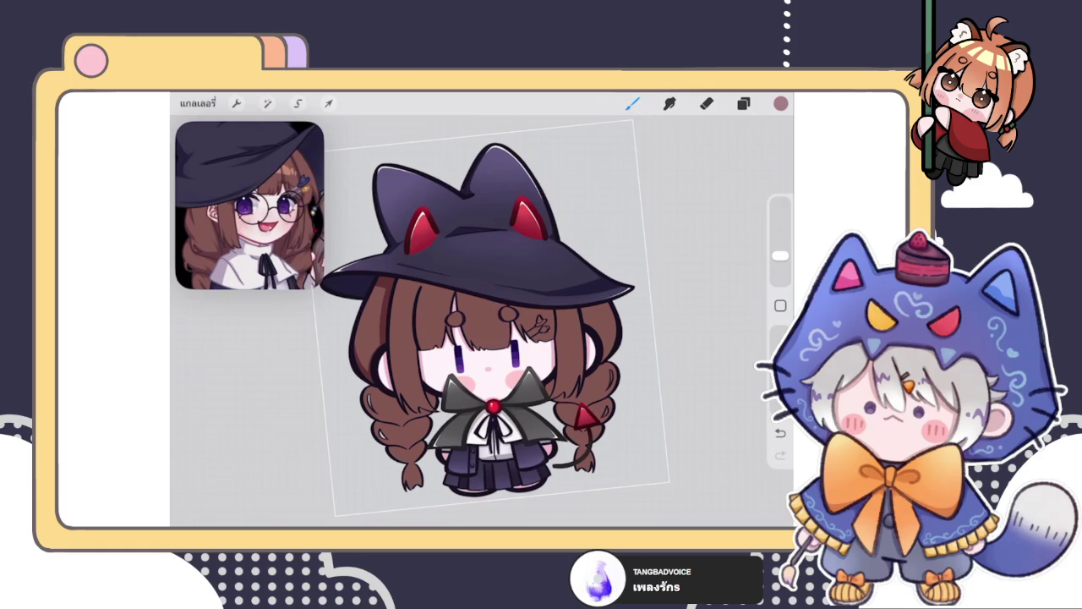
pyautogui.scroll(2, 492, 315)
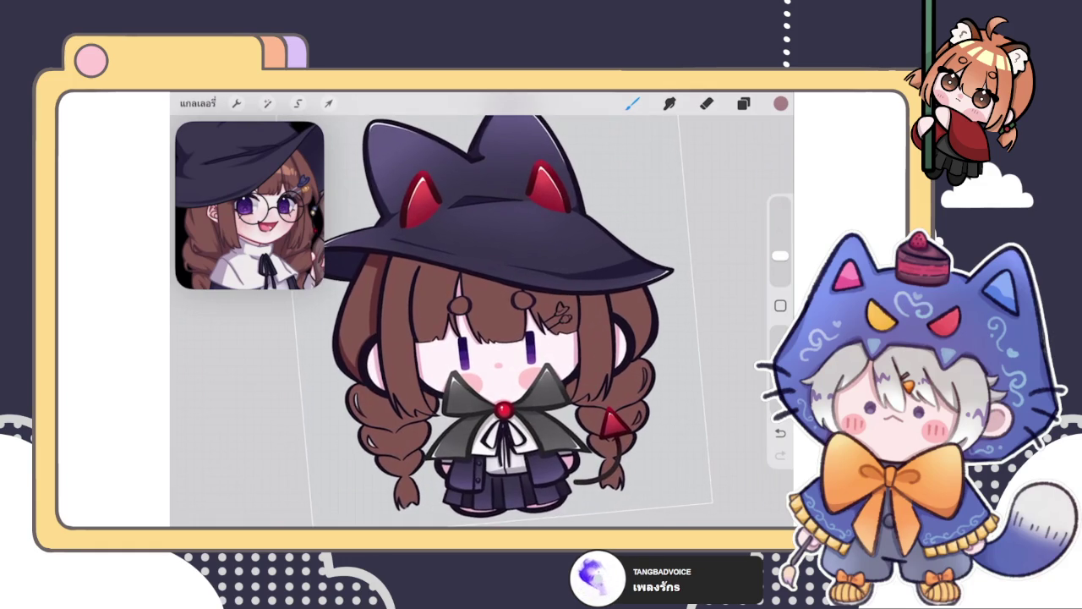
pyautogui.scroll(2, 482, 322)
pyautogui.scroll(2, 482, 321)
pyautogui.scroll(1, 482, 321)
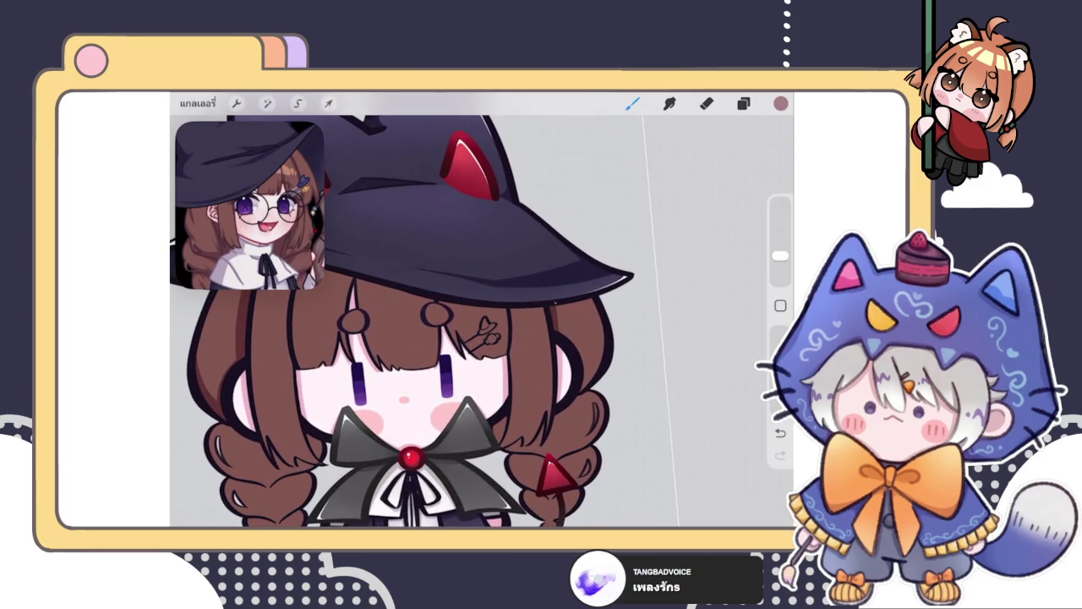
pyautogui.scroll(-1, 406, 322)
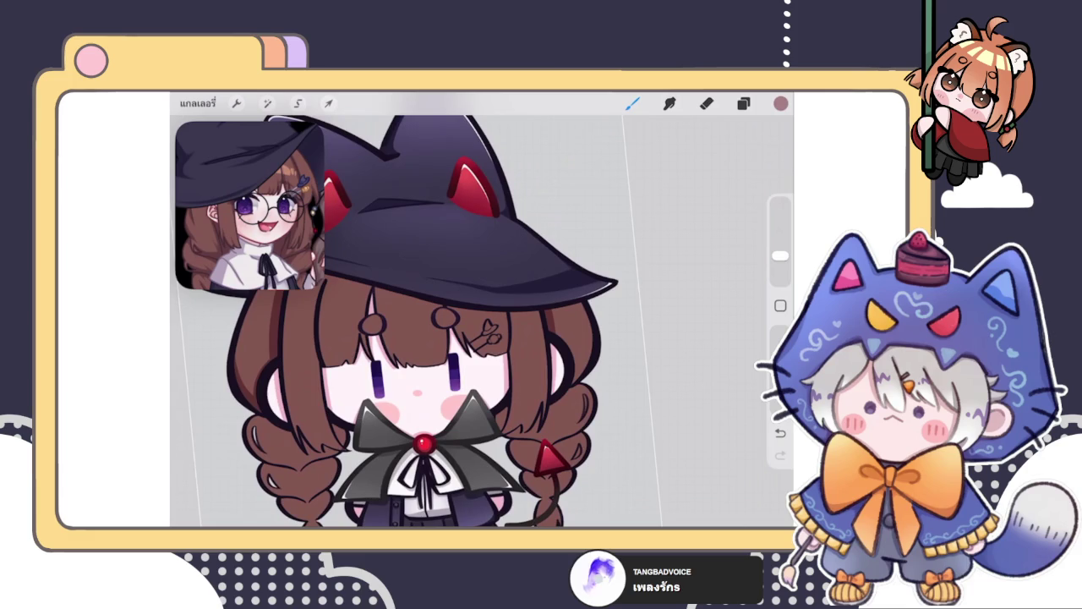
pyautogui.scroll(-1, 406, 322)
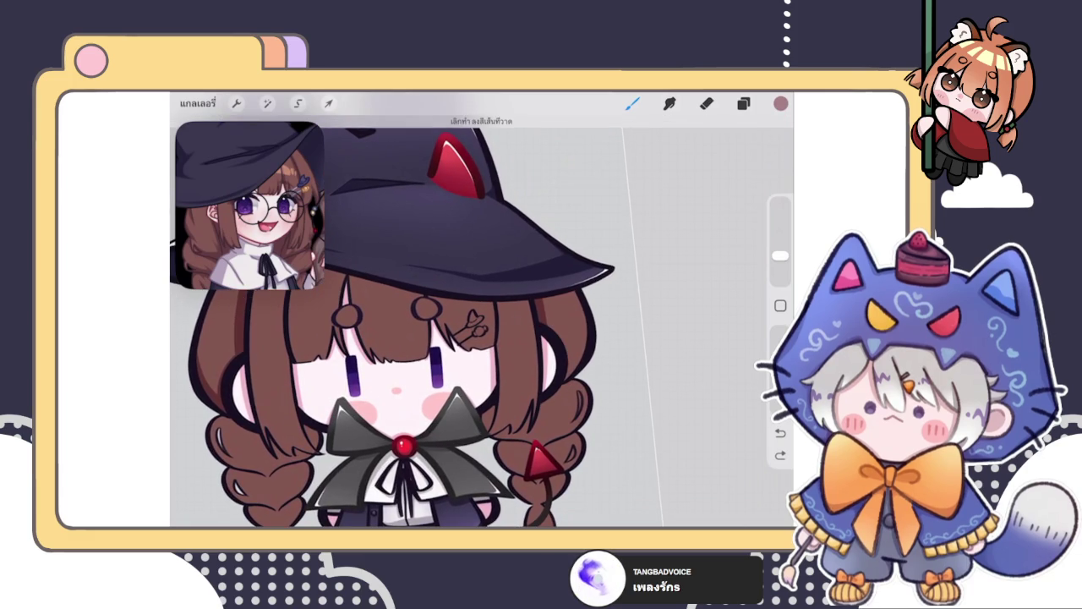
pyautogui.hotkey('ctrl', 'shift', 'z')
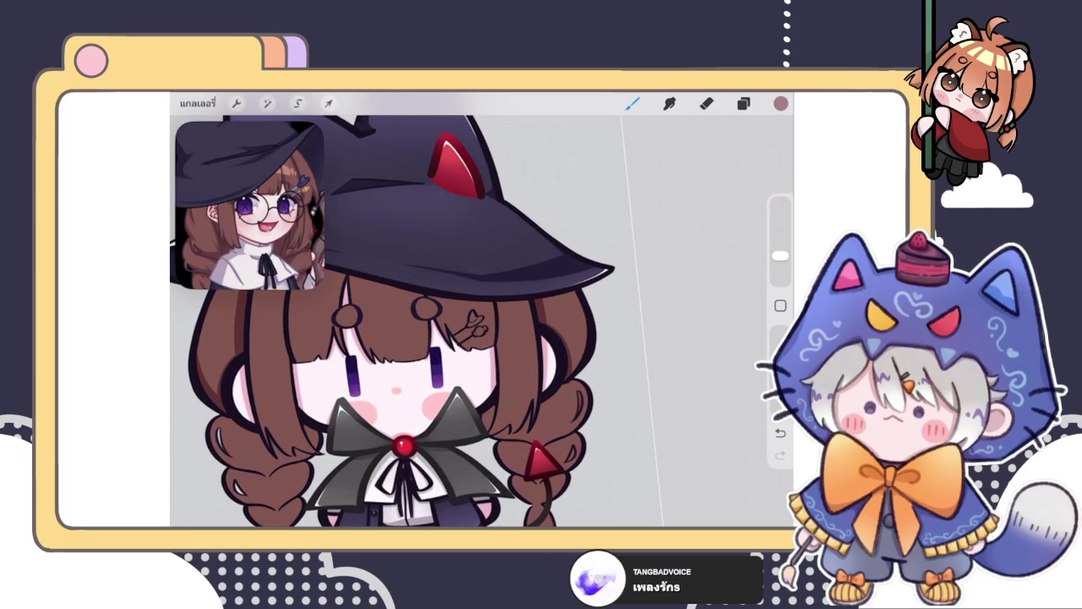
pyautogui.hotkey('ctrl', 'z')
pyautogui.press('e')
pyautogui.press('b')
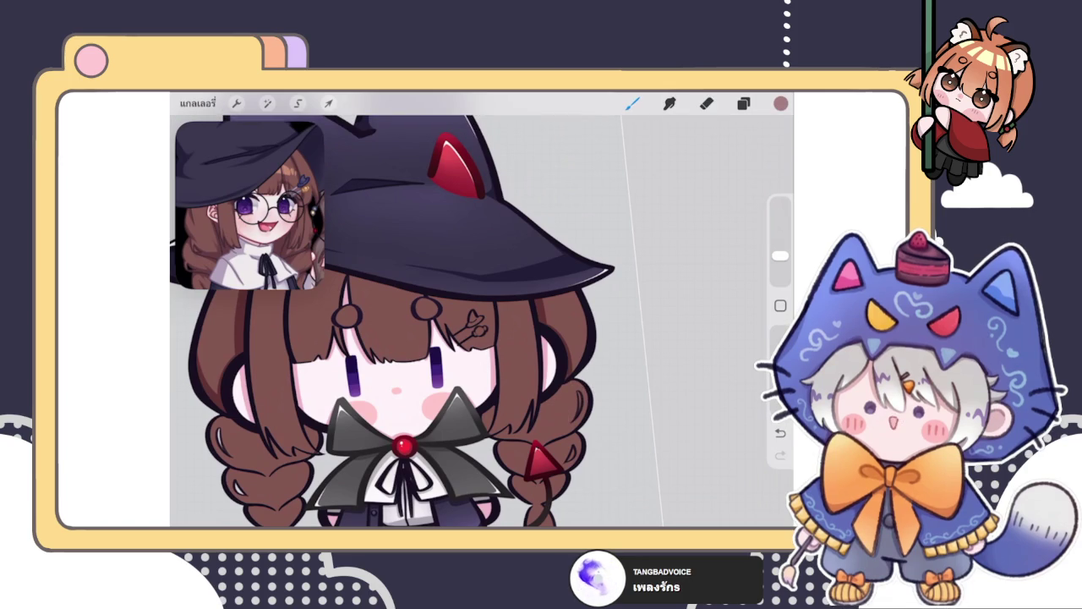
pyautogui.hotkey('ctrl', 'z')
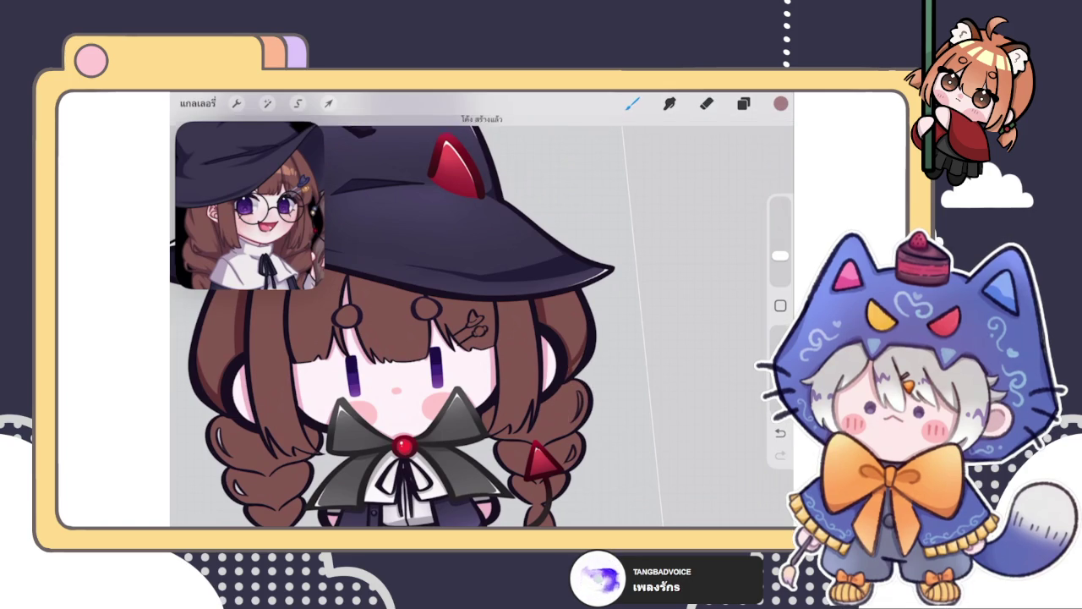
pyautogui.hotkey('ctrl', 'shift', 'z')
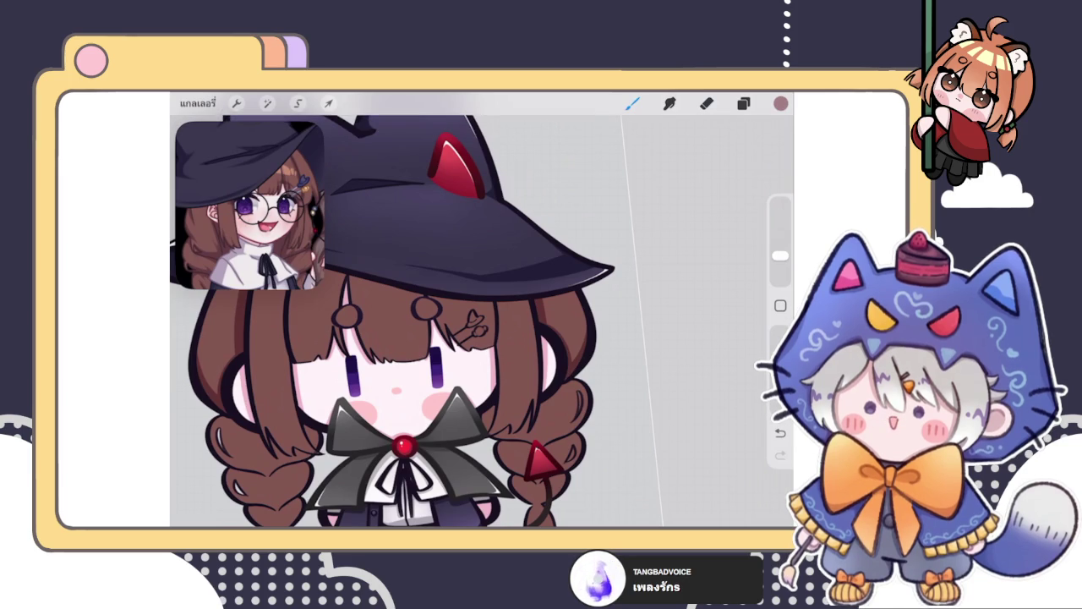
pyautogui.click(743, 102)
# Step: Add one short darker-brown shading stroke to the brown hair after checking the layers
pyautogui.click(743, 103)
pyautogui.scroll(-5, 398, 321)
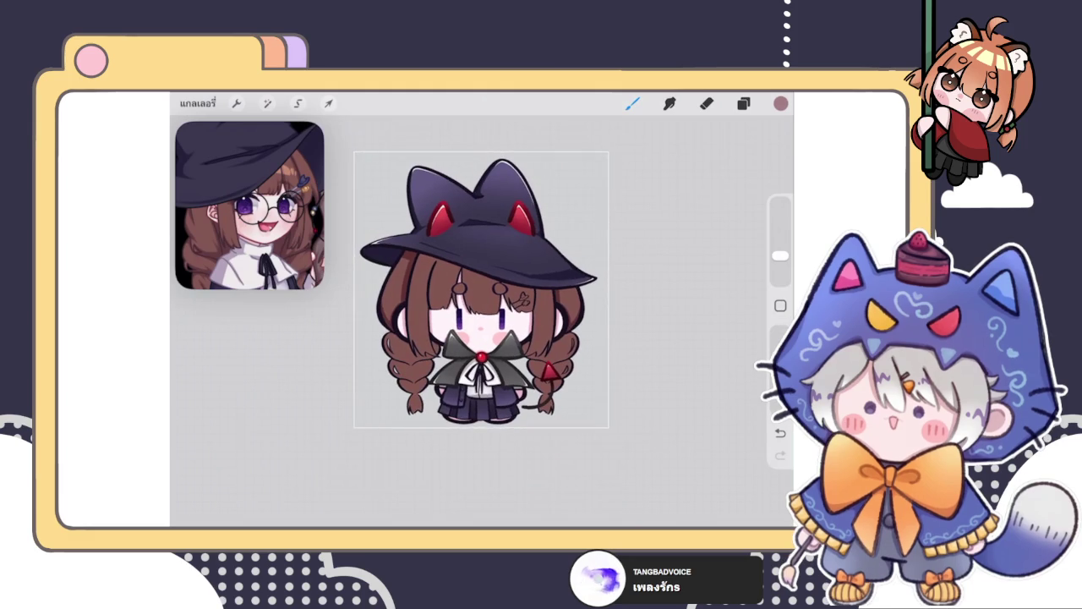
pyautogui.scroll(5, 397, 322)
pyautogui.scroll(5, 482, 279)
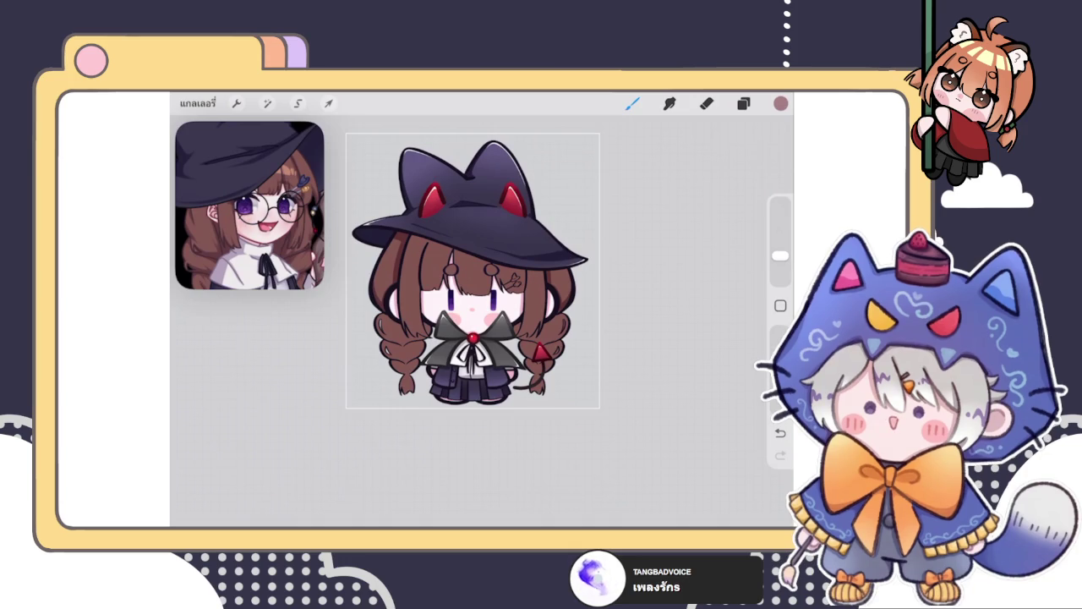
pyautogui.click(743, 102)
pyautogui.click(744, 102)
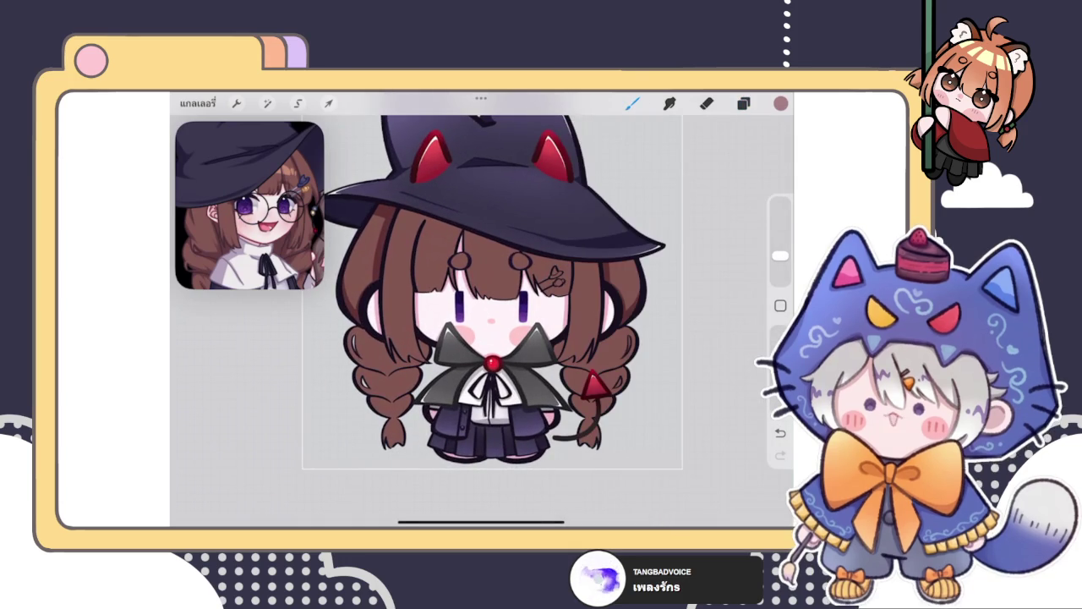
pyautogui.scroll(5, 482, 296)
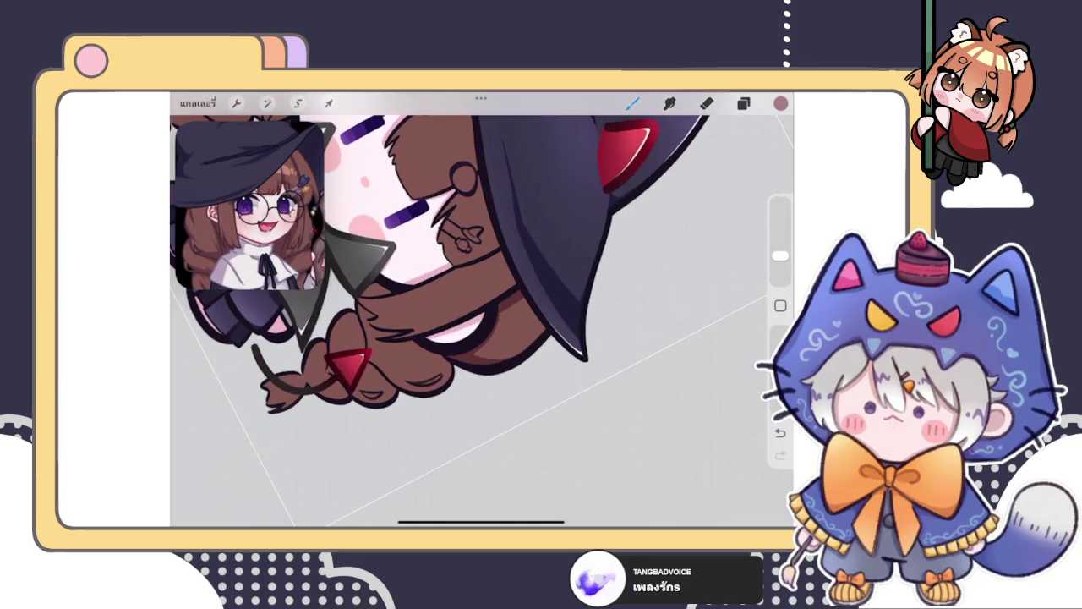
pyautogui.moveTo(521, 303)
pyautogui.mouseDown()
pyautogui.moveTo(551, 334)
pyautogui.moveTo(517, 335)
pyautogui.mouseUp()
pyautogui.scroll(-5, 482, 313)
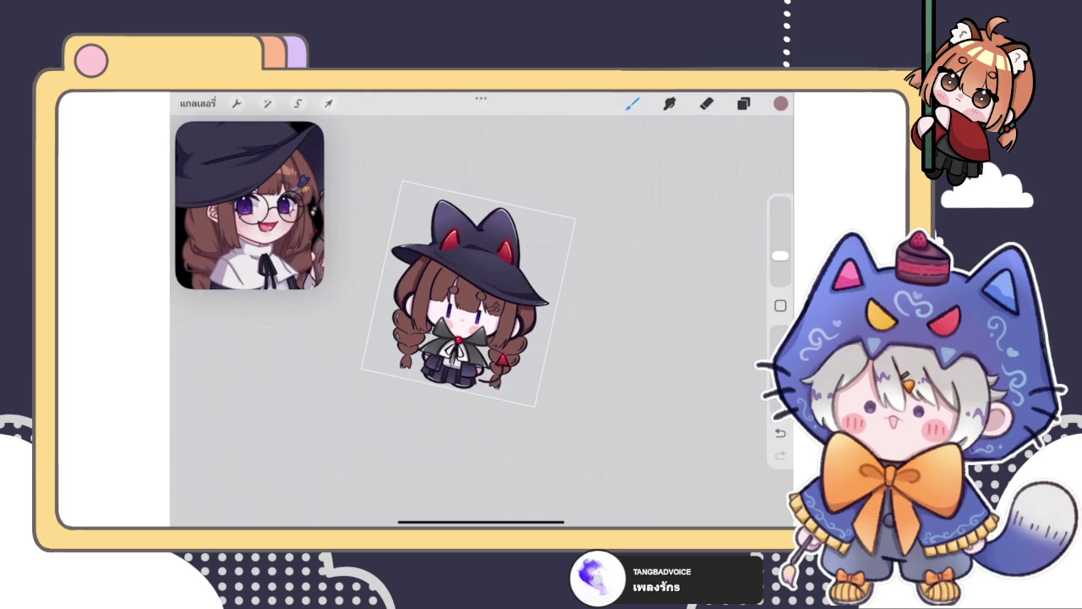
pyautogui.scroll(5, 457, 339)
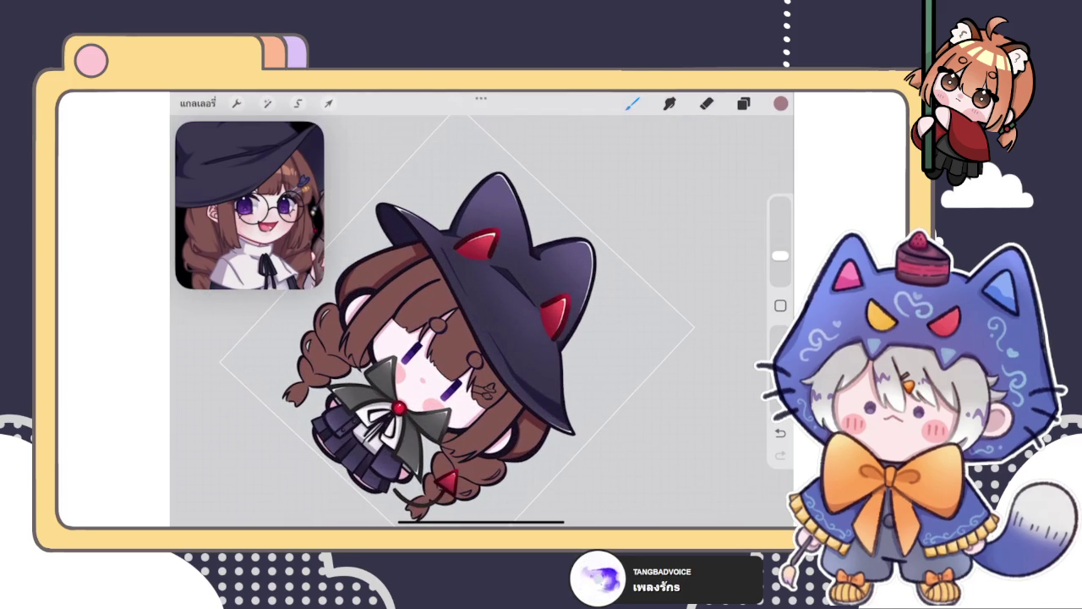
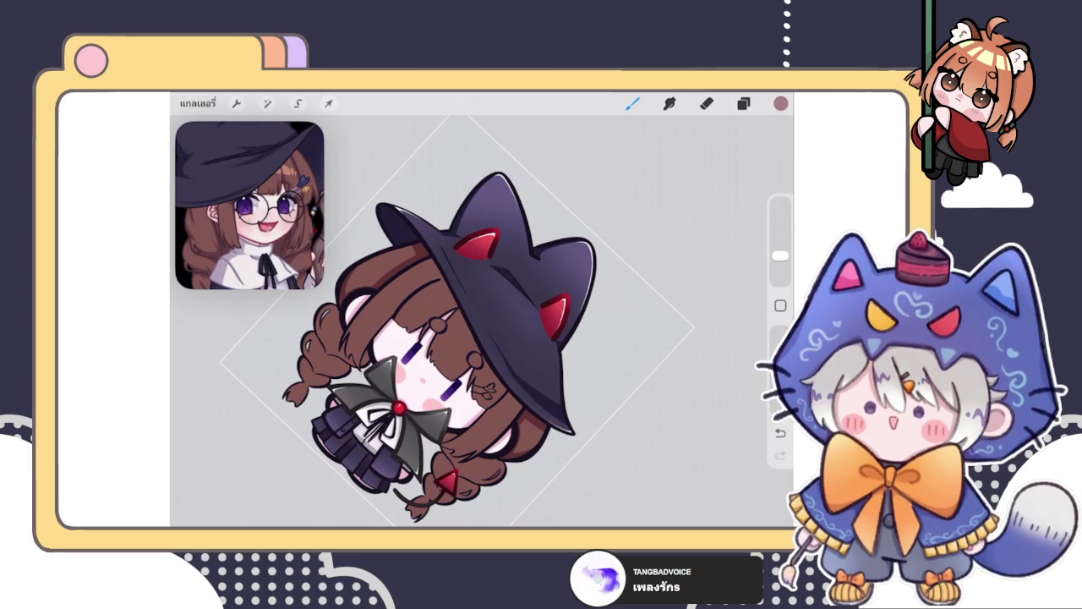
# Step: Select the upper hair shading layer and open its blend and opacity settings
pyautogui.click(743, 102)
pyautogui.click(743, 102)
pyautogui.scroll(5, 439, 321)
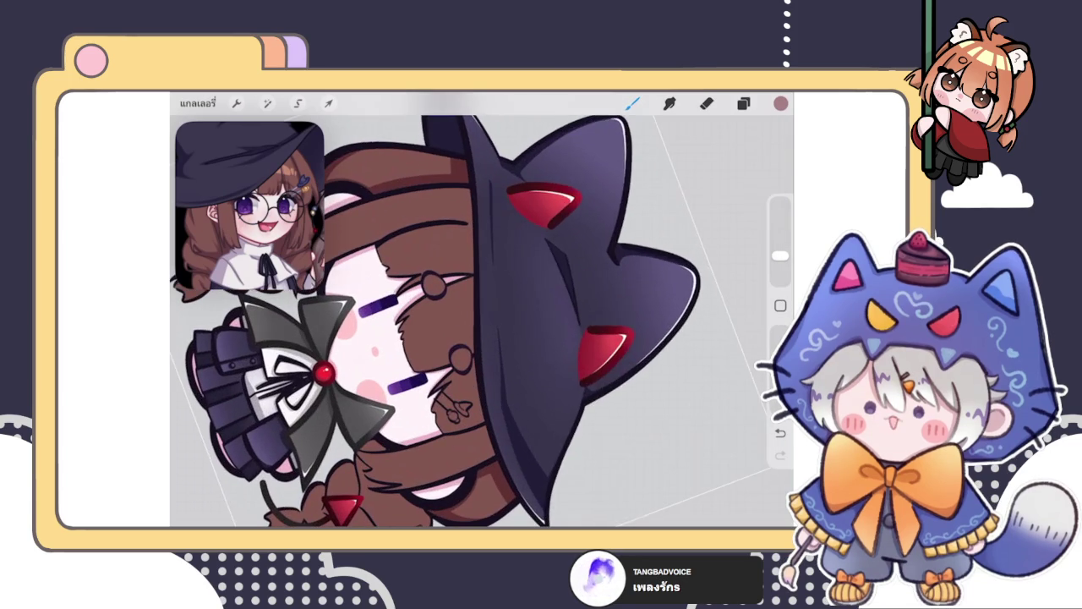
pyautogui.click(743, 103)
pyautogui.click(658, 256)
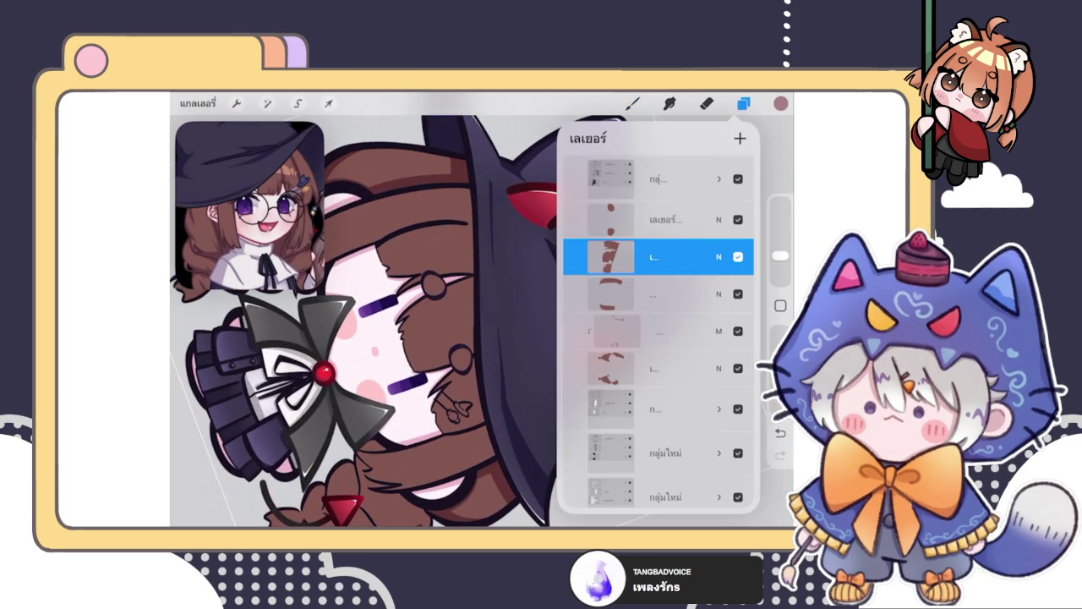
pyautogui.click(610, 256)
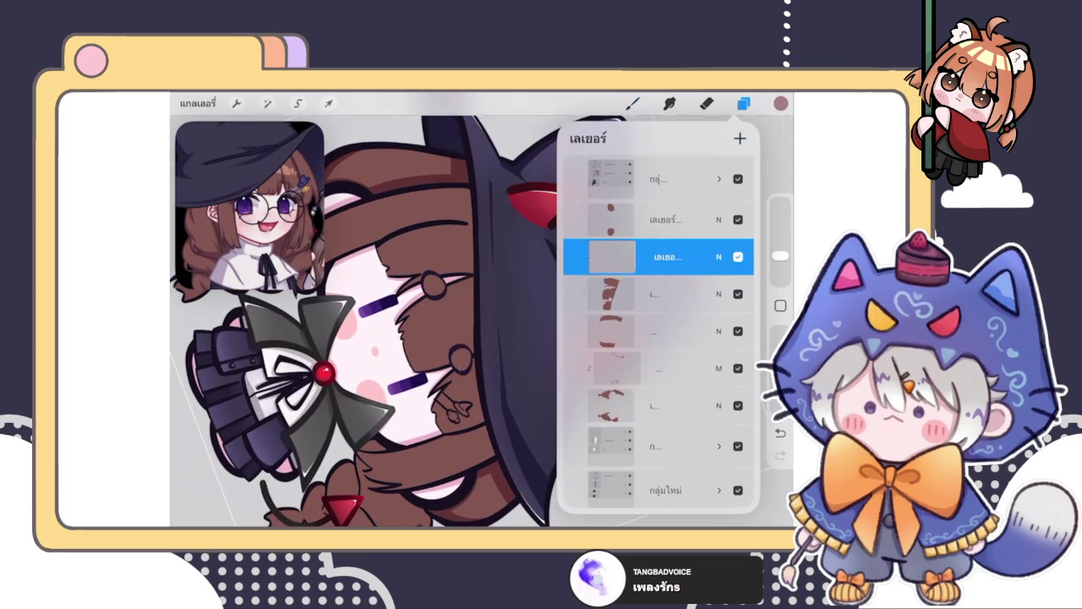
pyautogui.click(719, 256)
pyautogui.click(633, 102)
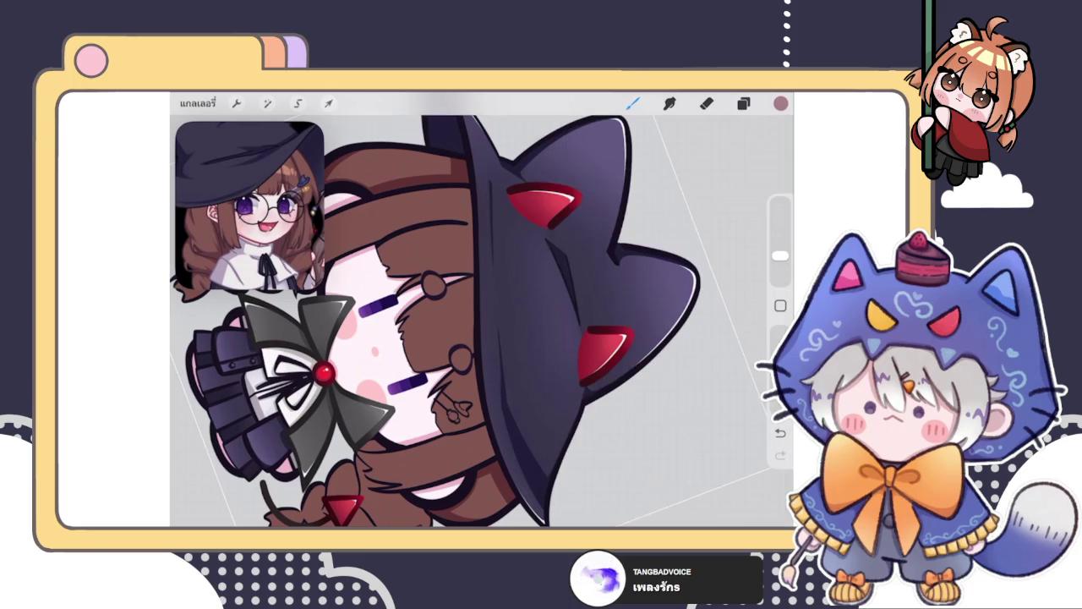
# Step: Undo a trial brown line, then lower another hair shading layer's opacity
pyautogui.moveTo(457, 224); pyautogui.dragTo(465, 318)
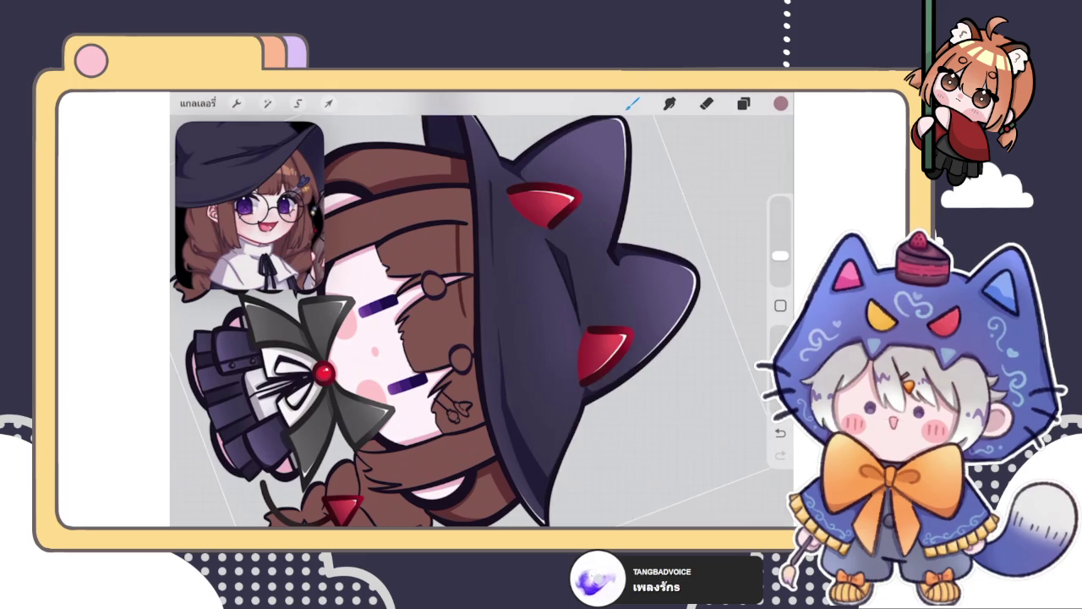
pyautogui.hotkey('ctrl', 'z')
pyautogui.click(743, 103)
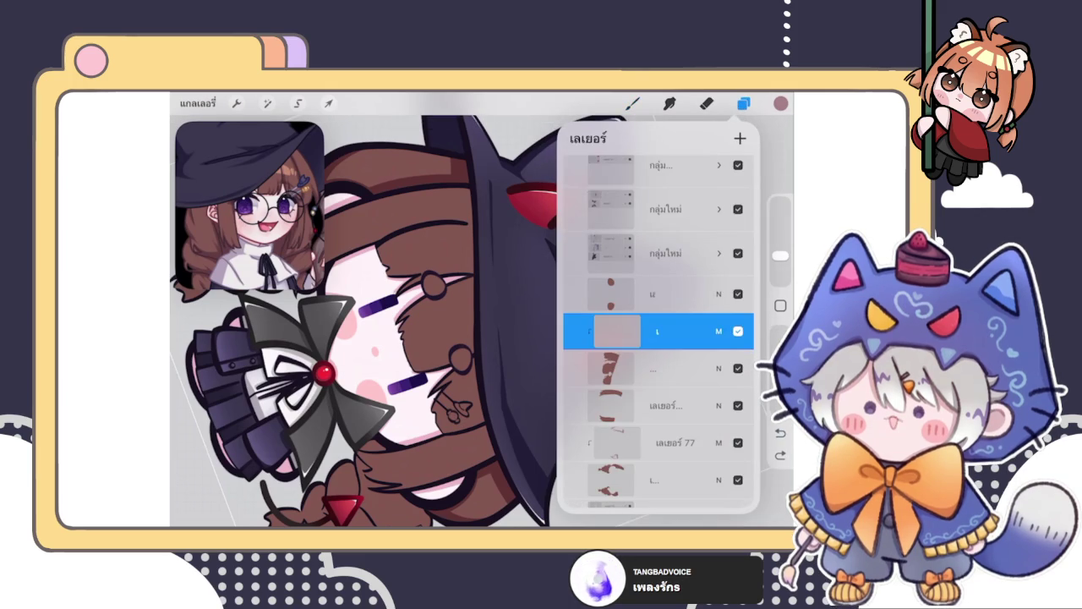
pyautogui.click(719, 330)
pyautogui.click(718, 254)
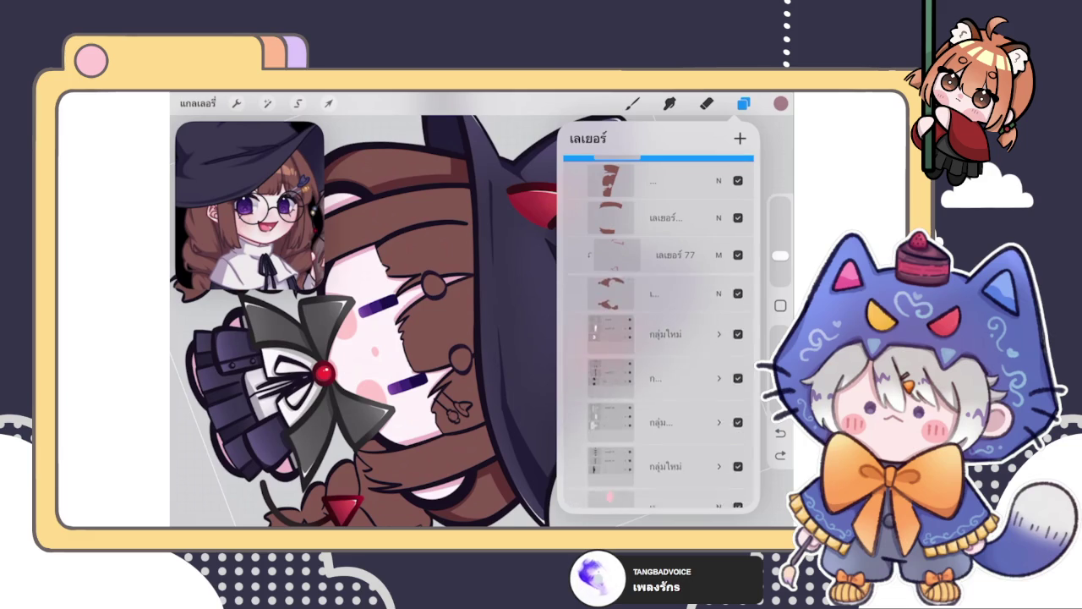
pyautogui.click(660, 212)
pyautogui.click(718, 212)
pyautogui.moveTo(743, 274); pyautogui.dragTo(676, 273)
pyautogui.click(719, 228)
pyautogui.click(633, 103)
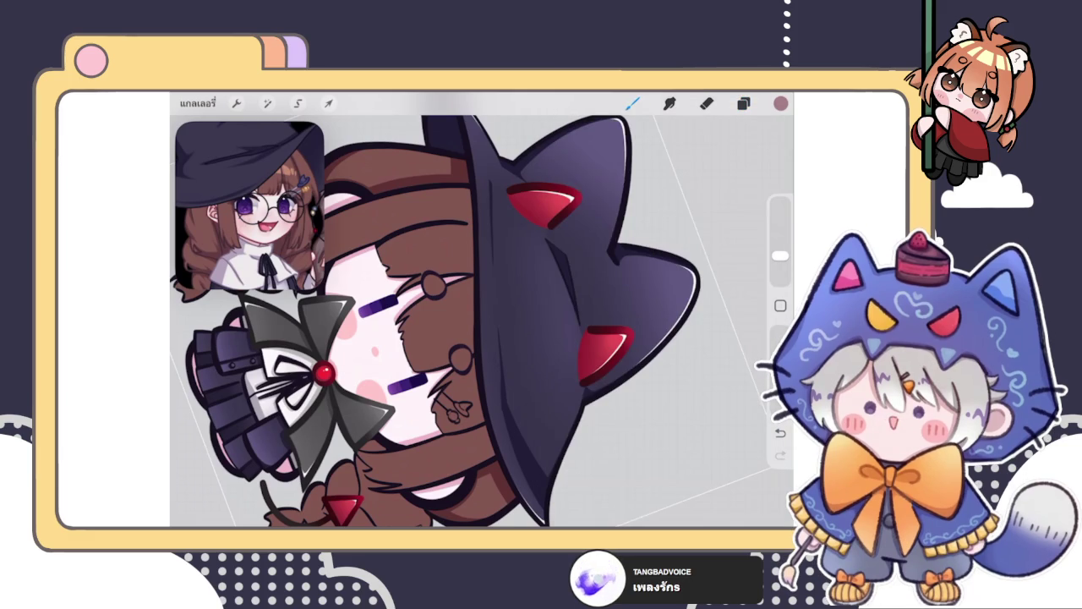
# Step: Paint small dark shading strokes on the brown hair, higher up and lower down
pyautogui.scroll(-3, 440, 309)
pyautogui.scroll(2, 426, 297)
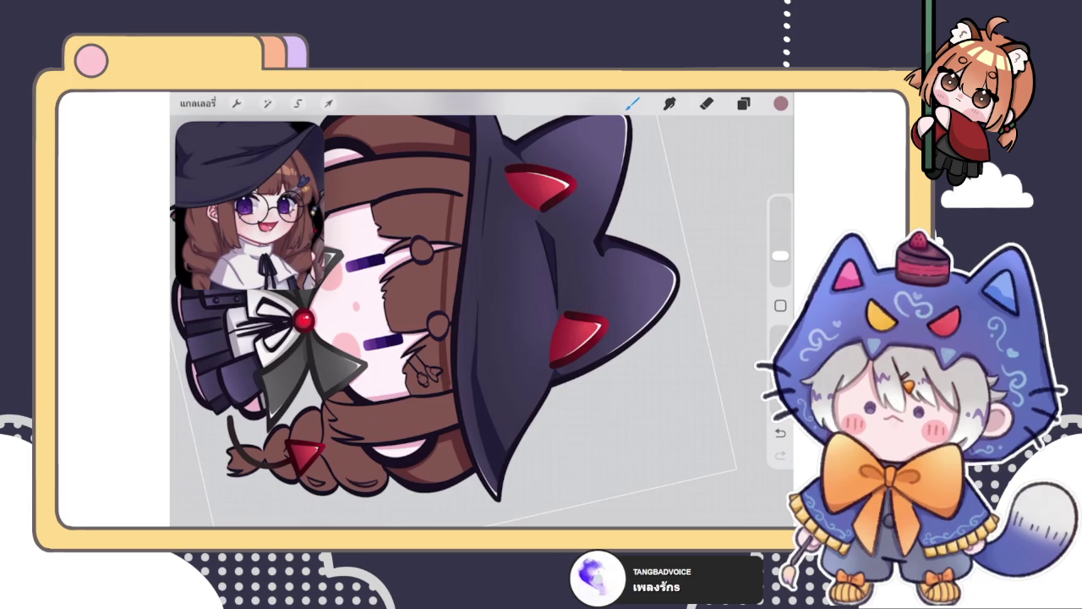
pyautogui.hotkey('ctrl', 'z')
pyautogui.hotkey('ctrl', 'shift', 'z')
pyautogui.hotkey('ctrl', 'z')
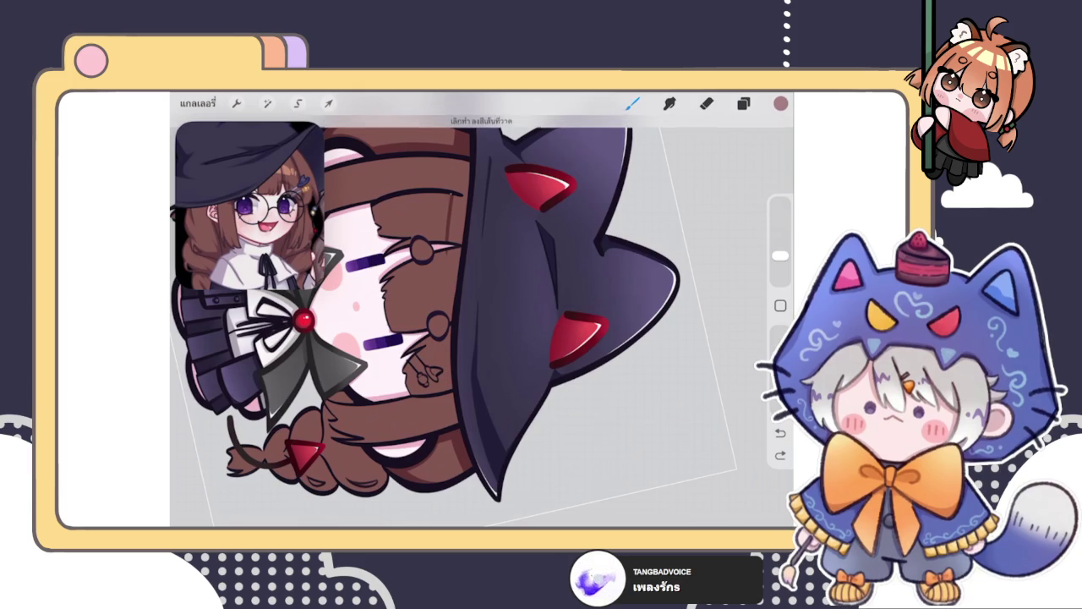
pyautogui.moveTo(436, 342); pyautogui.dragTo(441, 391)
pyautogui.moveTo(439, 341); pyautogui.dragTo(448, 385)
pyautogui.moveTo(449, 277)
pyautogui.mouseDown()
pyautogui.moveTo(450, 320)
pyautogui.moveTo(443, 311)
pyautogui.mouseUp()
pyautogui.moveTo(449, 249); pyautogui.dragTo(457, 284)
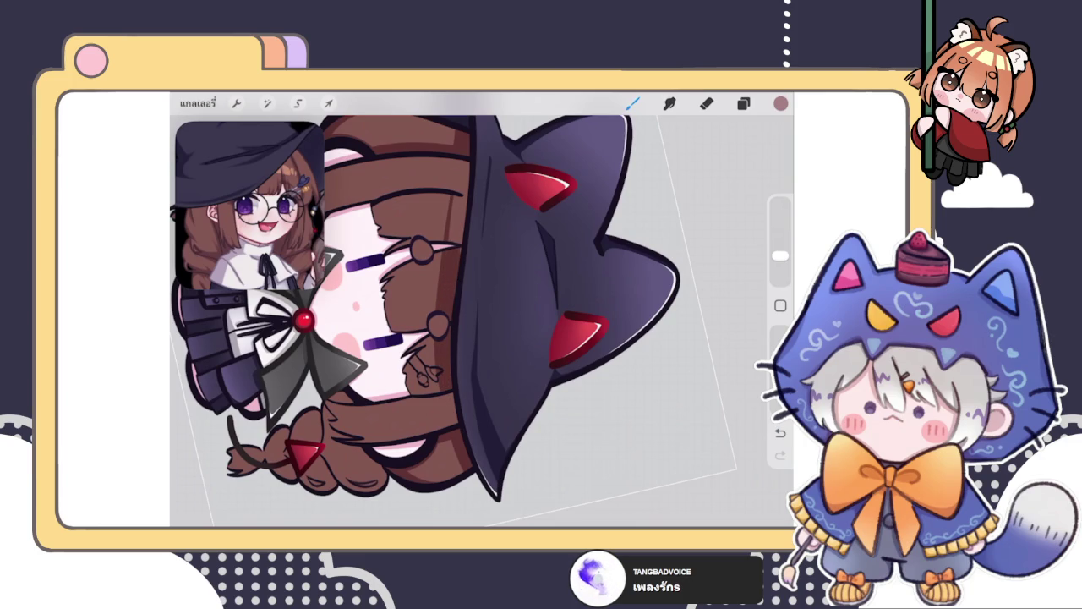
# Step: Review the hair shading, undoing and then restoring the last stroke
pyautogui.scroll(-5, 426, 298)
pyautogui.scroll(5, 423, 338)
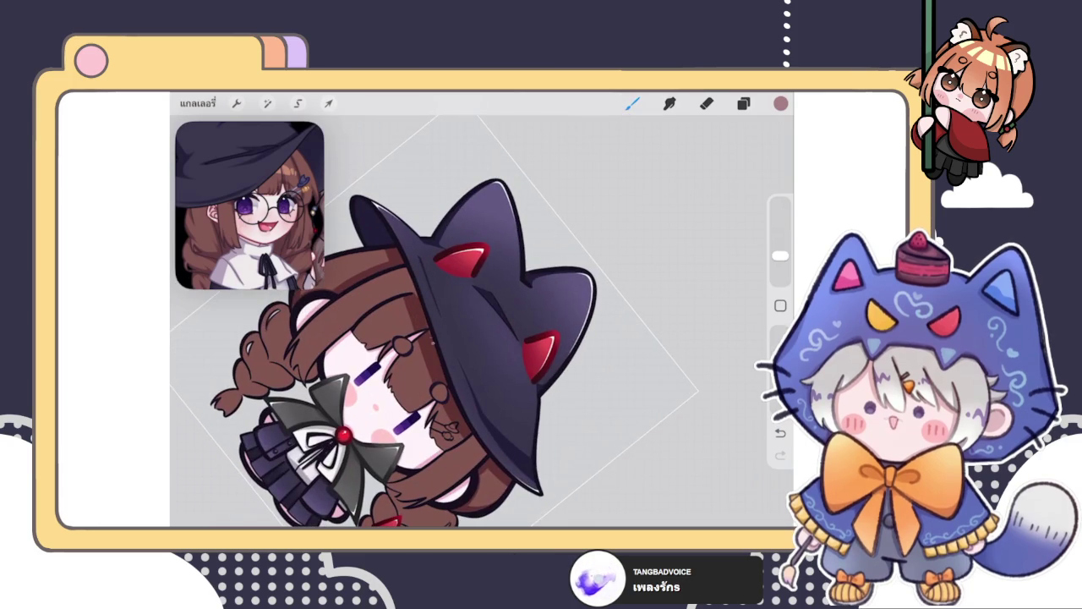
pyautogui.scroll(5, 423, 339)
pyautogui.hotkey('ctrl', 'z')
pyautogui.hotkey('ctrl', 'shift', 'z')
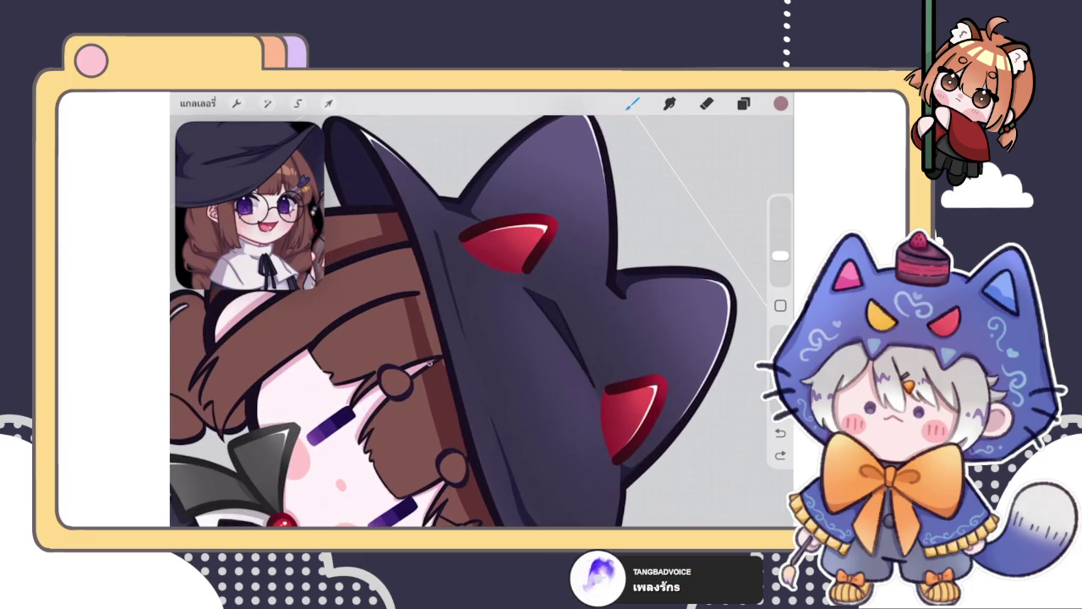
pyautogui.scroll(-5, 457, 321)
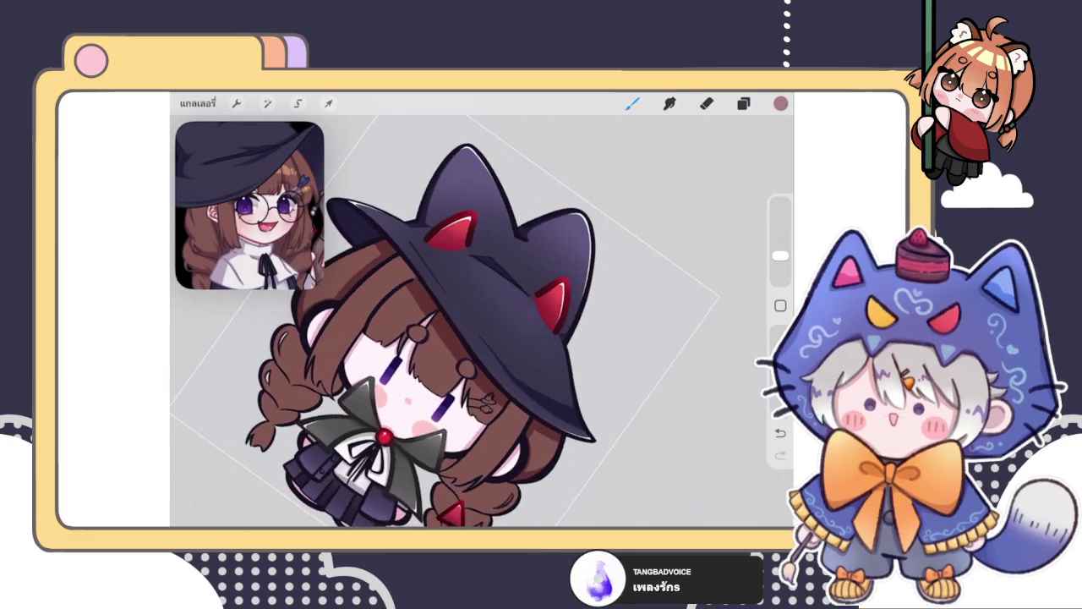
pyautogui.scroll(-3, 456, 321)
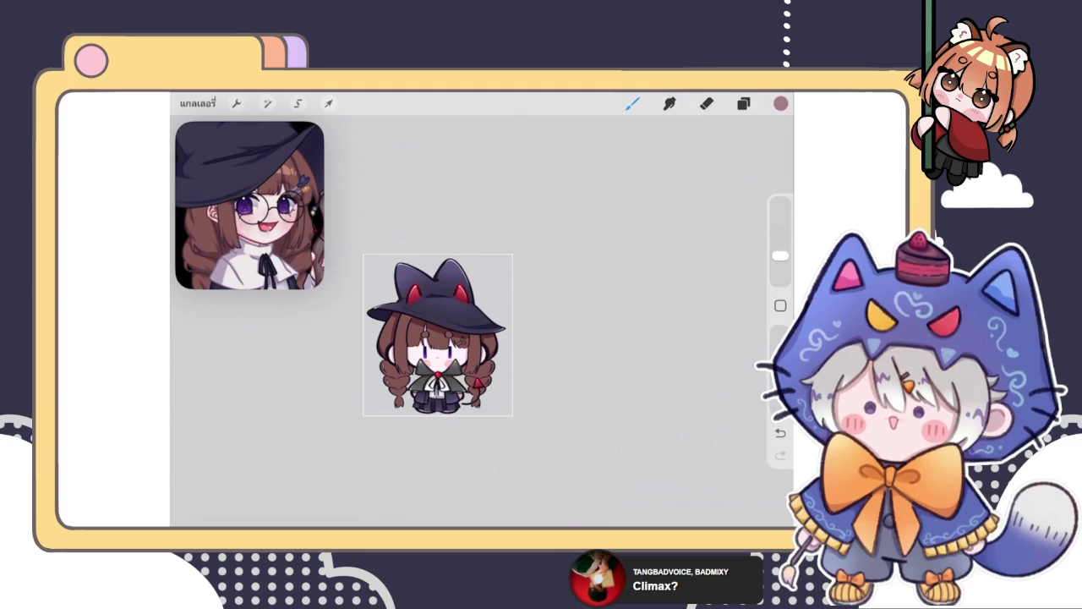
# Step: Add a new layer above the lower hair layer and clip it to the hair
pyautogui.click(743, 103)
pyautogui.click(660, 406)
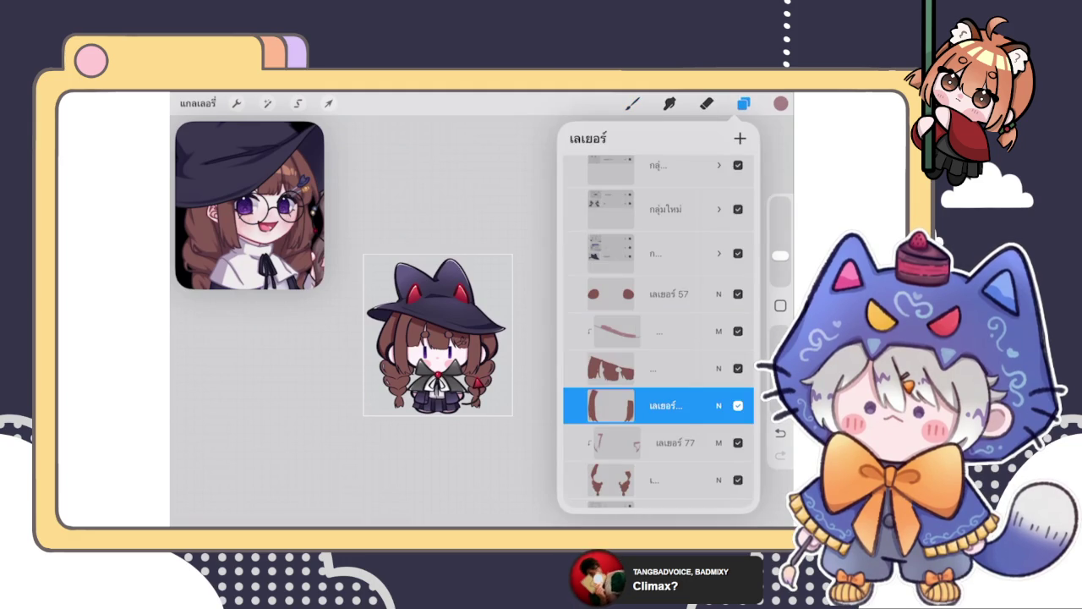
pyautogui.click(740, 137)
pyautogui.click(660, 406)
pyautogui.click(513, 414)
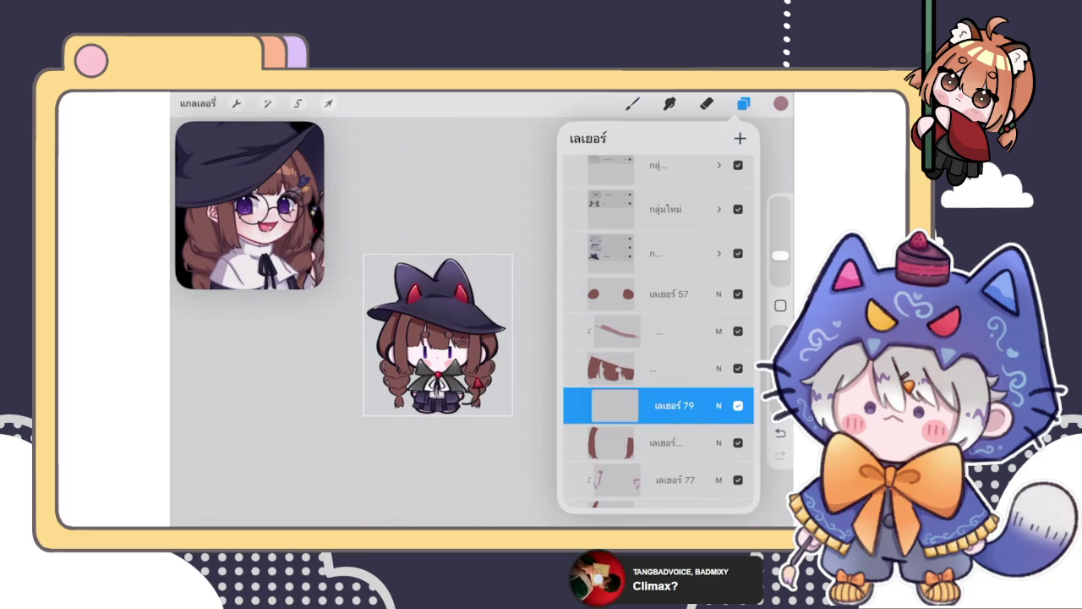
pyautogui.click(660, 368)
pyautogui.click(660, 367)
pyautogui.click(633, 104)
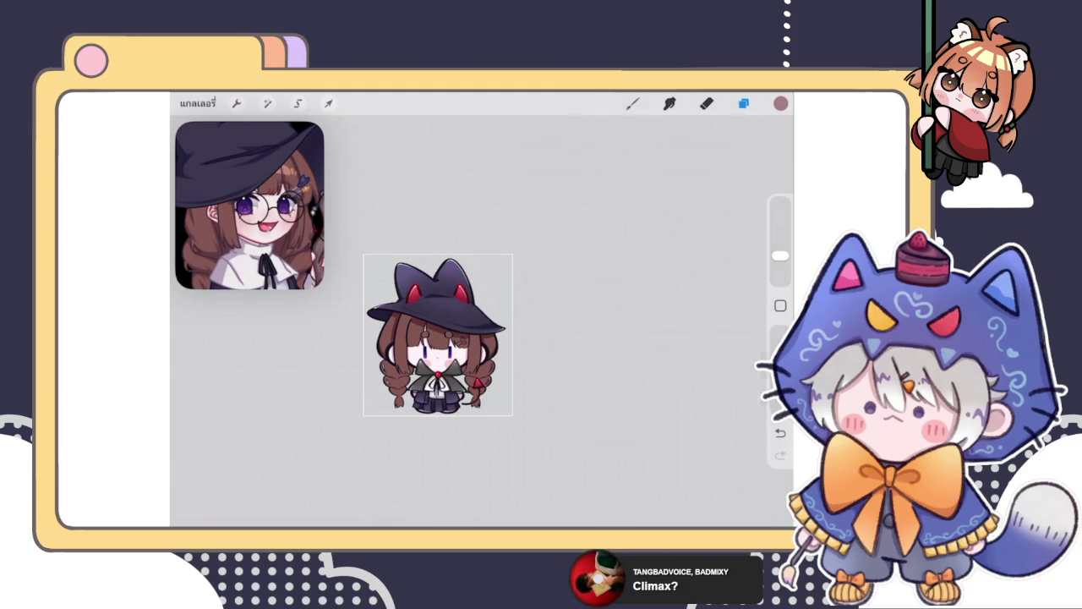
# Step: Paint shadow on the hair along the edge of the hat brim
pyautogui.scroll(3, 438, 335)
pyautogui.scroll(5, 438, 335)
pyautogui.moveTo(394, 357)
pyautogui.mouseDown()
pyautogui.moveTo(414, 322)
pyautogui.moveTo(432, 316)
pyautogui.mouseUp()
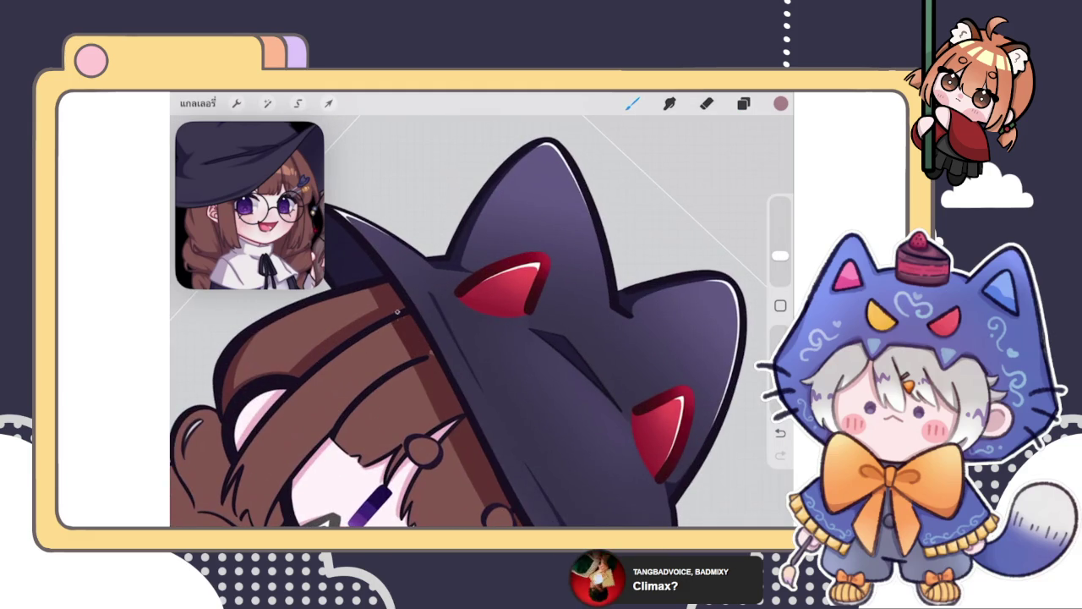
pyautogui.scroll(3, 398, 292)
pyautogui.moveTo(393, 370); pyautogui.dragTo(412, 311)
# Step: Toggle a brown shading layer's visibility to compare the shading
pyautogui.click(743, 103)
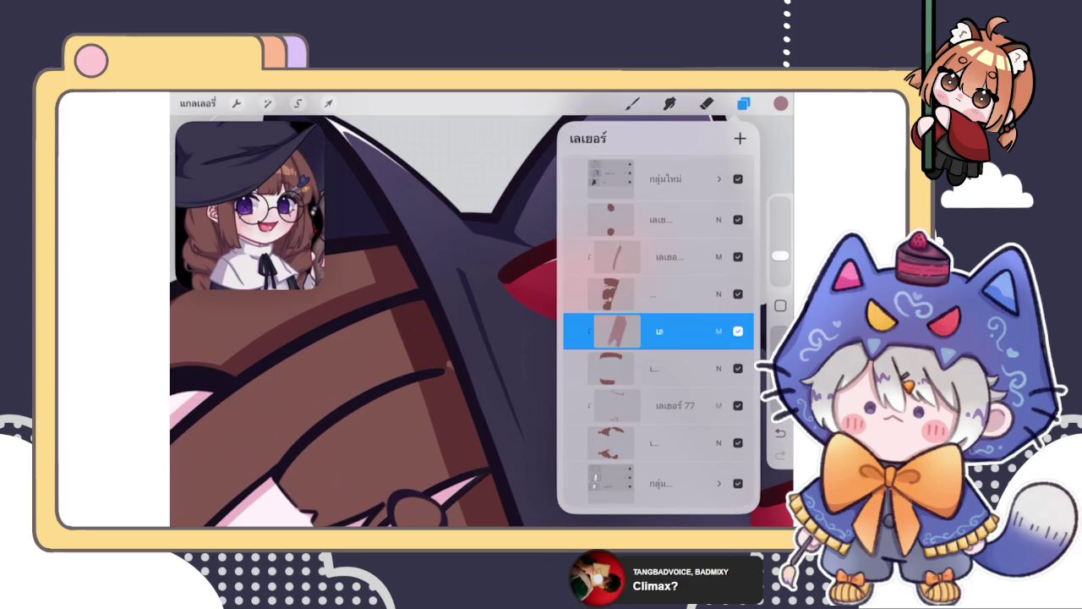
pyautogui.scroll(-3, 658, 330)
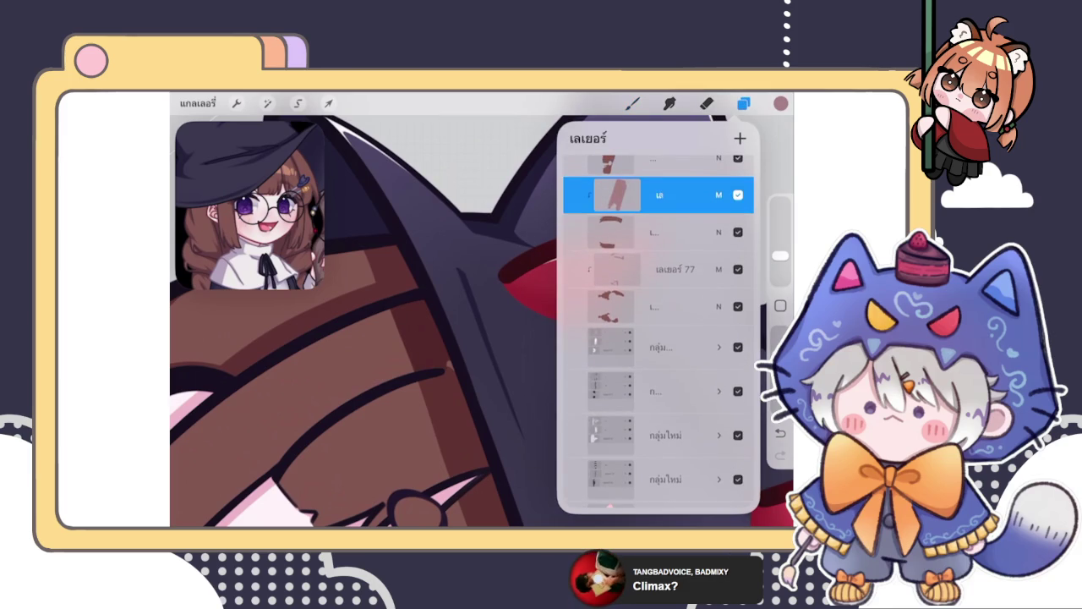
pyautogui.scroll(-5, 657, 330)
pyautogui.click(738, 173)
pyautogui.click(738, 173)
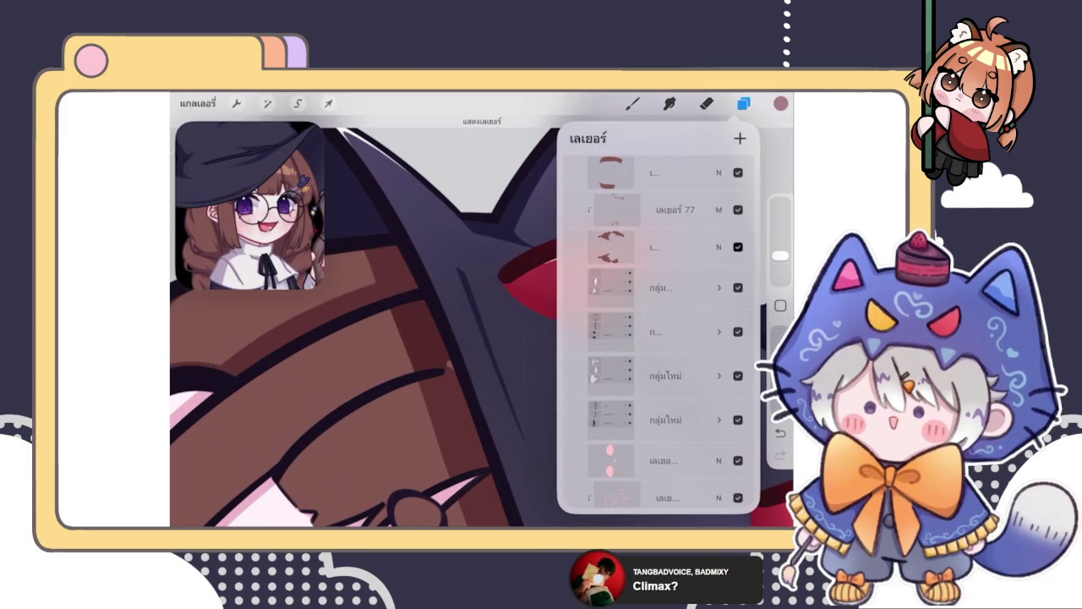
pyautogui.scroll(3, 658, 330)
# Step: Toggle another brown shading layer on and off, then select the shading layer above
pyautogui.click(738, 276)
pyautogui.click(739, 277)
pyautogui.click(738, 276)
pyautogui.click(738, 276)
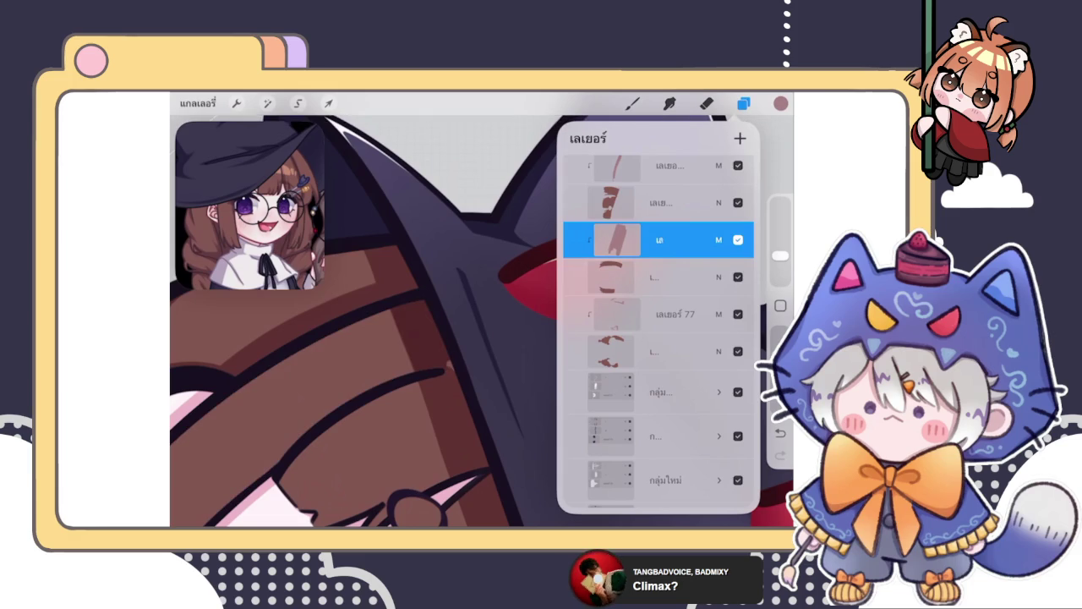
pyautogui.click(660, 203)
pyautogui.click(659, 203)
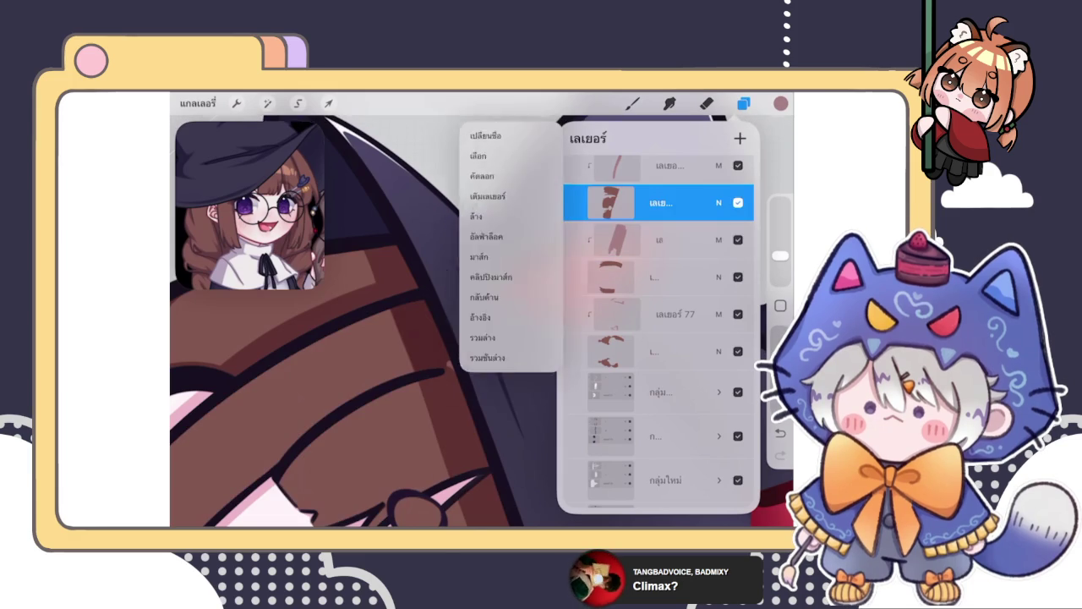
pyautogui.click(633, 104)
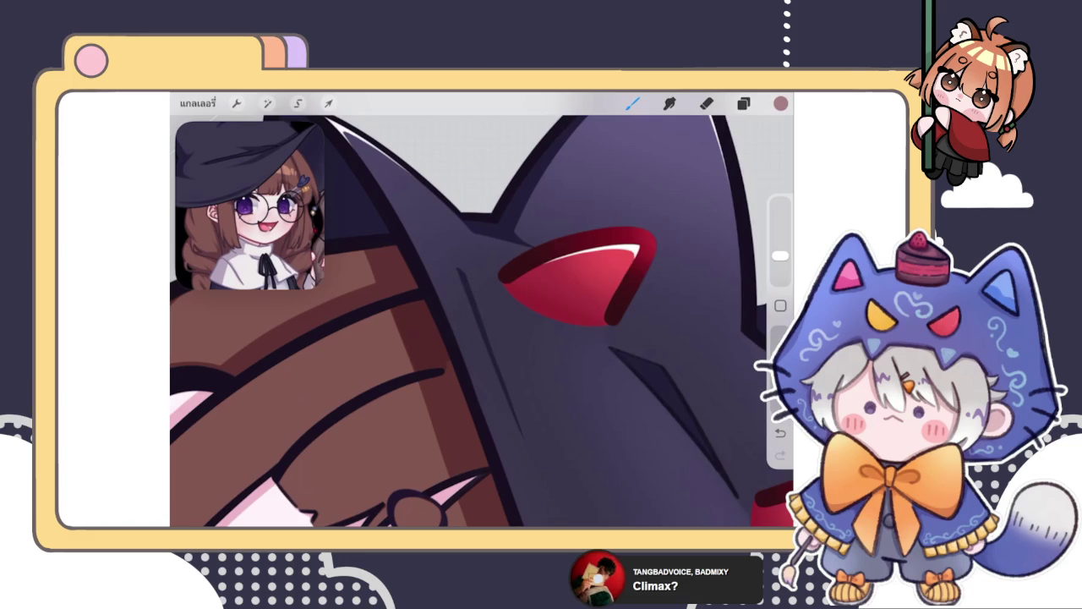
# Step: Set the Multiply hair shading layer's opacity to 77%
pyautogui.click(744, 103)
pyautogui.click(659, 405)
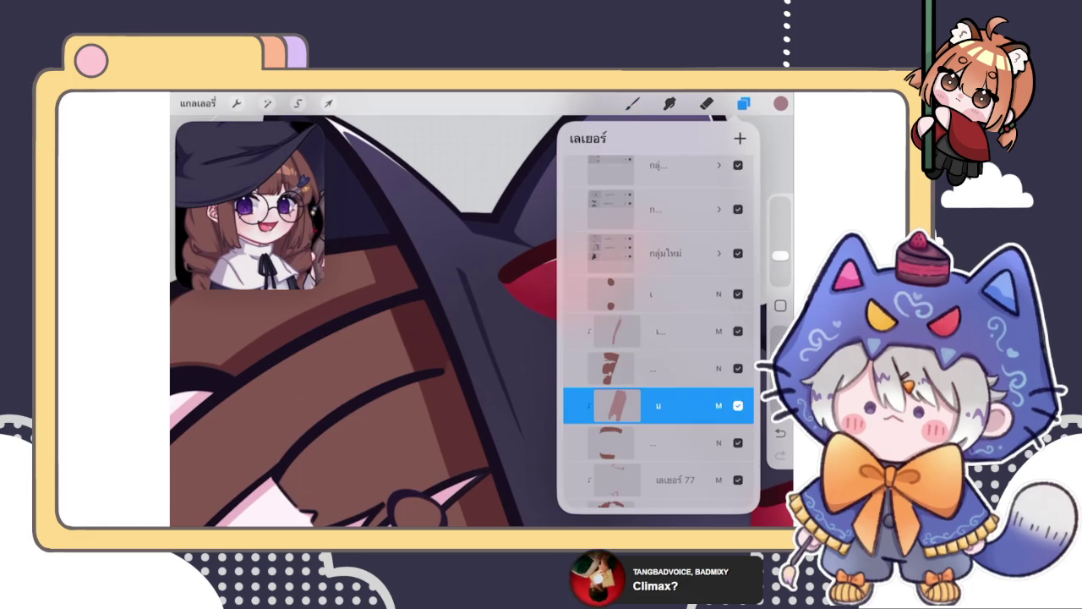
pyautogui.click(738, 405)
pyautogui.click(738, 405)
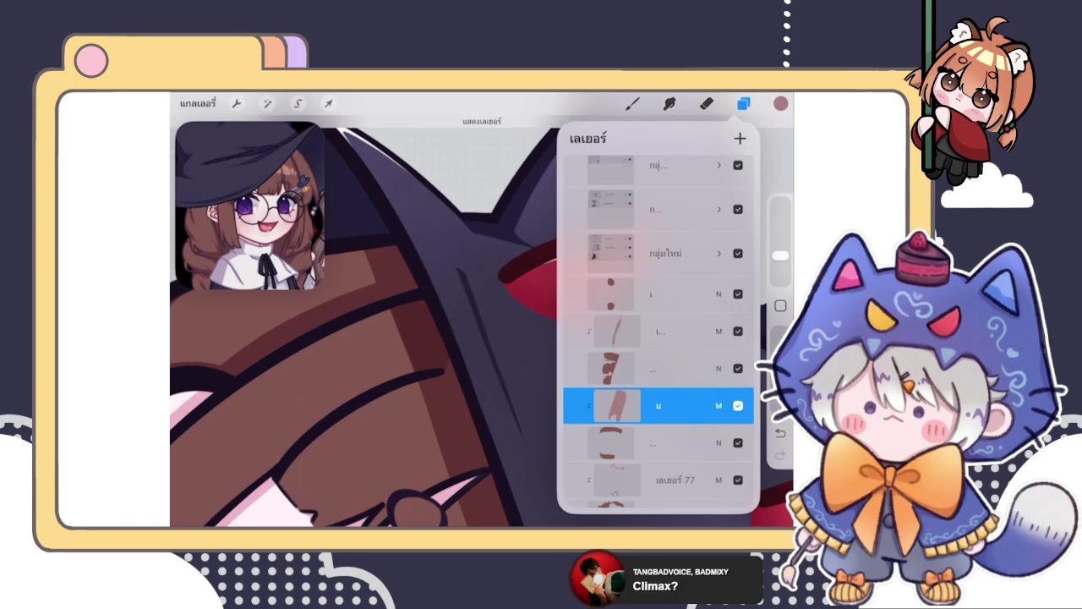
pyautogui.click(718, 405)
pyautogui.moveTo(693, 300); pyautogui.dragTo(702, 301)
pyautogui.click(719, 254)
pyautogui.click(744, 103)
pyautogui.scroll(-5, 482, 321)
pyautogui.scroll(-3, 482, 322)
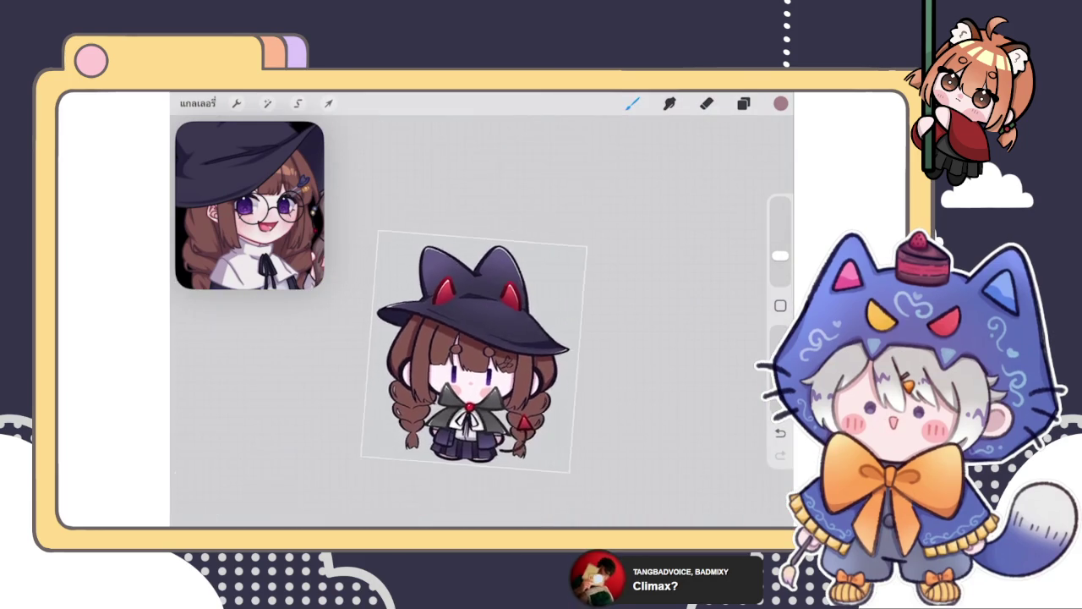
# Step: Undo the last stroke and paint dark shading down the braid
pyautogui.scroll(10, 482, 321)
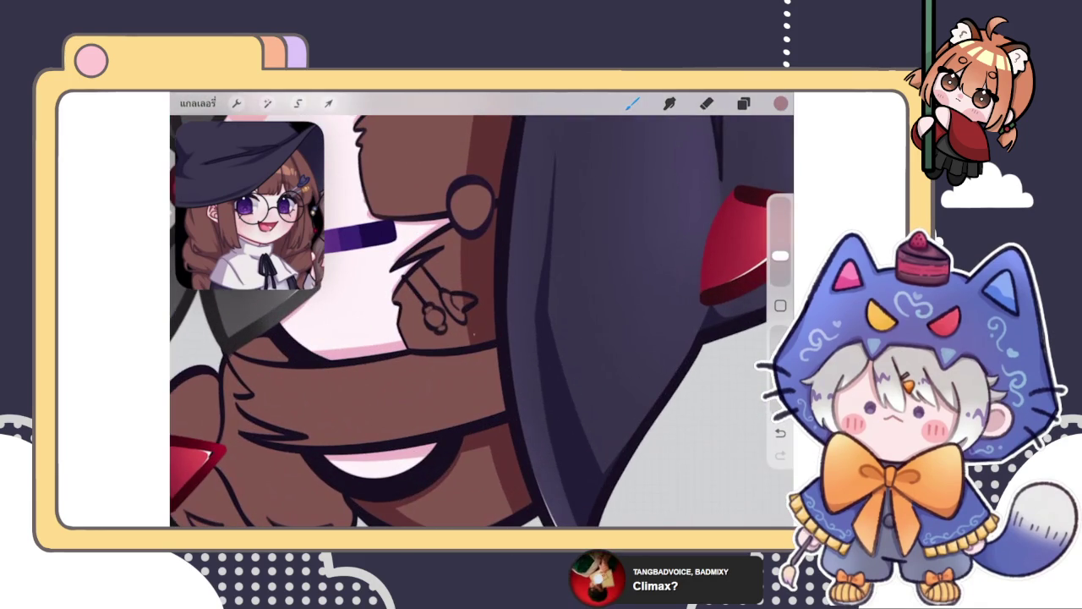
pyautogui.scroll(2, 481, 321)
pyautogui.hotkey('ctrl', 'z')
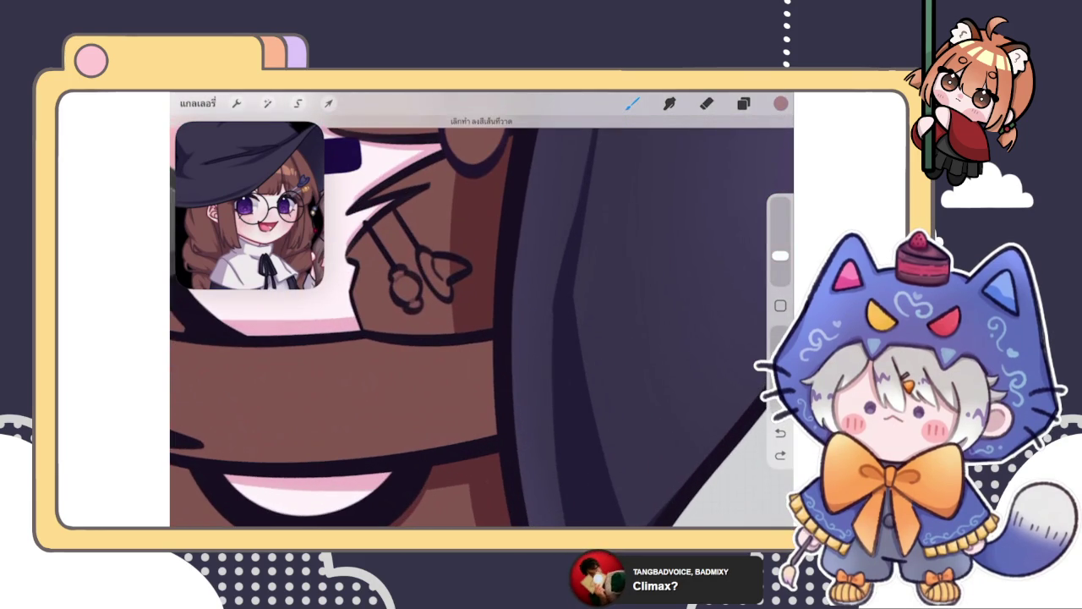
pyautogui.moveTo(468, 347)
pyautogui.mouseDown()
pyautogui.moveTo(467, 438)
pyautogui.moveTo(499, 455)
pyautogui.mouseUp()
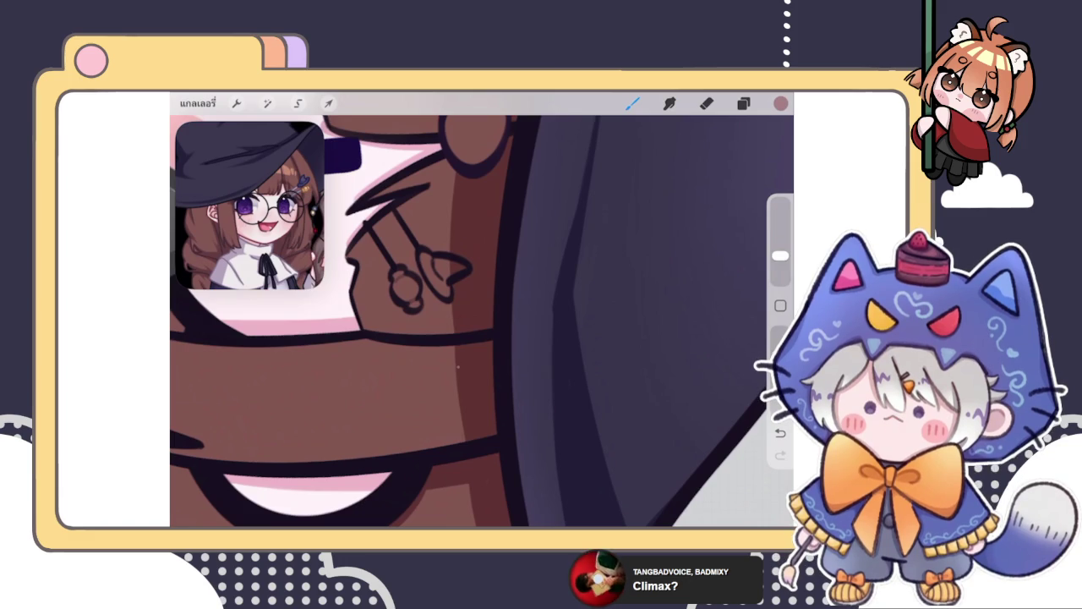
pyautogui.scroll(-5, 482, 322)
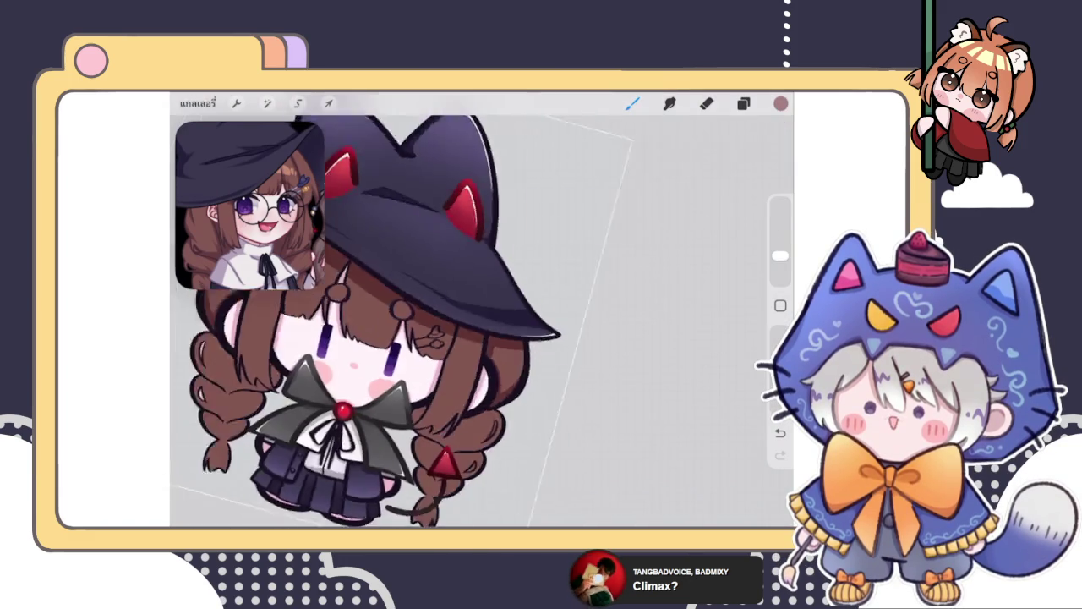
pyautogui.scroll(-3, 410, 321)
pyautogui.scroll(-3, 444, 313)
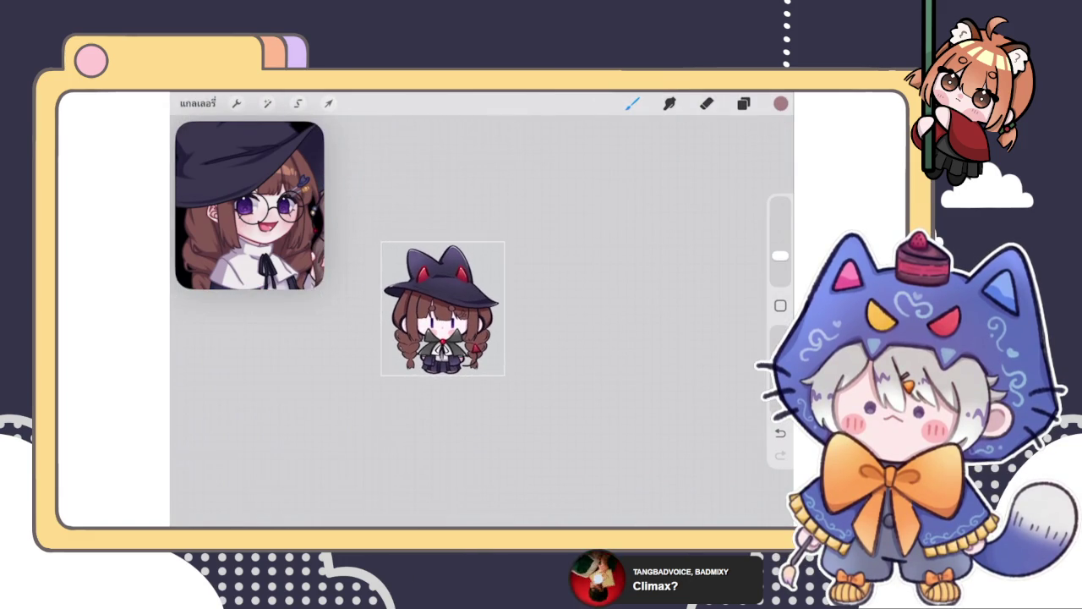
pyautogui.scroll(2, 442, 309)
pyautogui.scroll(5, 442, 309)
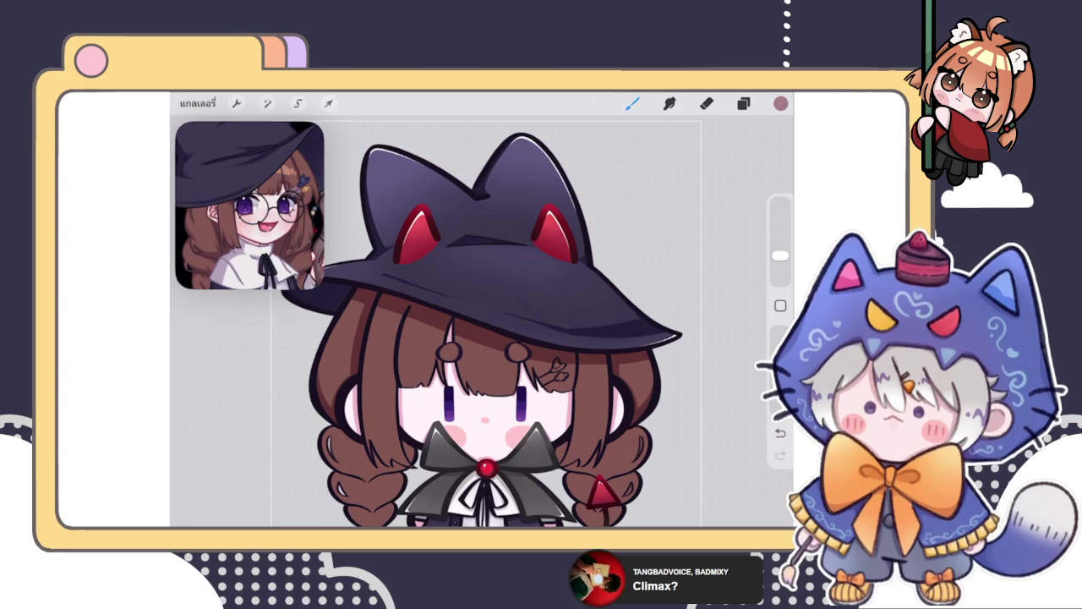
# Step: Switch between hair layers, ending on the layer just below
pyautogui.click(743, 104)
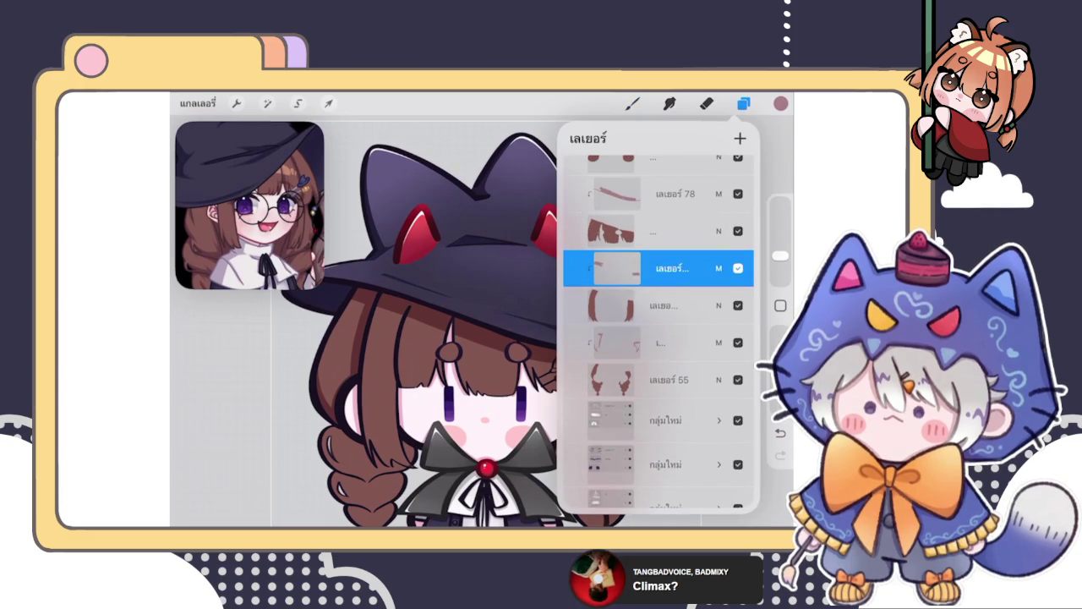
pyautogui.press('b')
pyautogui.scroll(-5, 482, 318)
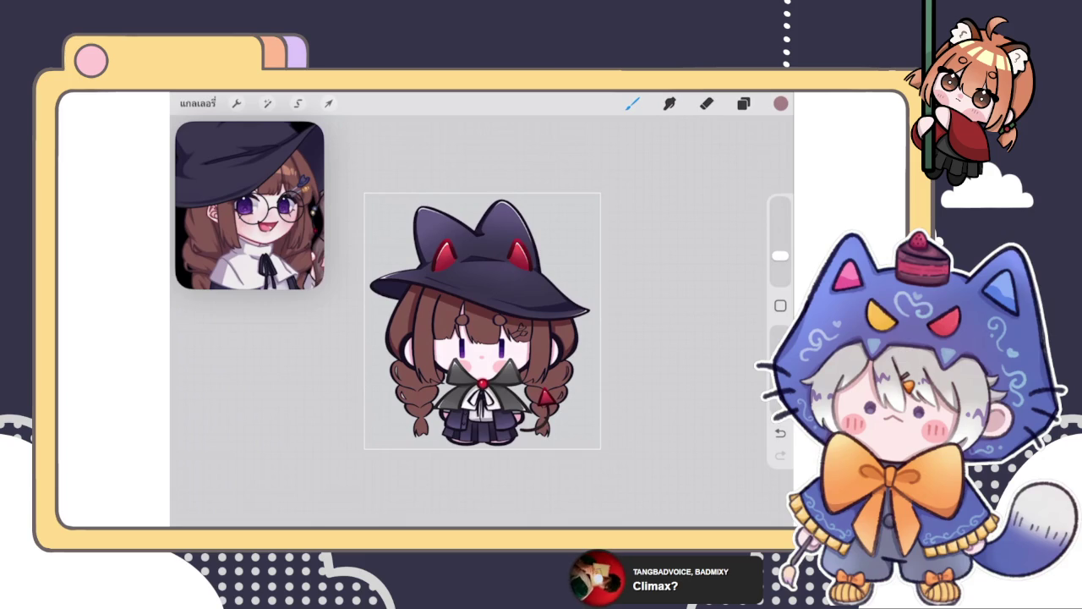
pyautogui.press('l')
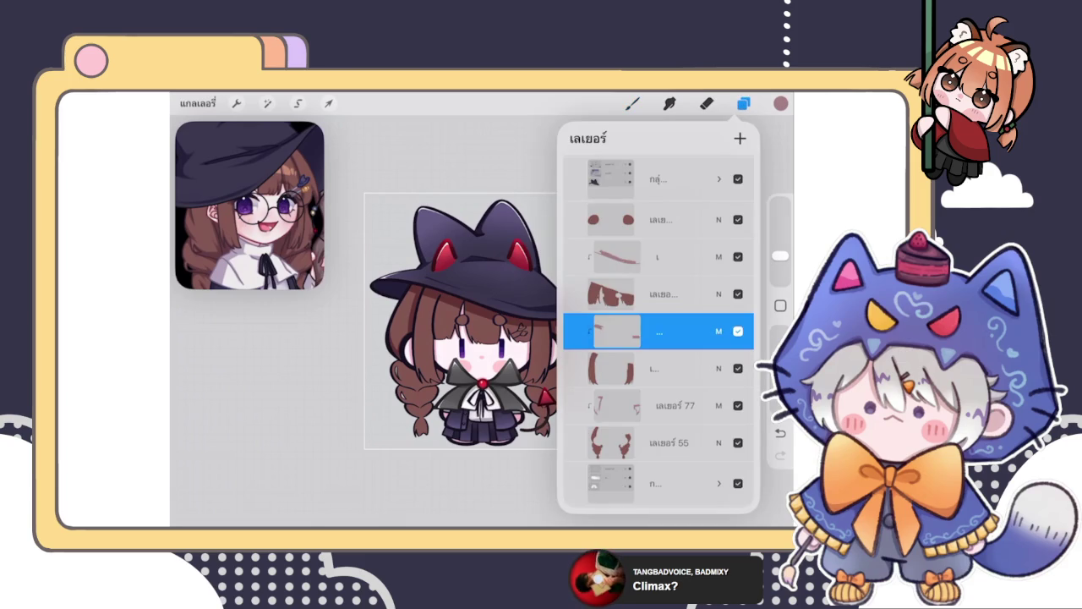
pyautogui.click(660, 257)
pyautogui.press('b')
pyautogui.scroll(5, 541, 322)
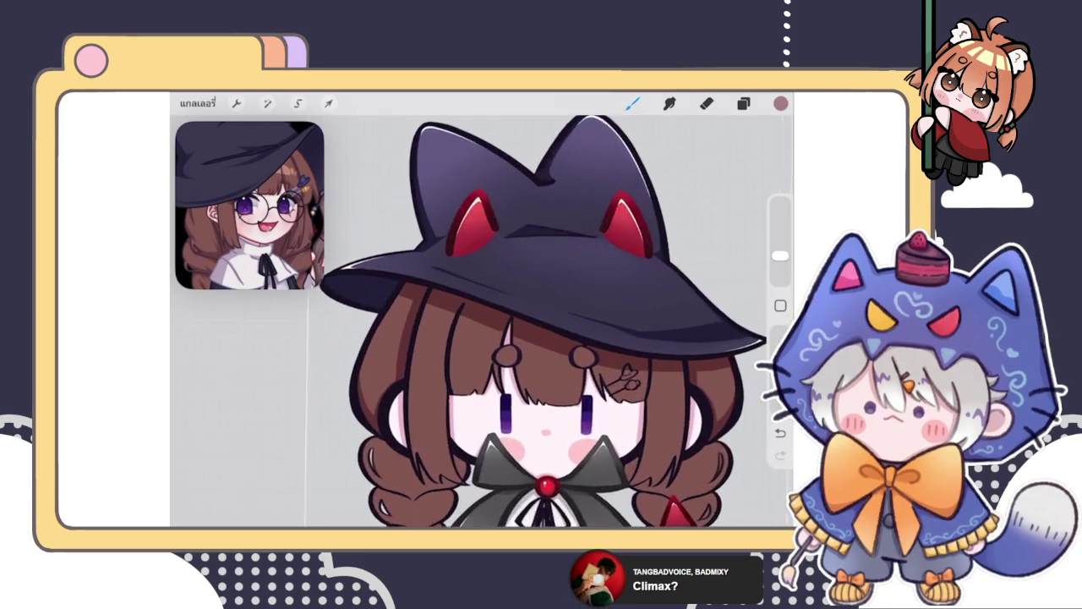
pyautogui.scroll(5, 541, 355)
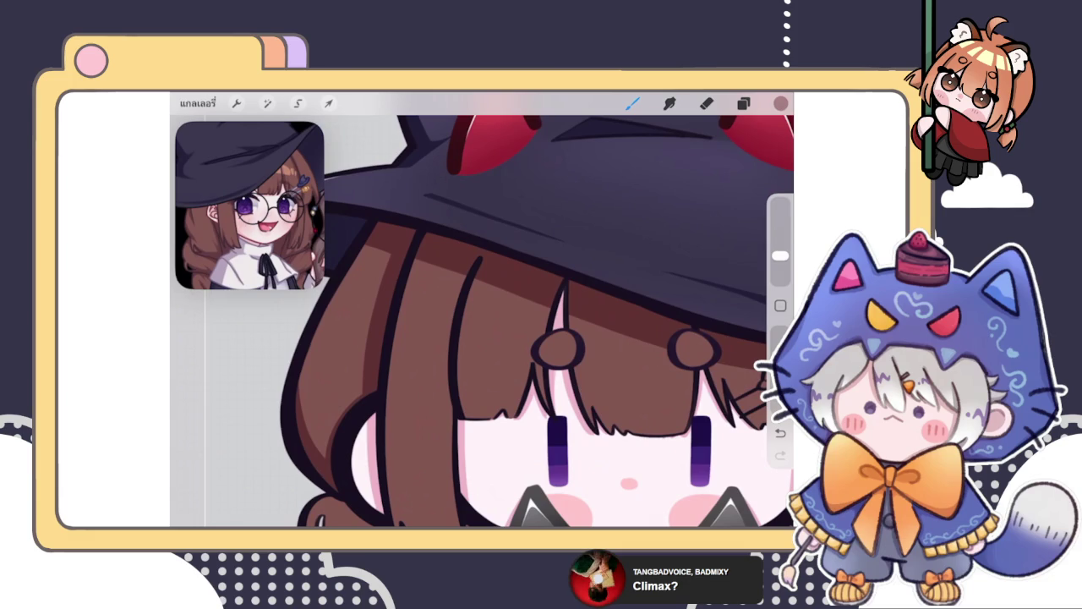
pyautogui.press('l')
pyautogui.click(659, 405)
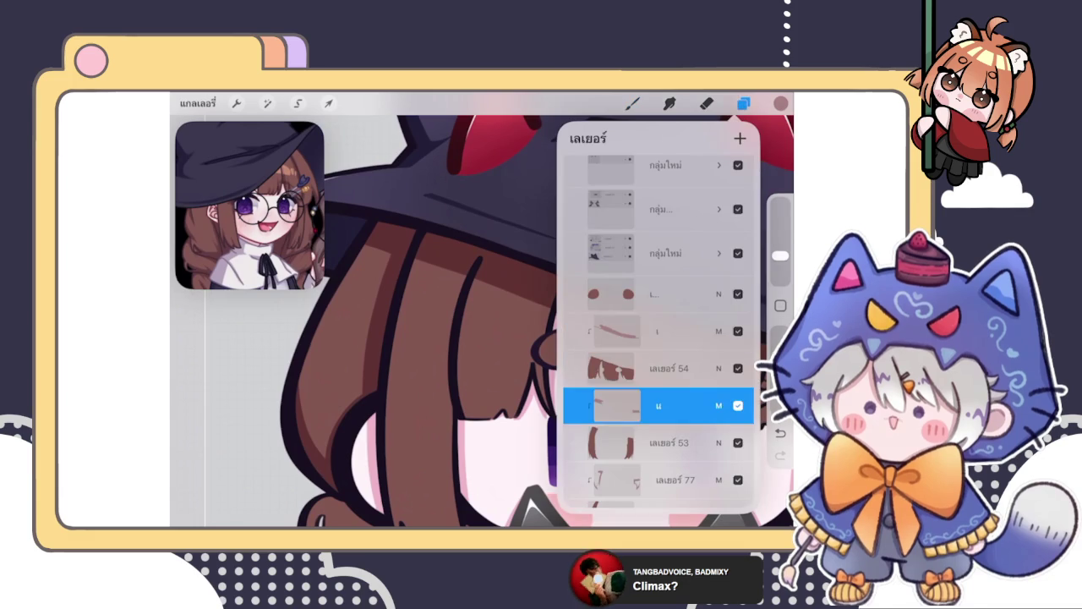
pyautogui.press('b')
# Step: Draw a curved strand line over the bangs and a small curve near the hair clip
pyautogui.moveTo(463, 275); pyautogui.dragTo(443, 348)
pyautogui.hotkey('ctrl', 'z')
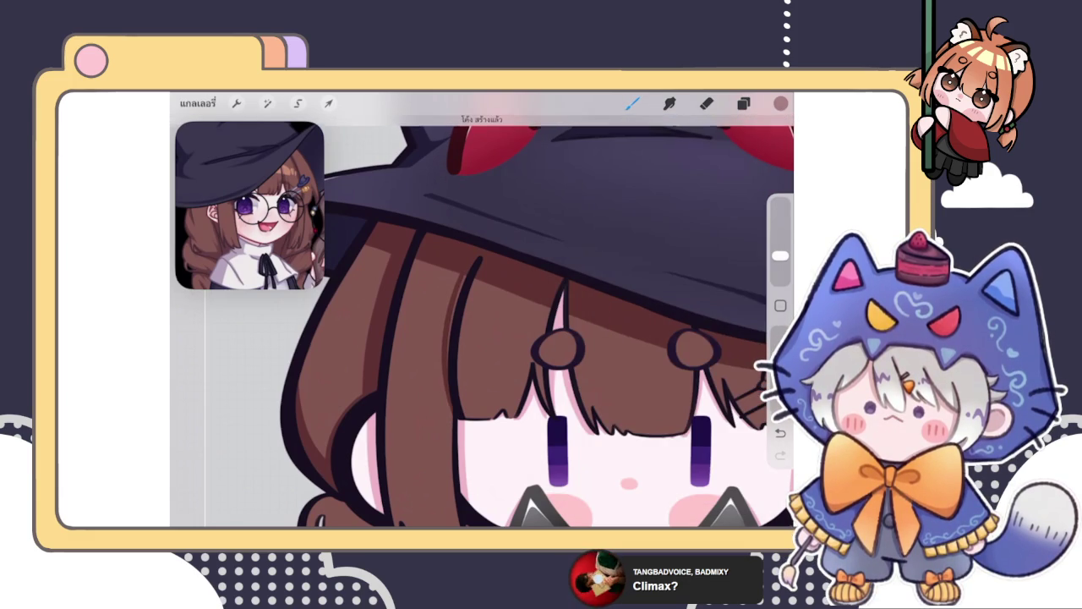
pyautogui.moveTo(464, 276); pyautogui.dragTo(444, 347)
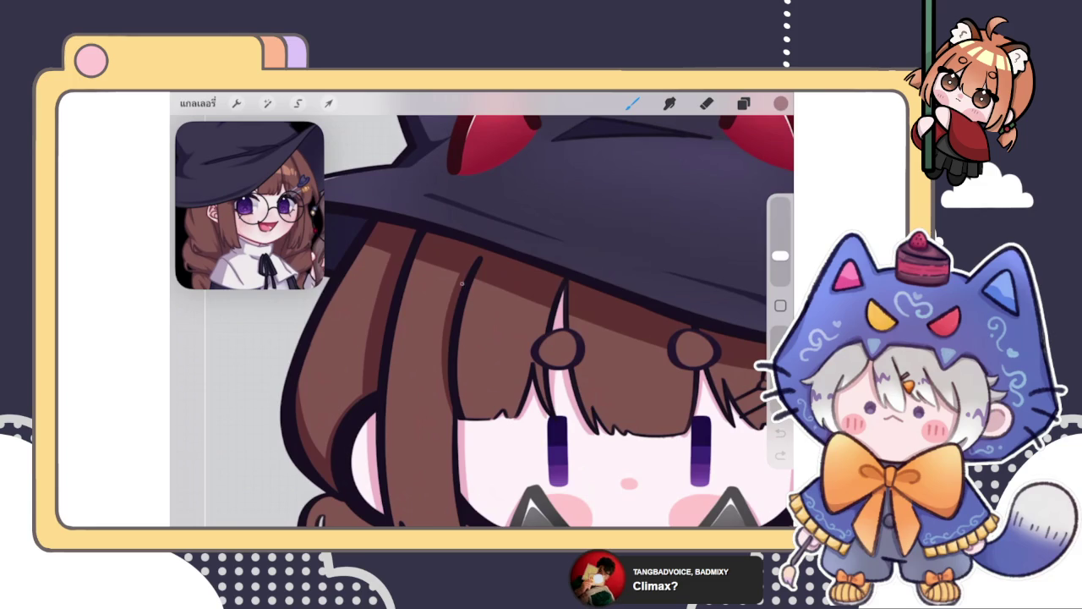
pyautogui.scroll(-5, 524, 321)
pyautogui.scroll(3, 474, 322)
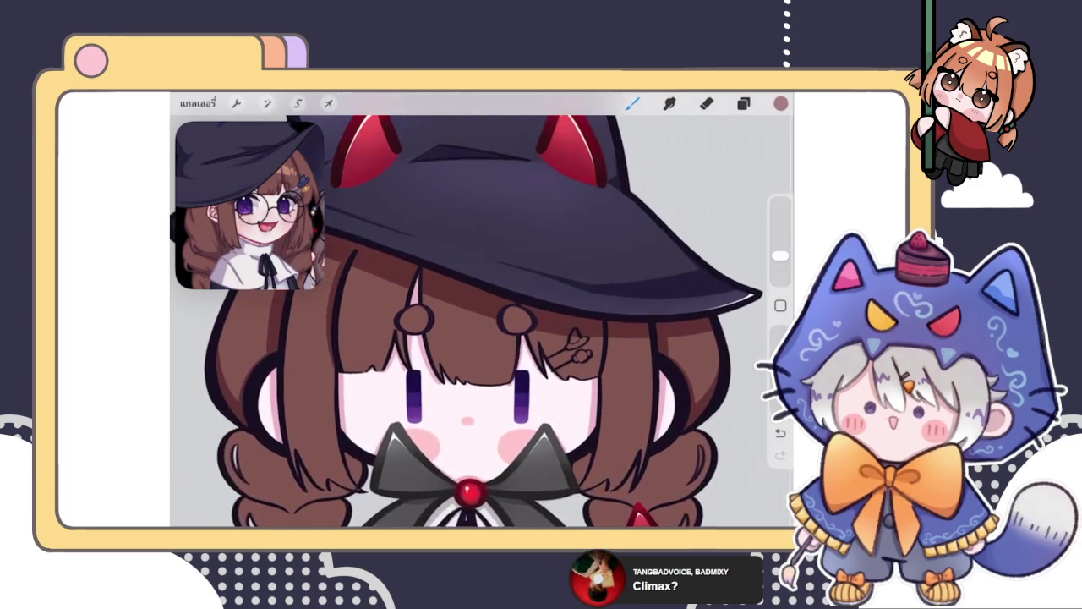
pyautogui.scroll(3, 474, 321)
pyautogui.moveTo(616, 349); pyautogui.dragTo(617, 377)
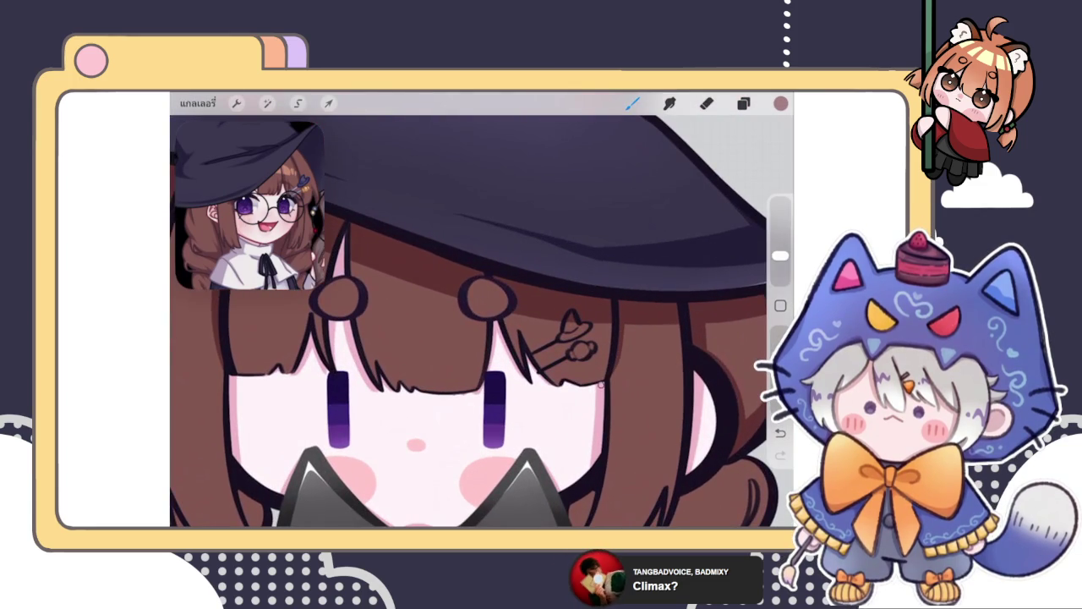
pyautogui.scroll(-2, 482, 321)
pyautogui.scroll(-2, 482, 321)
pyautogui.scroll(-1, 482, 321)
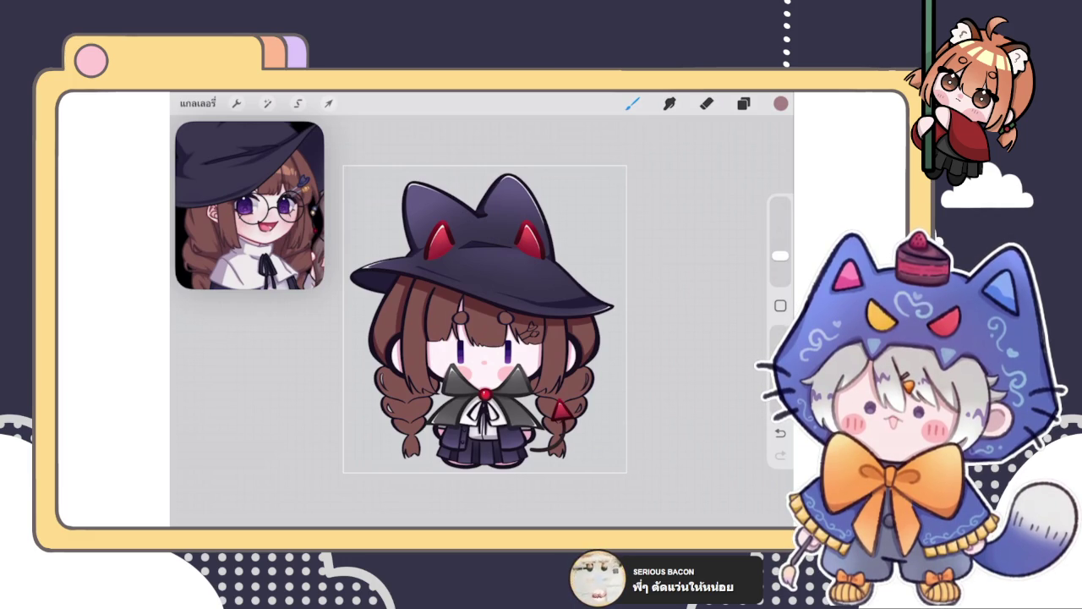
pyautogui.click(743, 103)
# Step: Select layer 'เลเยอร์ 78' for painting
pyautogui.click(743, 104)
pyautogui.scroll(3, 484, 319)
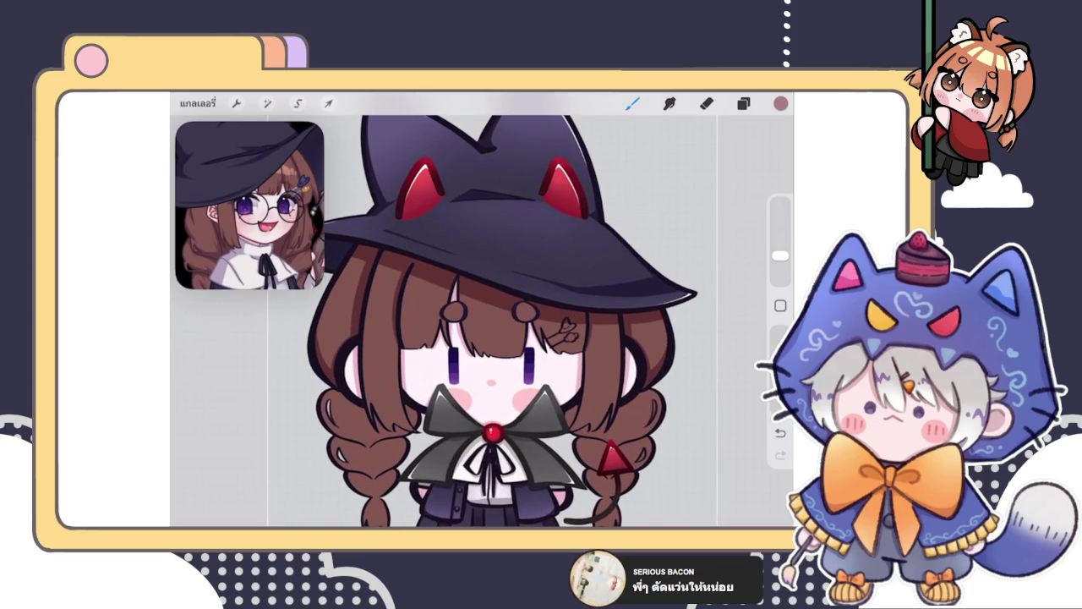
pyautogui.scroll(-2, 524, 288)
pyautogui.scroll(2, 524, 288)
pyautogui.click(743, 104)
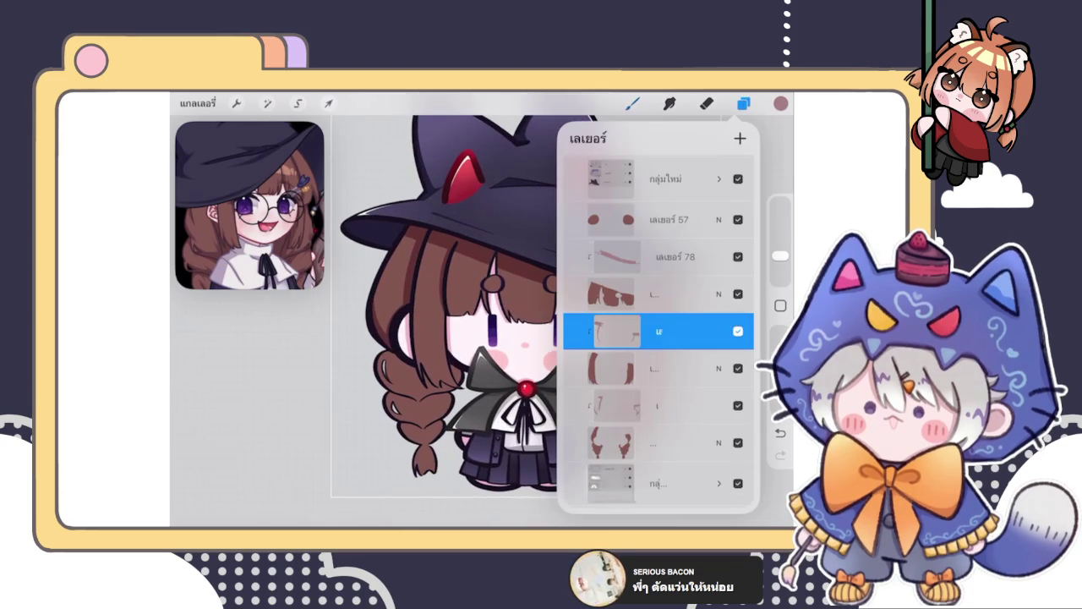
pyautogui.click(743, 103)
pyautogui.click(633, 103)
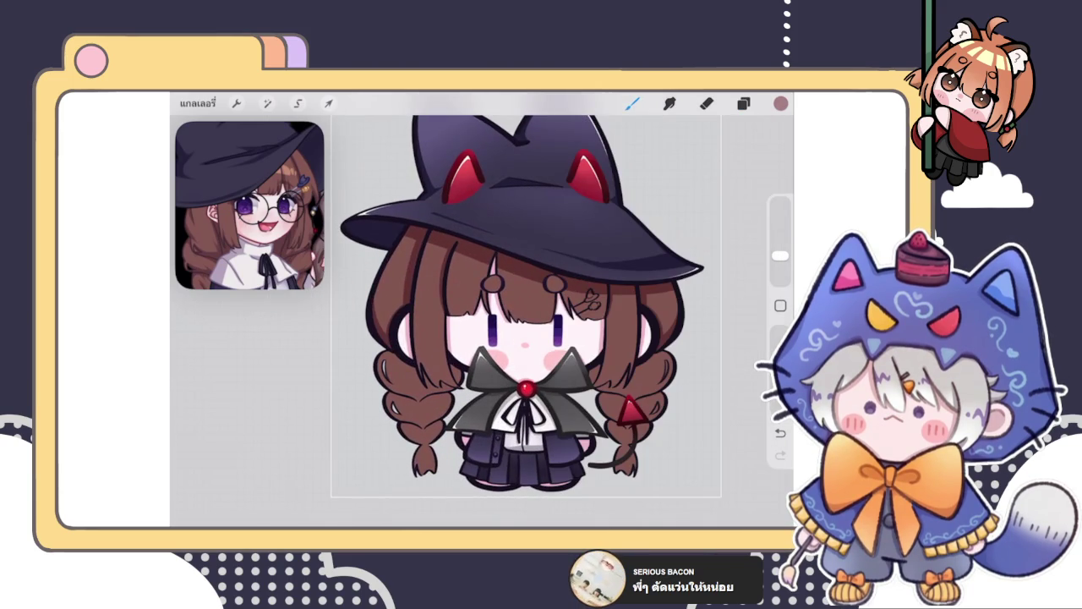
pyautogui.click(743, 103)
pyautogui.click(660, 256)
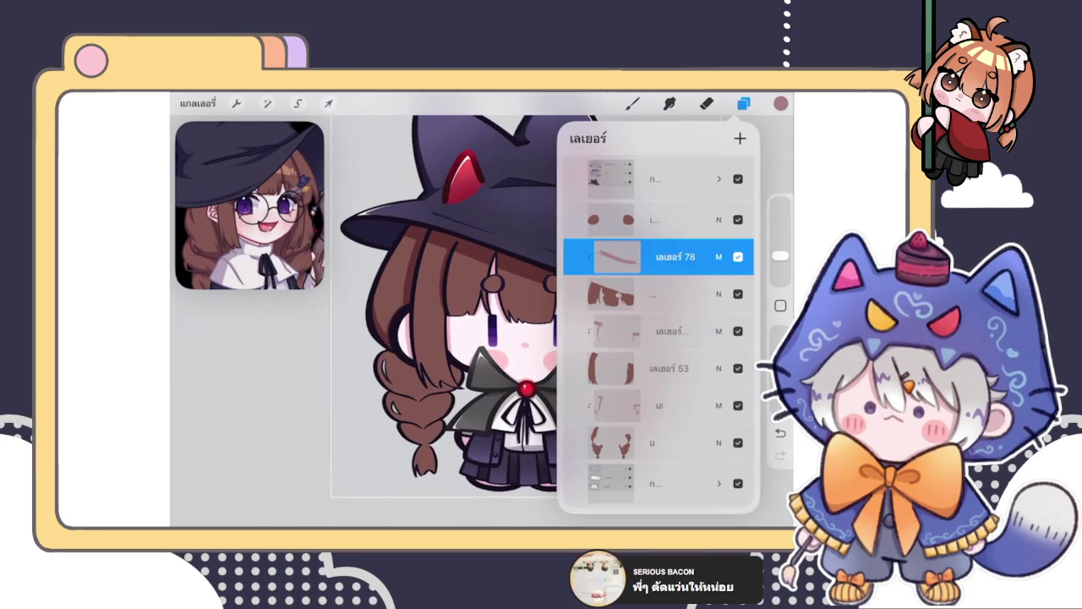
pyautogui.click(633, 103)
pyautogui.scroll(3, 474, 322)
pyautogui.scroll(3, 474, 321)
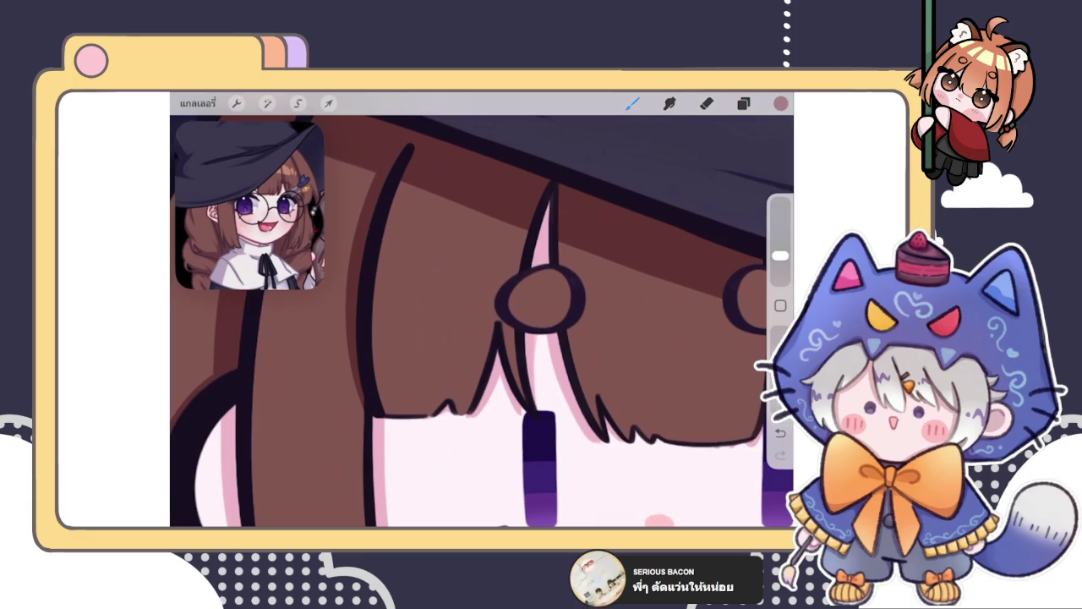
# Step: Join the left hair spike to the outline and extend it between the bangs
pyautogui.moveTo(497, 322); pyautogui.dragTo(499, 336)
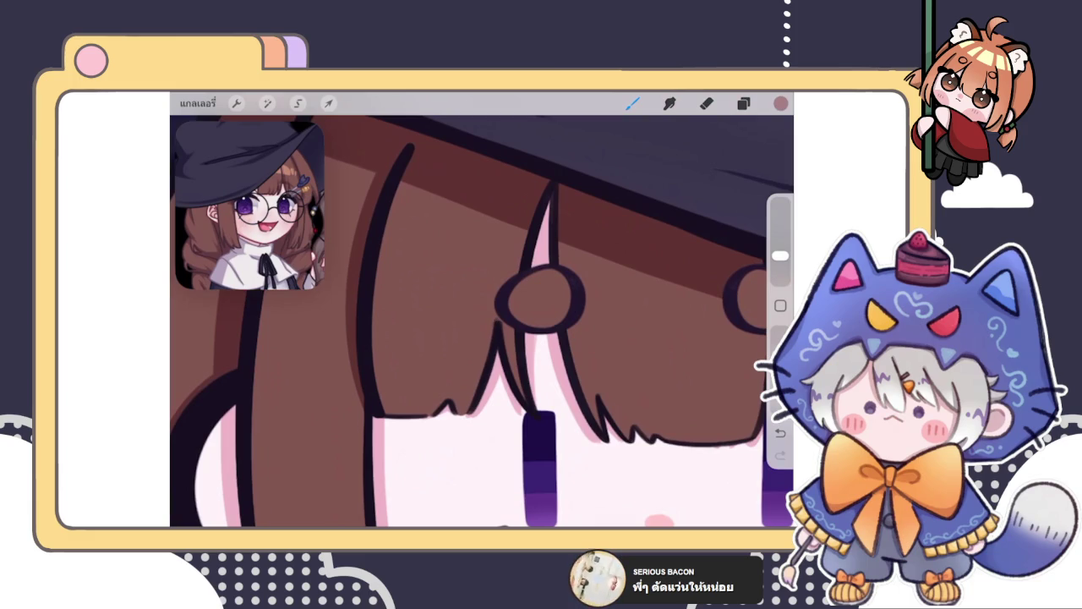
pyautogui.moveTo(443, 404); pyautogui.dragTo(452, 391)
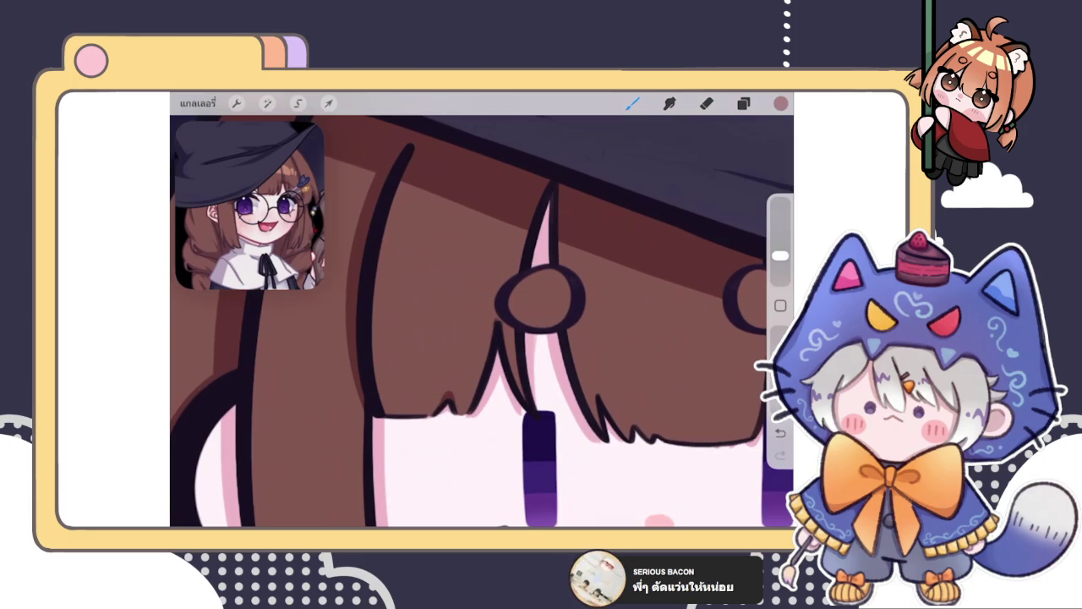
pyautogui.scroll(-2, 482, 322)
pyautogui.scroll(3, 482, 321)
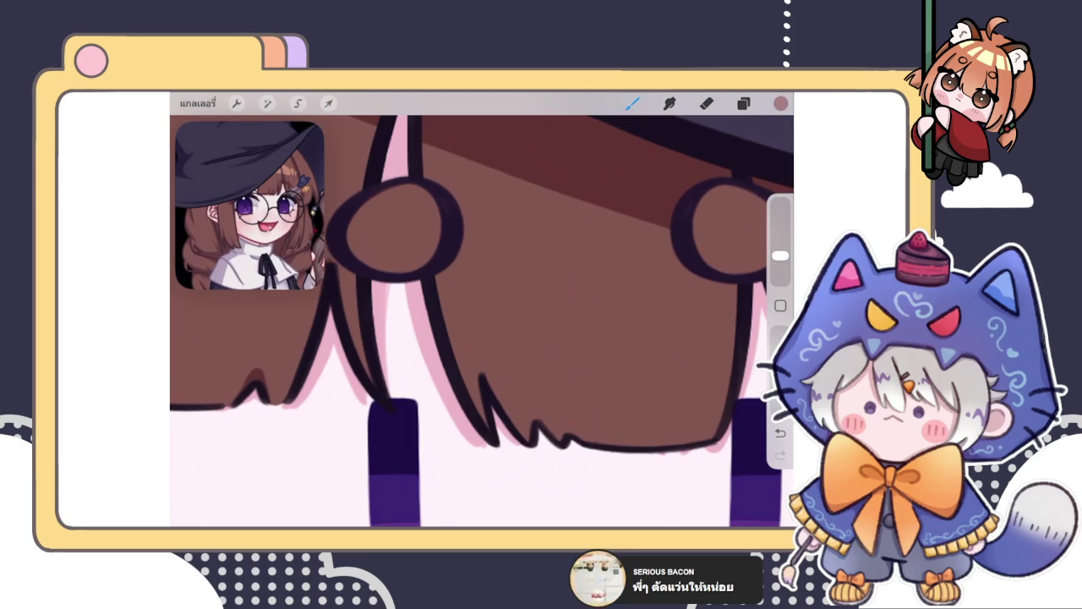
pyautogui.moveTo(479, 367); pyautogui.dragTo(481, 386)
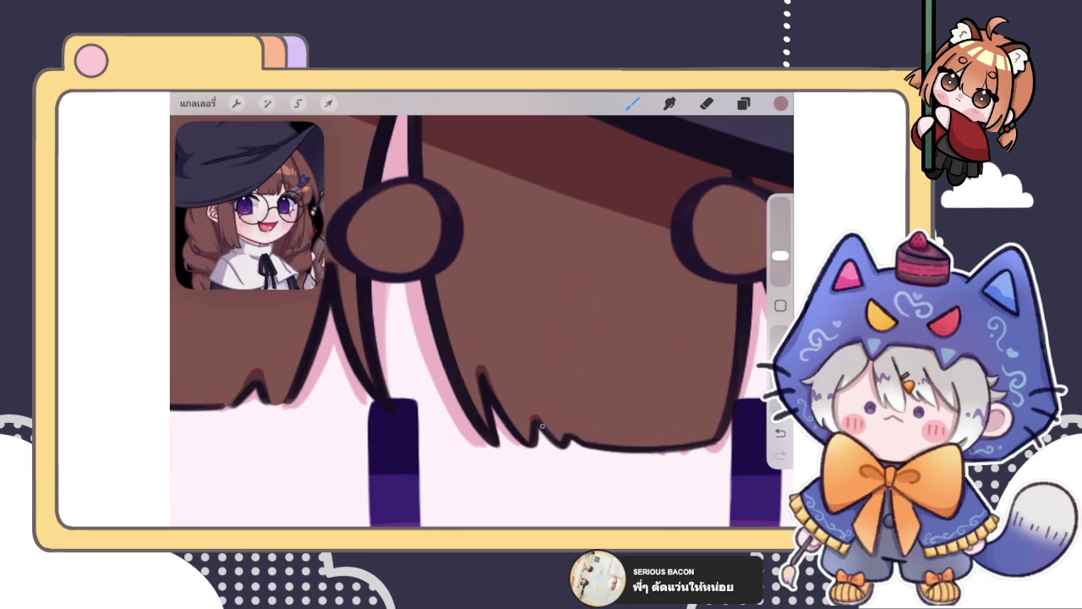
pyautogui.scroll(-2, 482, 321)
pyautogui.scroll(2, 482, 321)
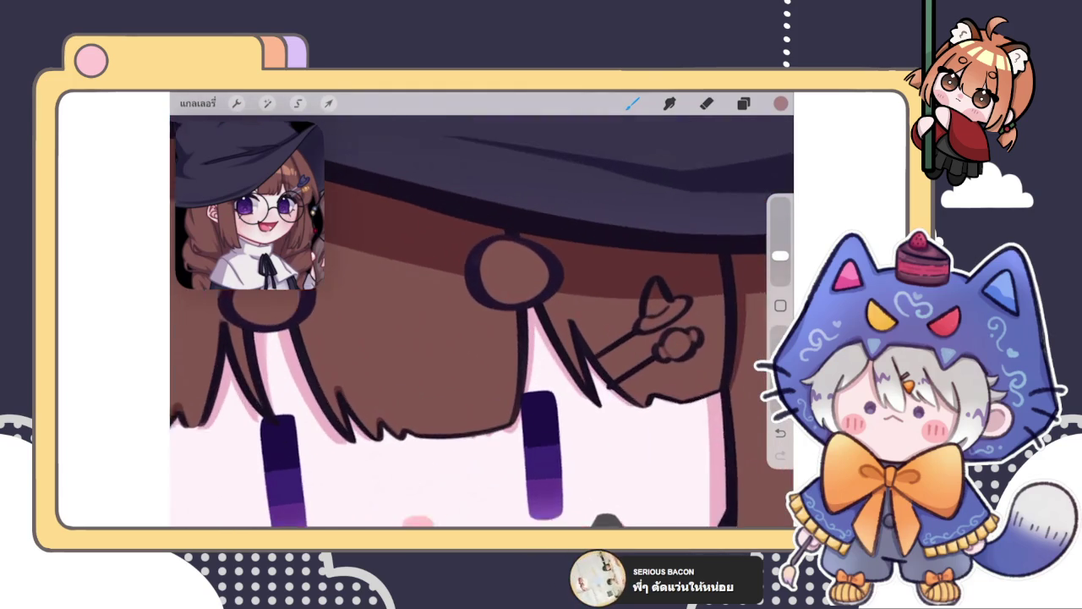
# Step: Add thin dark strand lines and a small dark mark on the bangs
pyautogui.moveTo(511, 341); pyautogui.dragTo(507, 390)
pyautogui.moveTo(511, 328); pyautogui.dragTo(511, 347)
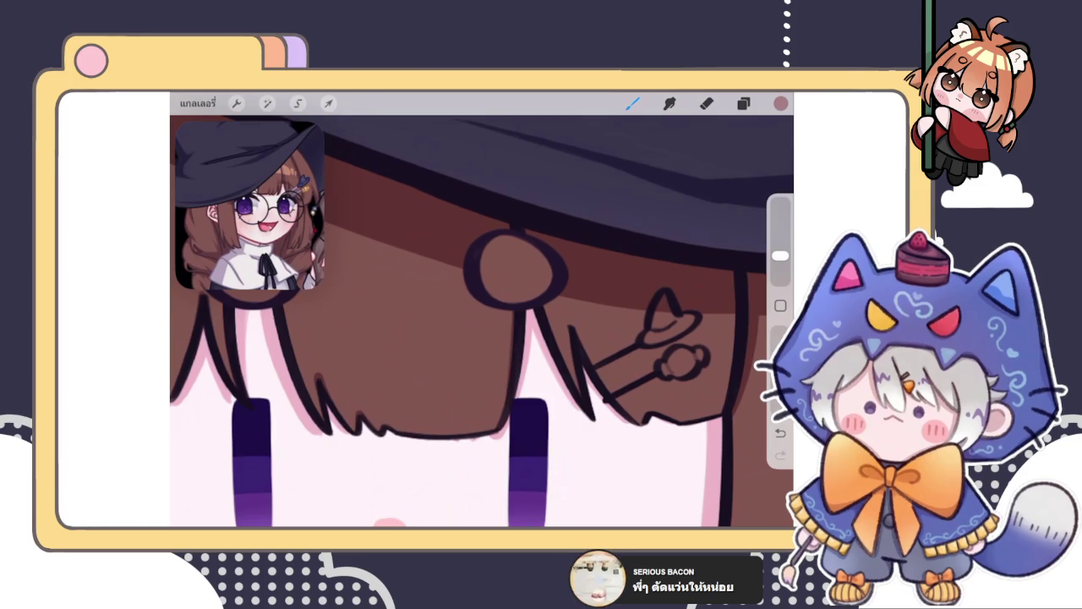
pyautogui.moveTo(542, 299); pyautogui.dragTo(576, 389)
pyautogui.moveTo(516, 321)
pyautogui.mouseDown()
pyautogui.moveTo(402, 330)
pyautogui.moveTo(460, 338)
pyautogui.mouseUp()
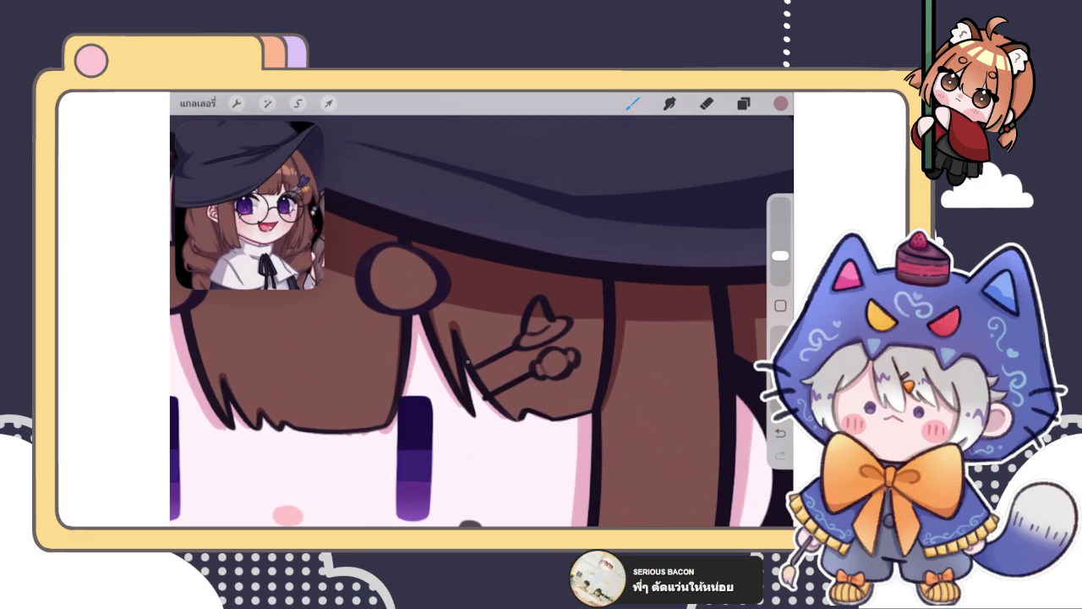
pyautogui.moveTo(554, 364); pyautogui.dragTo(524, 339)
pyautogui.moveTo(489, 384)
pyautogui.mouseDown()
pyautogui.moveTo(512, 399)
pyautogui.moveTo(497, 388)
pyautogui.mouseUp()
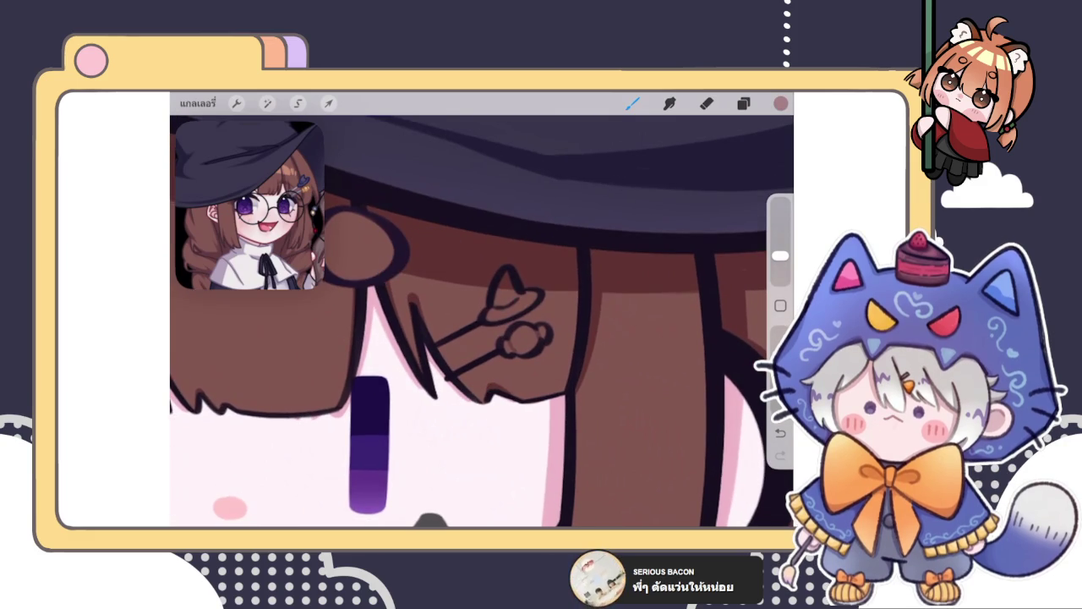
pyautogui.scroll(-10, 482, 310)
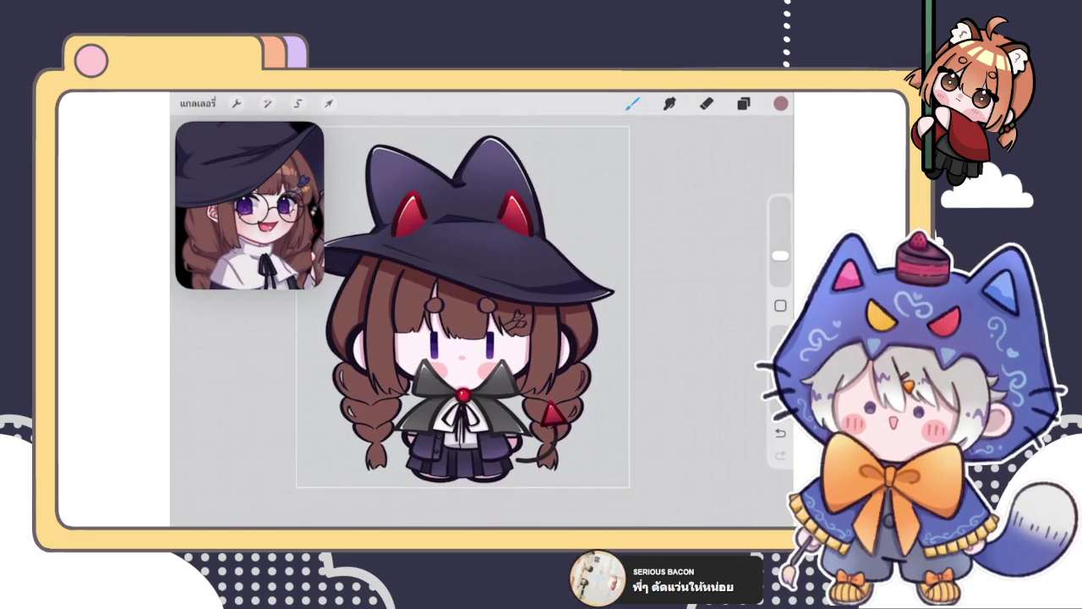
pyautogui.click(743, 103)
# Step: On the lower hair layer, shade the left and right strand tips darker brown
pyautogui.click(659, 405)
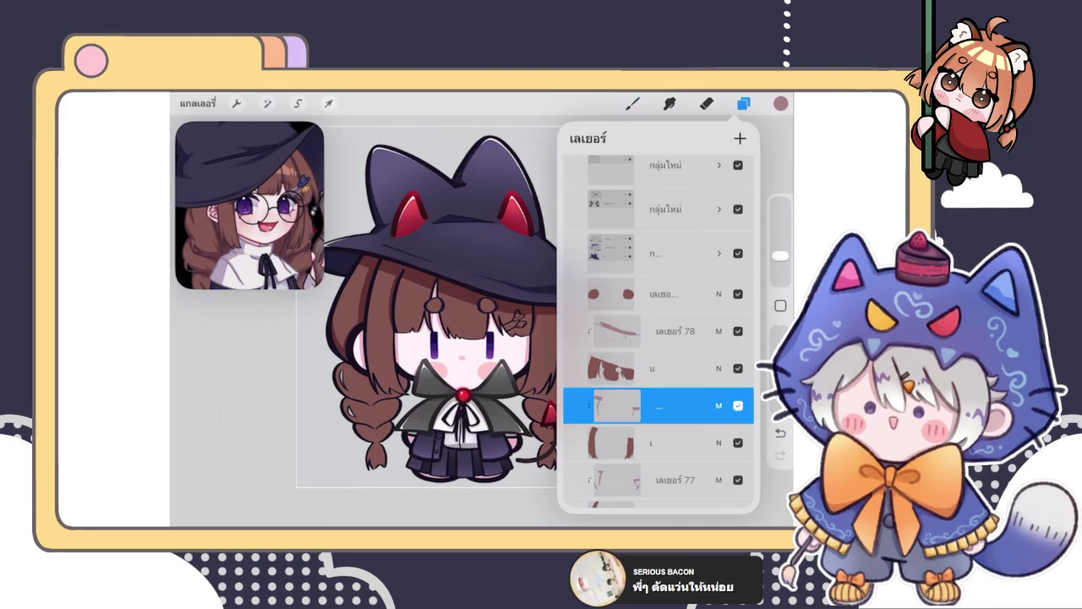
pyautogui.click(633, 104)
pyautogui.scroll(5, 507, 321)
pyautogui.scroll(5, 443, 313)
pyautogui.scroll(5, 442, 313)
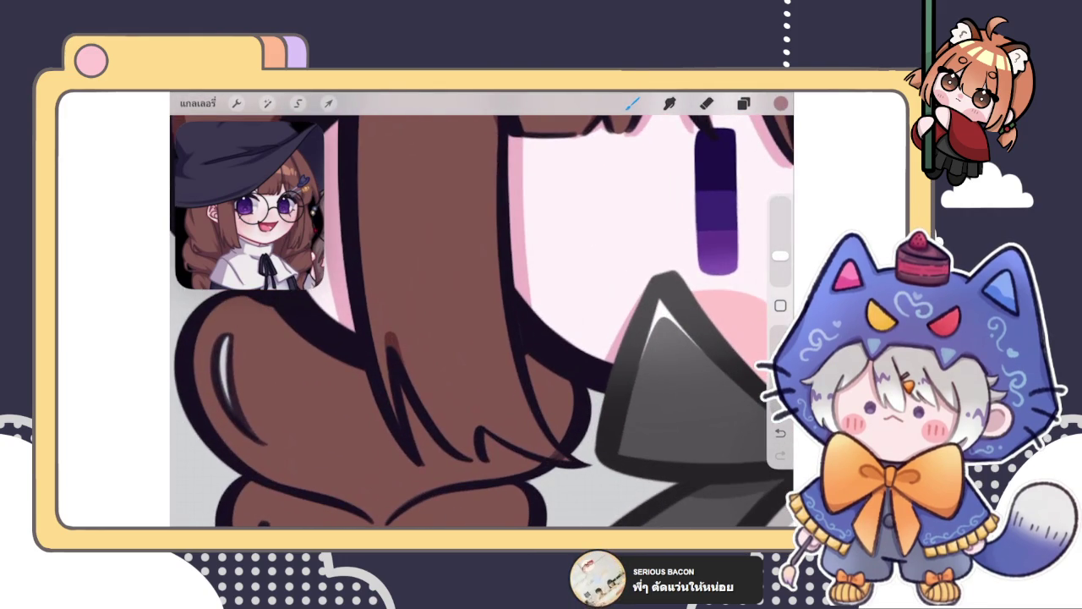
pyautogui.scroll(-3, 482, 321)
pyautogui.scroll(3, 482, 321)
pyautogui.moveTo(427, 411)
pyautogui.mouseDown()
pyautogui.moveTo(424, 384)
pyautogui.moveTo(440, 396)
pyautogui.mouseUp()
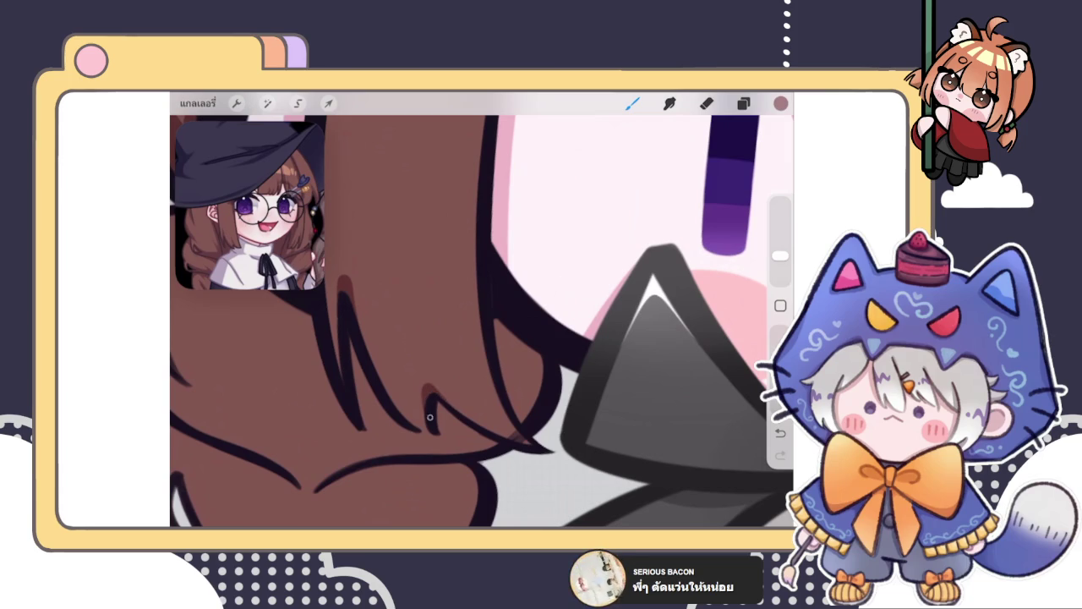
pyautogui.scroll(-5, 482, 321)
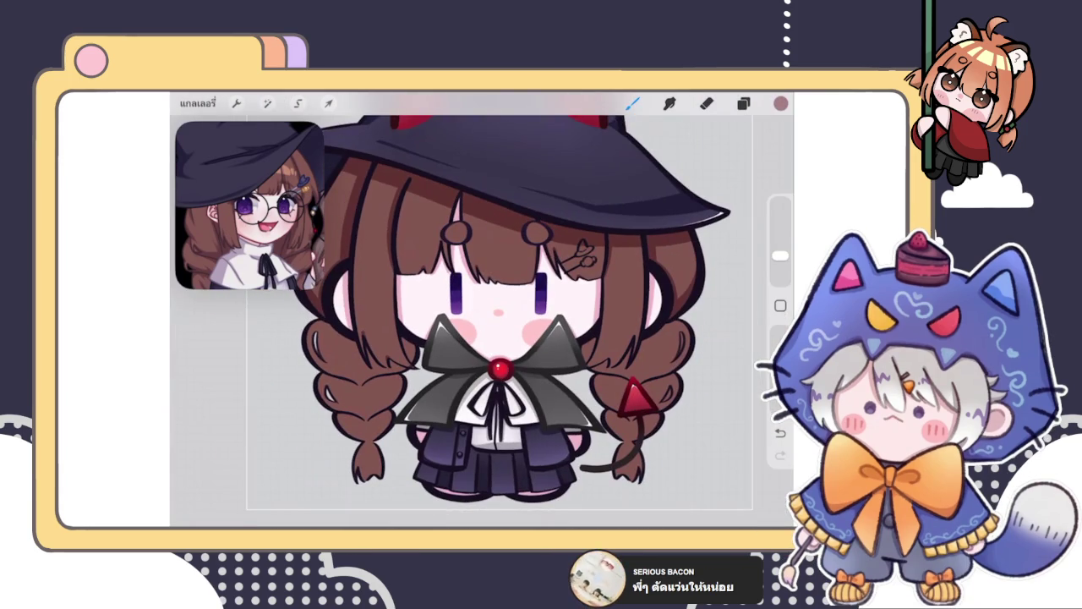
pyautogui.scroll(3, 592, 355)
pyautogui.scroll(3, 592, 355)
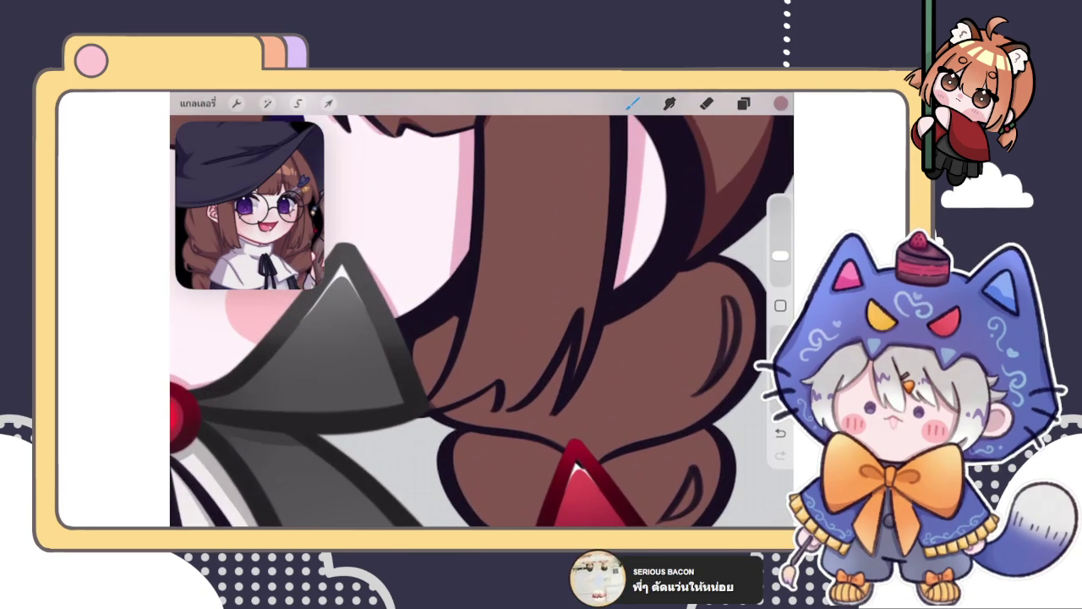
pyautogui.moveTo(505, 373); pyautogui.dragTo(499, 407)
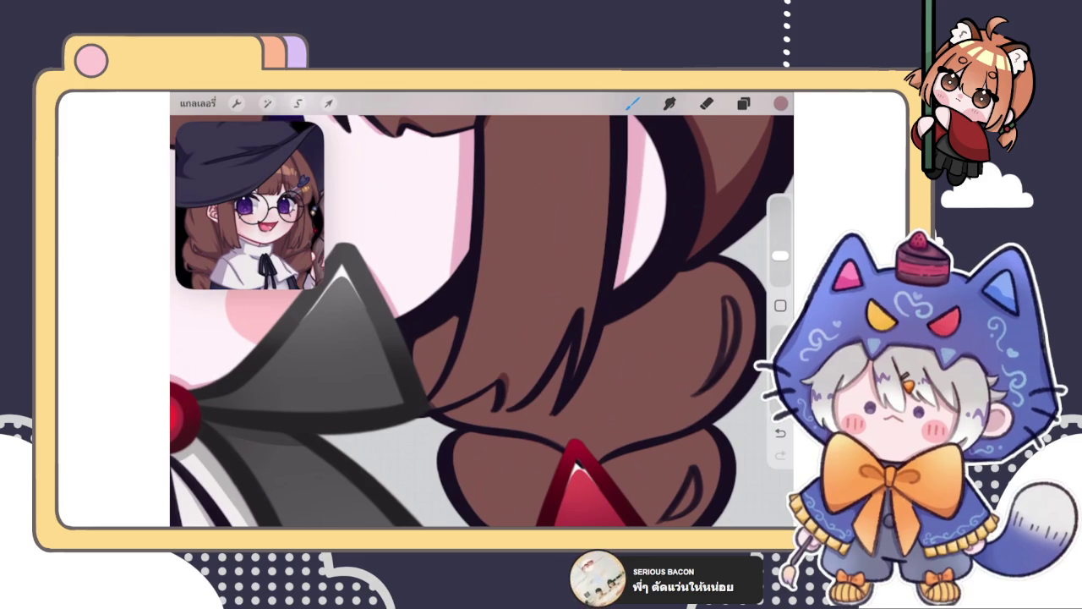
# Step: Trim the stray right-braid stroke with a smaller eraser, then add a tiny dark hair stroke
pyautogui.press('e')
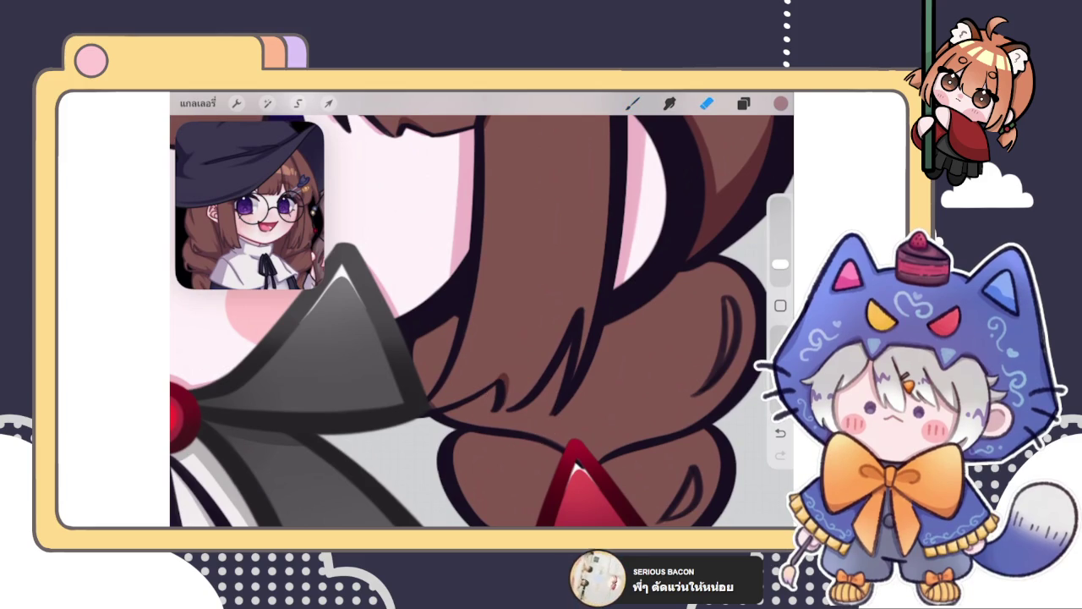
pyautogui.moveTo(779, 264); pyautogui.dragTo(779, 275)
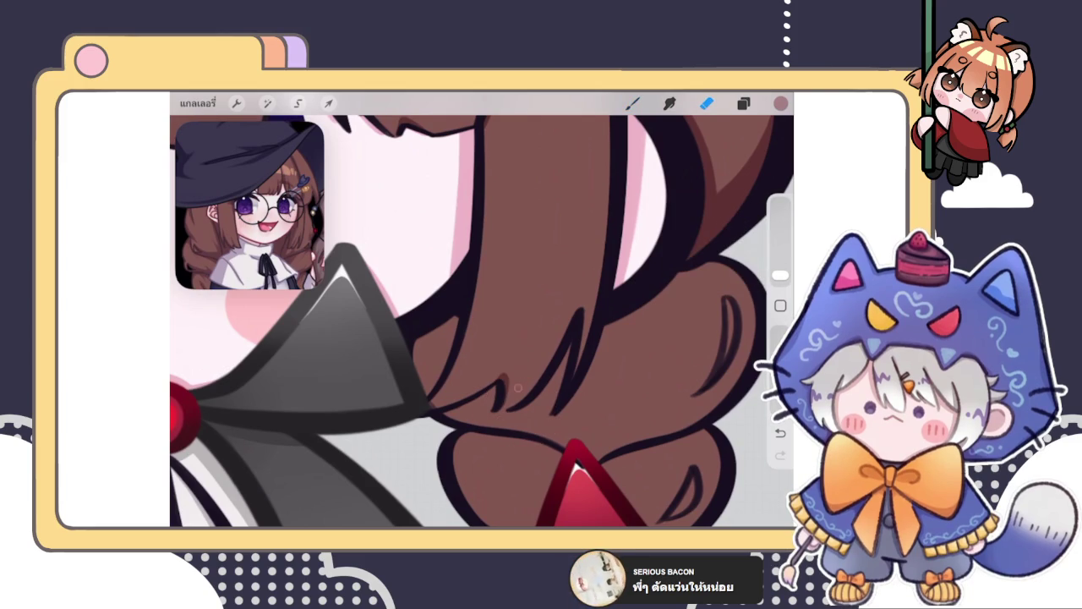
pyautogui.moveTo(511, 380); pyautogui.dragTo(518, 391)
pyautogui.press('b')
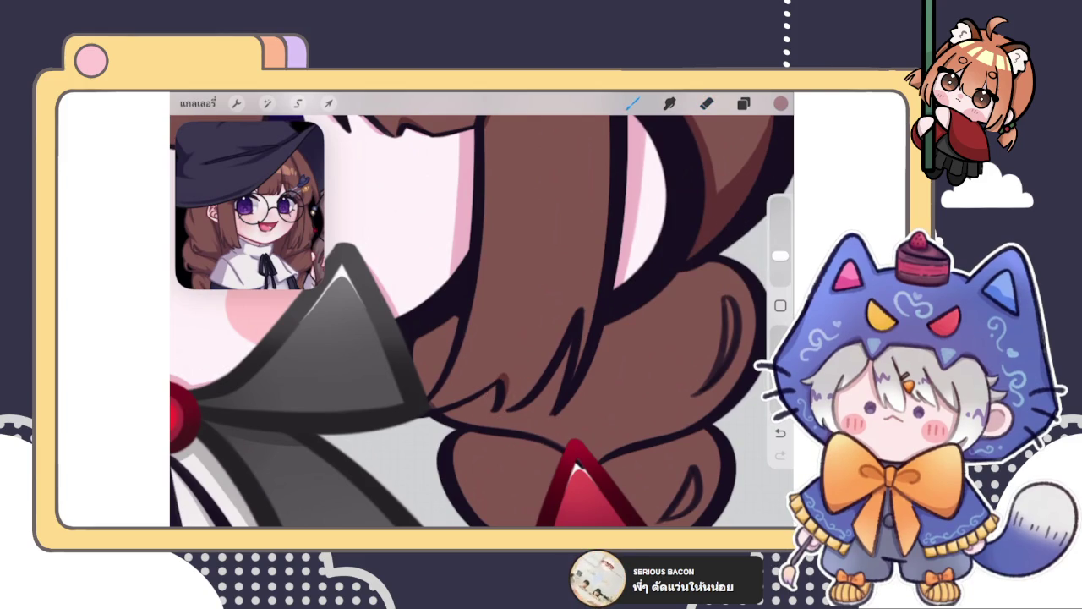
pyautogui.moveTo(585, 301); pyautogui.dragTo(580, 314)
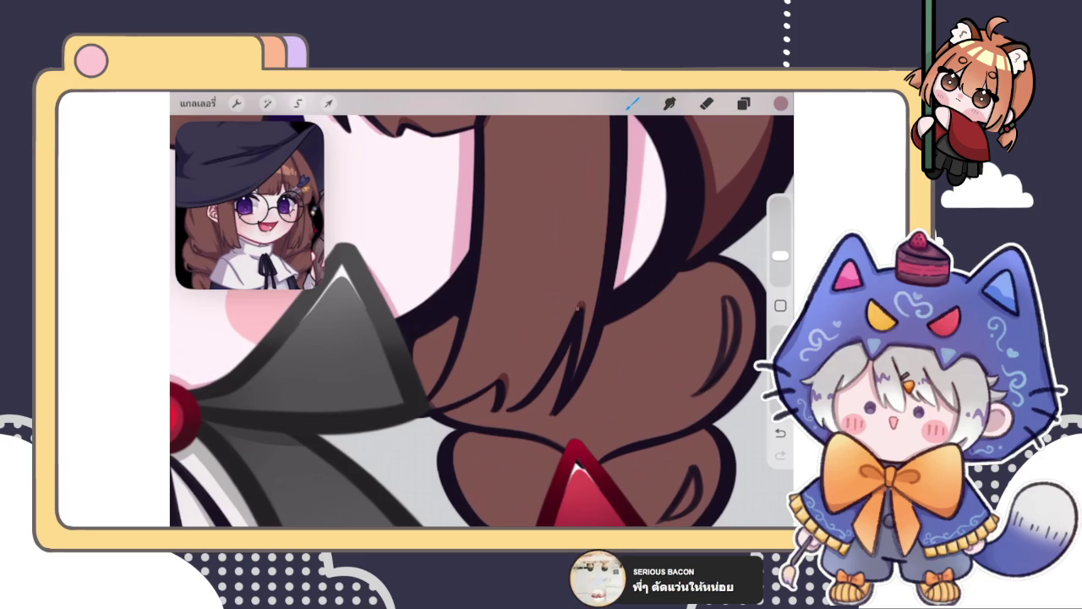
pyautogui.scroll(-5, 575, 312)
pyautogui.scroll(-2, 575, 312)
pyautogui.scroll(-3, 415, 309)
pyautogui.scroll(2, 541, 329)
pyautogui.scroll(5, 542, 330)
pyautogui.scroll(3, 541, 330)
pyautogui.scroll(3, 541, 330)
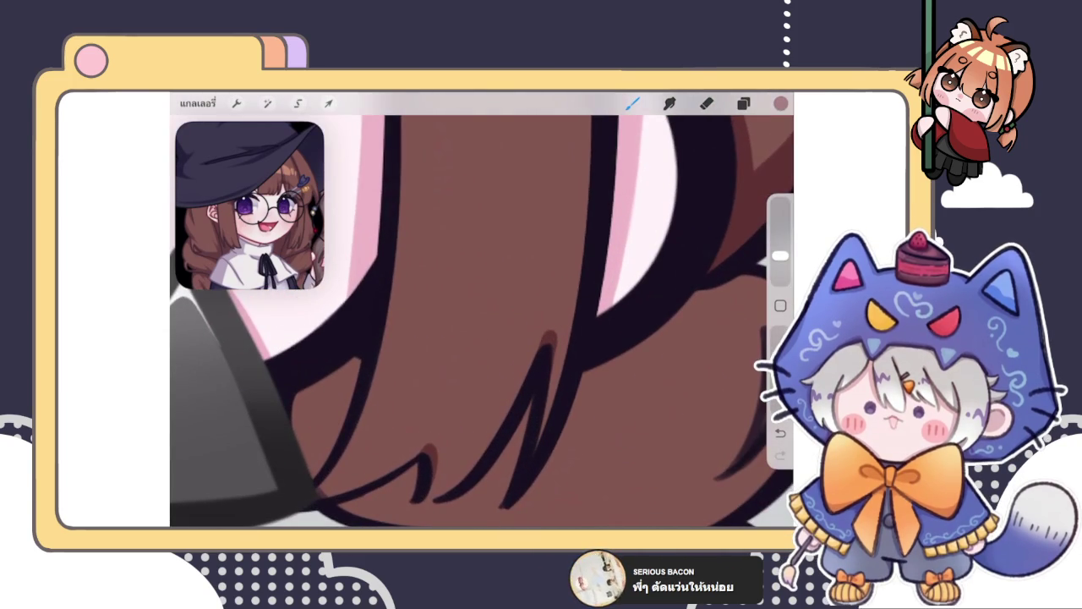
pyautogui.scroll(-5, 482, 321)
pyautogui.scroll(-3, 482, 321)
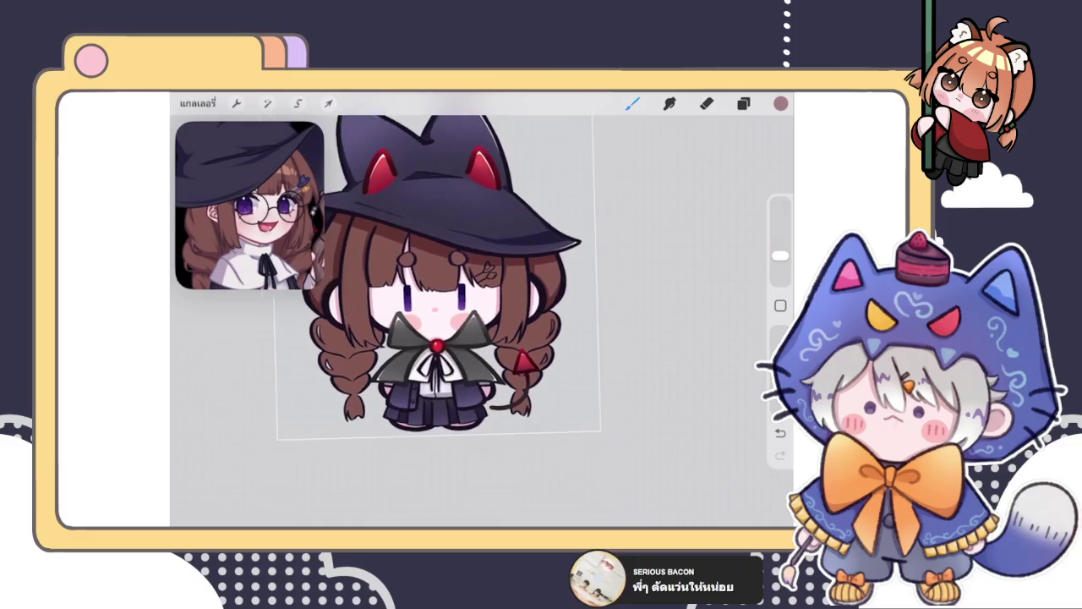
pyautogui.scroll(1, 482, 321)
# Step: Select layer เลเยอร์ 77 and add dark brown strokes above and below the hair highlight
pyautogui.click(744, 103)
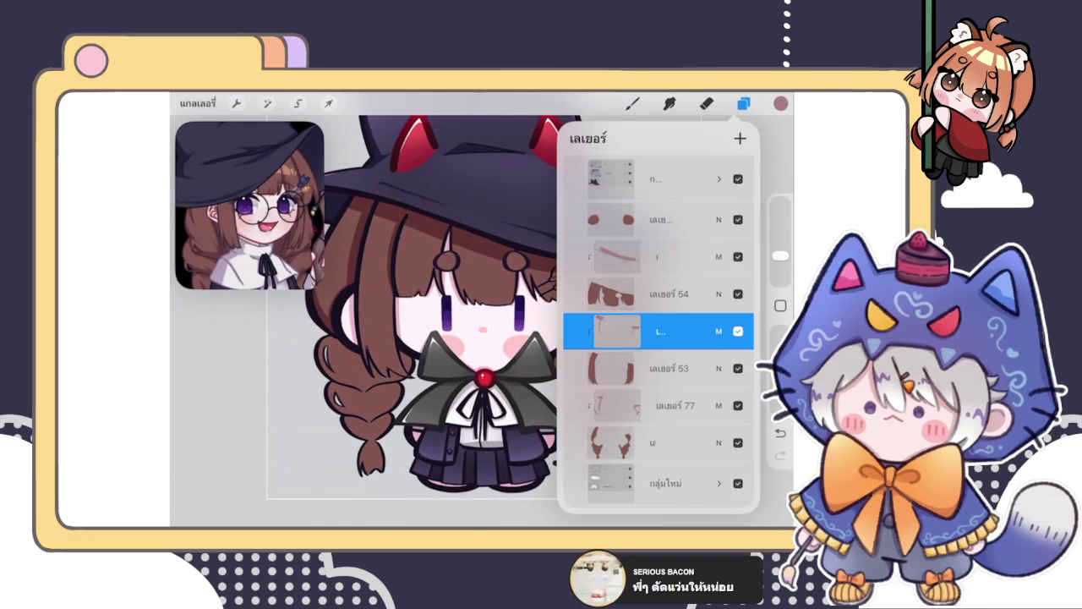
pyautogui.scroll(-2, 658, 330)
pyautogui.click(668, 338)
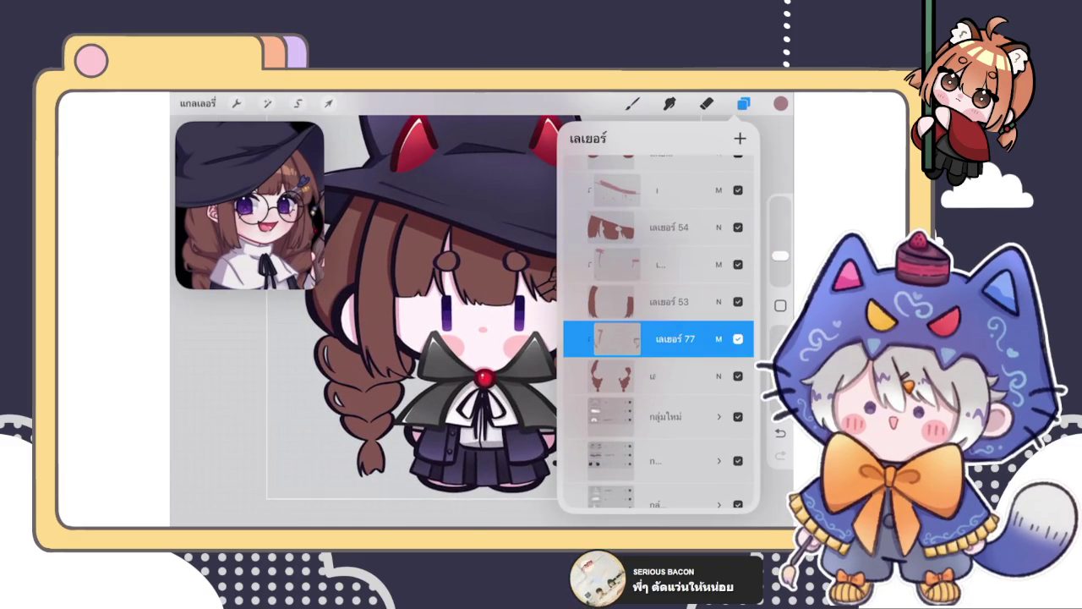
pyautogui.click(422, 380)
pyautogui.scroll(5, 473, 321)
pyautogui.moveTo(402, 316); pyautogui.dragTo(413, 306)
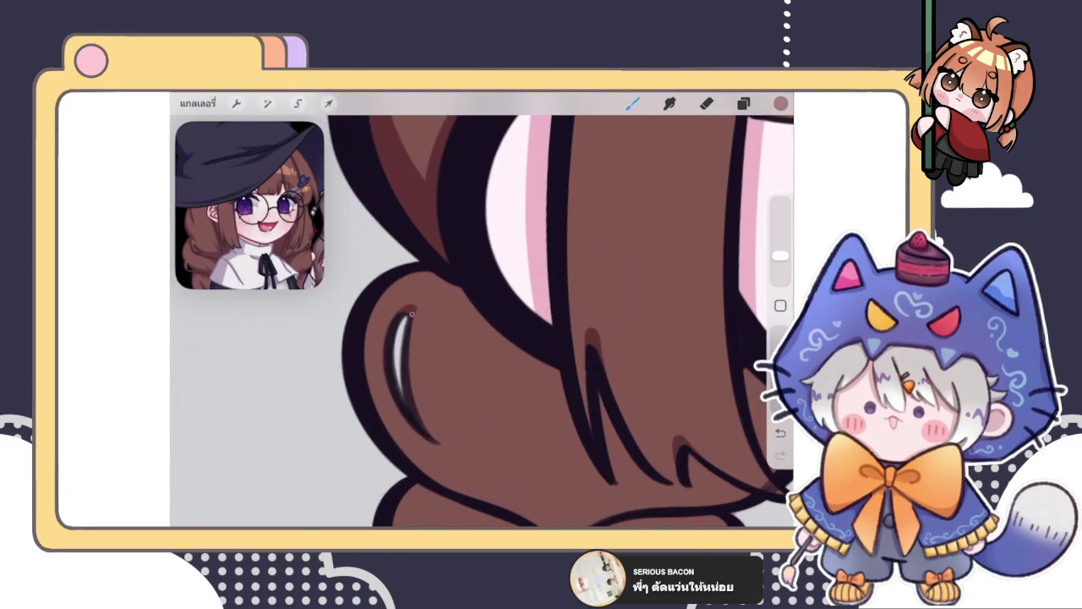
pyautogui.moveTo(398, 408); pyautogui.dragTo(440, 453)
# Step: Undo the lower stroke and reshade along the highlight's left and lower-left edge
pyautogui.scroll(3, 482, 321)
pyautogui.hotkey('ctrl', 'z')
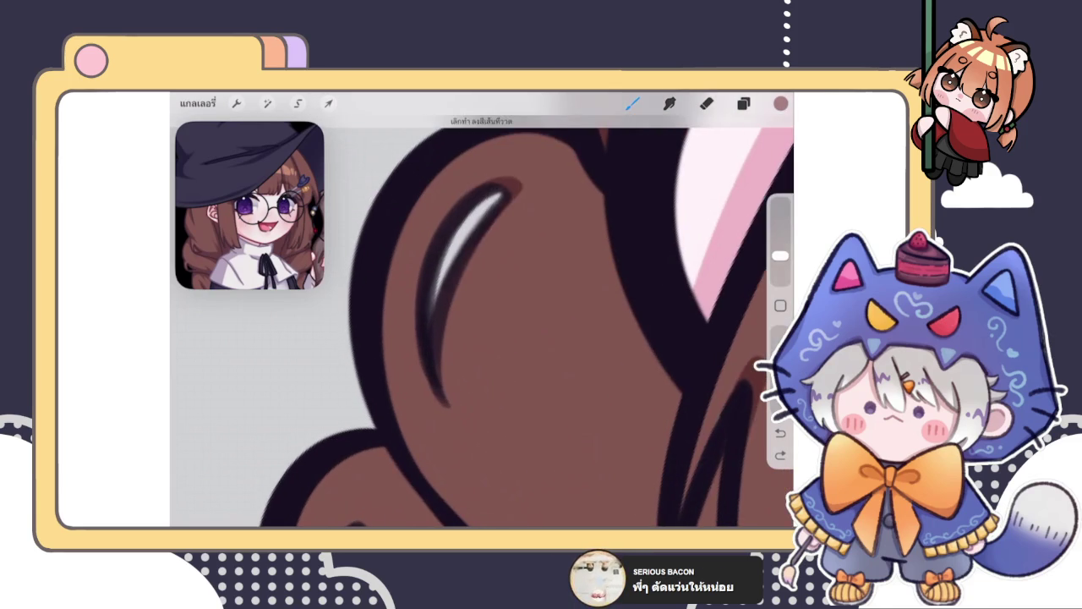
pyautogui.moveTo(417, 306); pyautogui.dragTo(448, 427)
pyautogui.moveTo(422, 369); pyautogui.dragTo(448, 427)
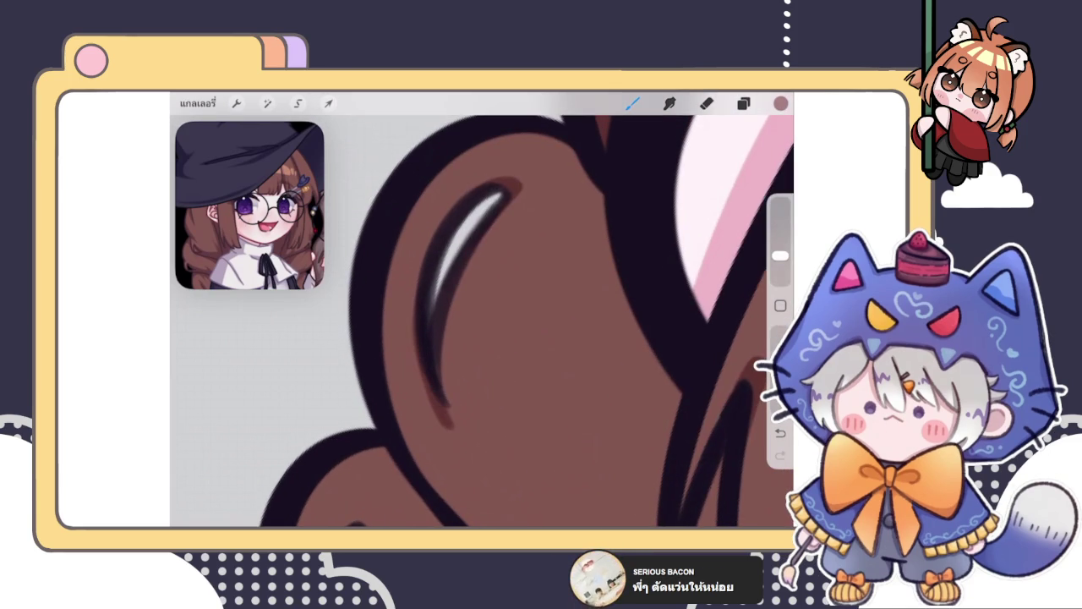
pyautogui.moveTo(418, 360); pyautogui.dragTo(451, 435)
# Step: Darken the braid outline with reddish-brown strokes, redrawing one stroke shorter
pyautogui.press('e')
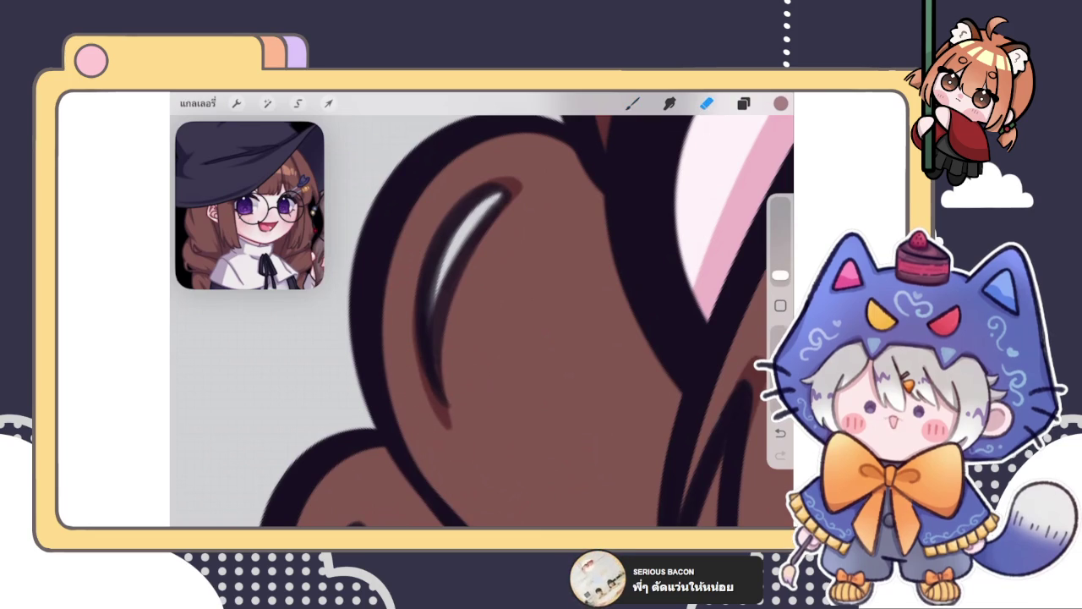
pyautogui.scroll(-5, 482, 321)
pyautogui.scroll(3, 482, 321)
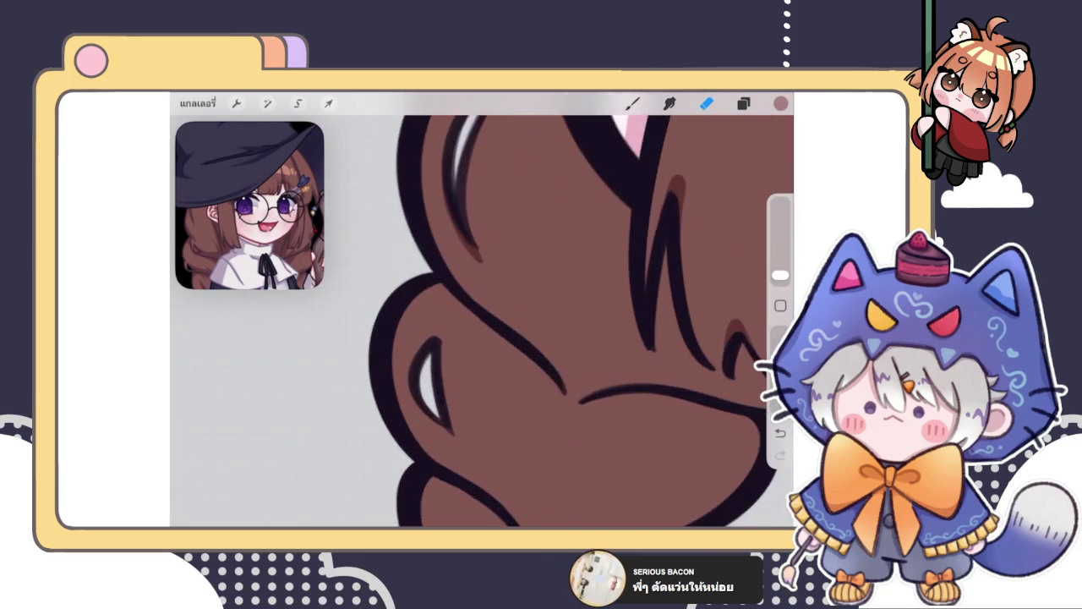
pyautogui.scroll(2, 482, 321)
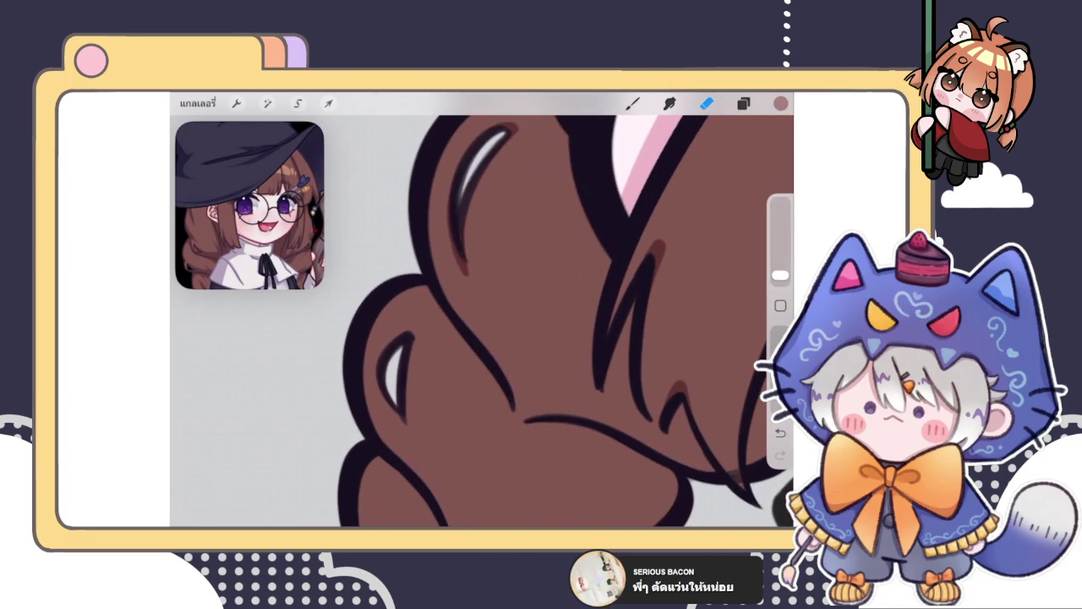
pyautogui.click(632, 103)
pyautogui.moveTo(409, 284)
pyautogui.mouseDown()
pyautogui.moveTo(442, 308)
pyautogui.moveTo(437, 300)
pyautogui.mouseUp()
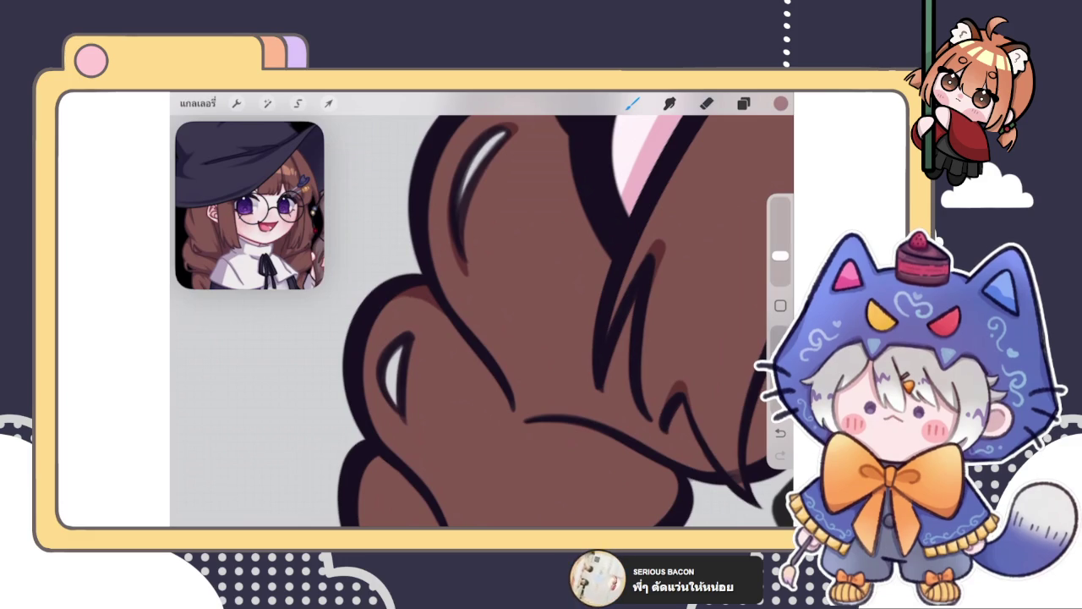
pyautogui.moveTo(436, 310); pyautogui.dragTo(470, 350)
pyautogui.moveTo(435, 308); pyautogui.dragTo(494, 374)
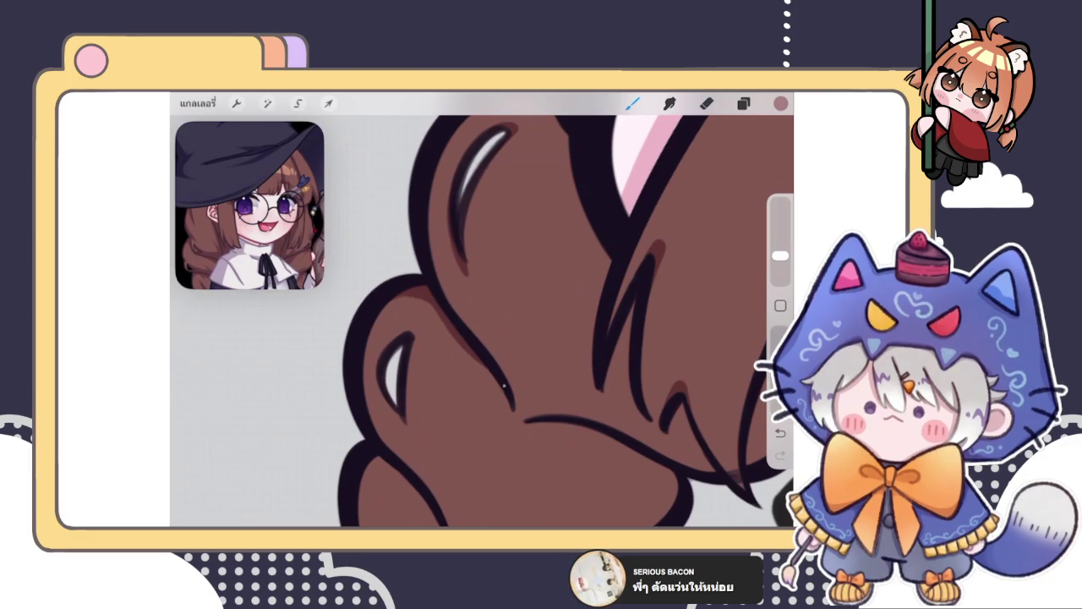
pyautogui.hotkey('ctrl', 'z')
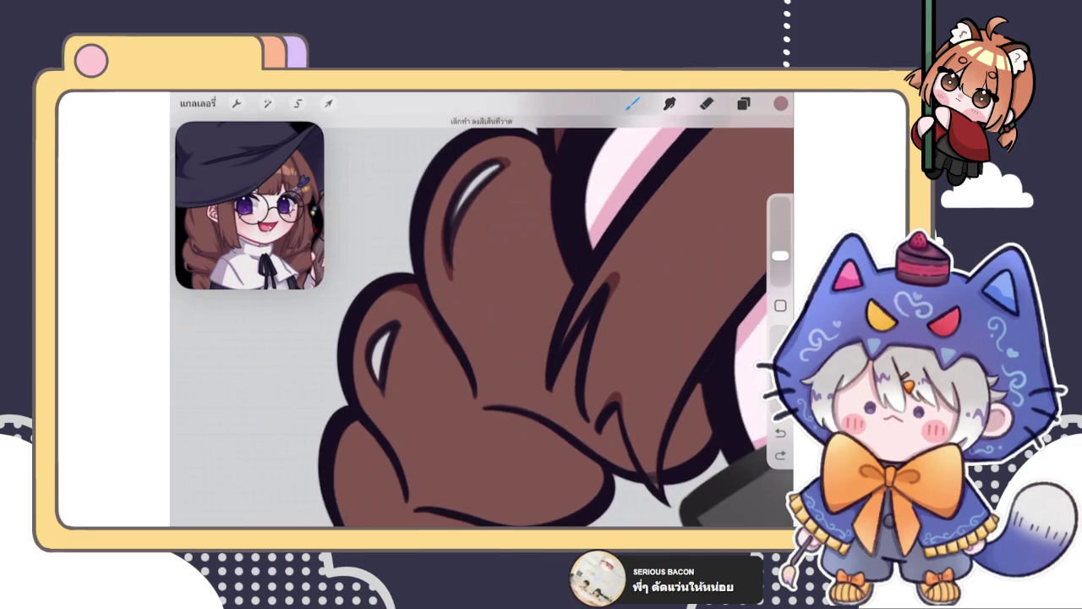
pyautogui.moveTo(446, 345); pyautogui.dragTo(472, 387)
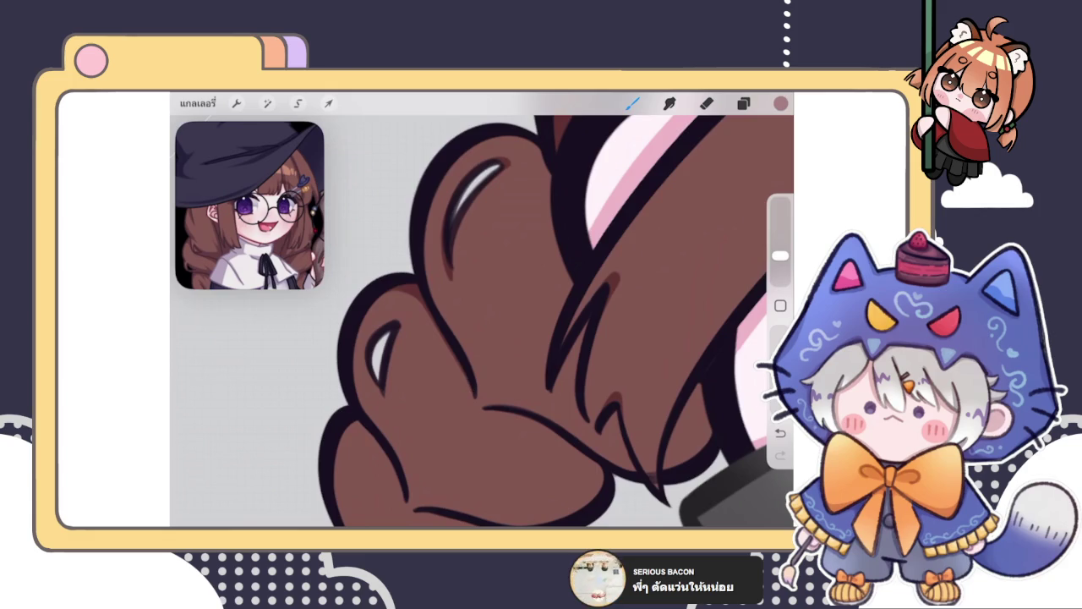
# Step: Extend the dark reddish shading along the braid outline and the hair edge beside the bow
pyautogui.scroll(-3, 558, 310)
pyautogui.scroll(-2, 482, 322)
pyautogui.scroll(3, 439, 339)
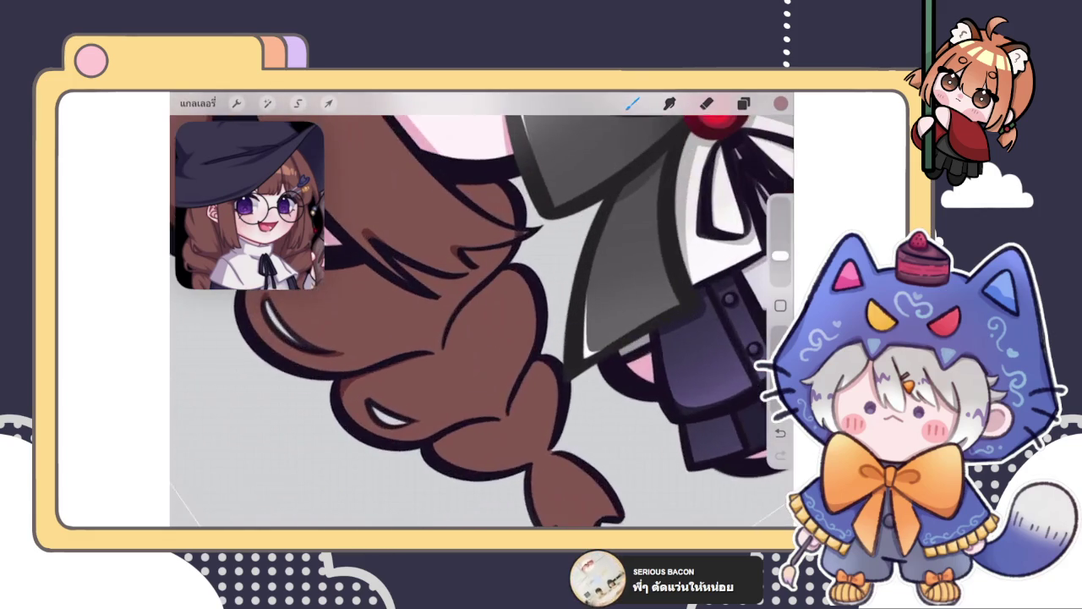
pyautogui.scroll(3, 439, 338)
pyautogui.moveTo(452, 385)
pyautogui.mouseDown()
pyautogui.moveTo(529, 279)
pyautogui.moveTo(584, 306)
pyautogui.mouseUp()
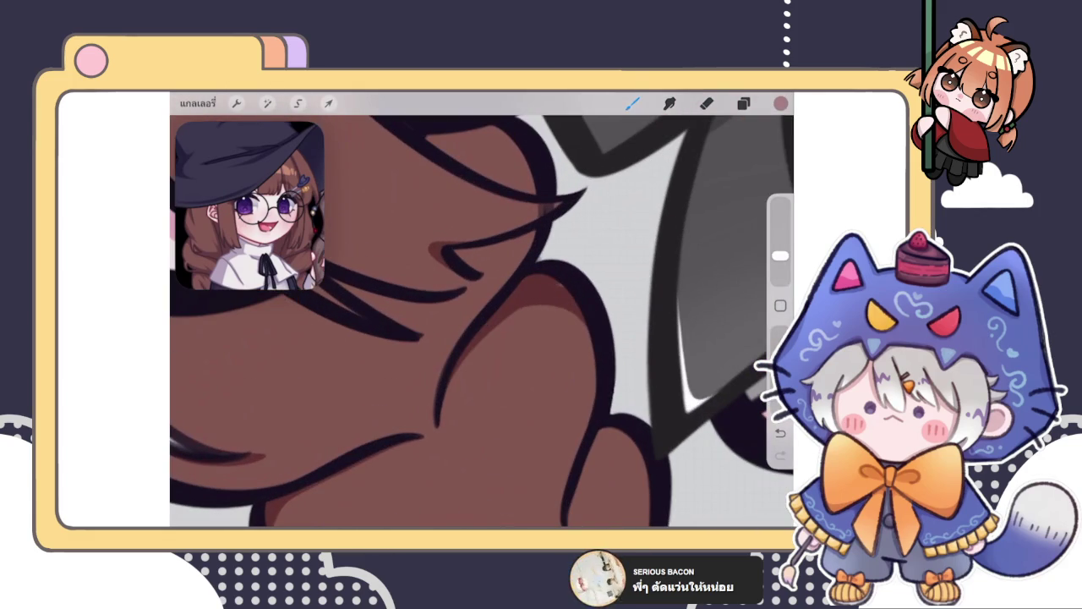
pyautogui.scroll(-2, 482, 322)
pyautogui.scroll(-2, 482, 321)
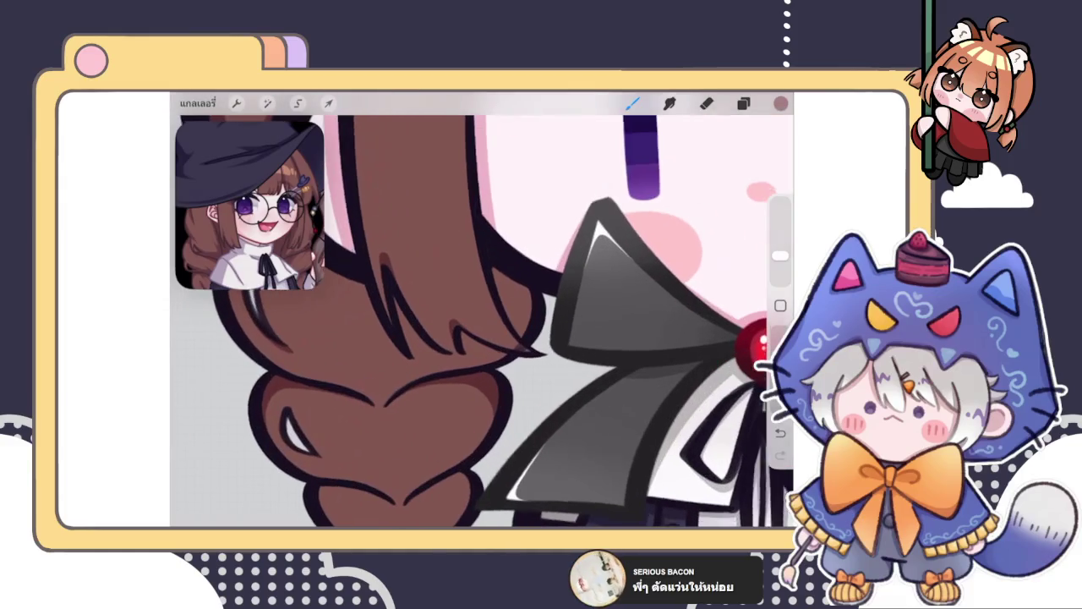
pyautogui.moveTo(524, 328); pyautogui.dragTo(517, 274)
pyautogui.hotkey('ctrl', 'z')
pyautogui.moveTo(522, 330); pyautogui.dragTo(514, 281)
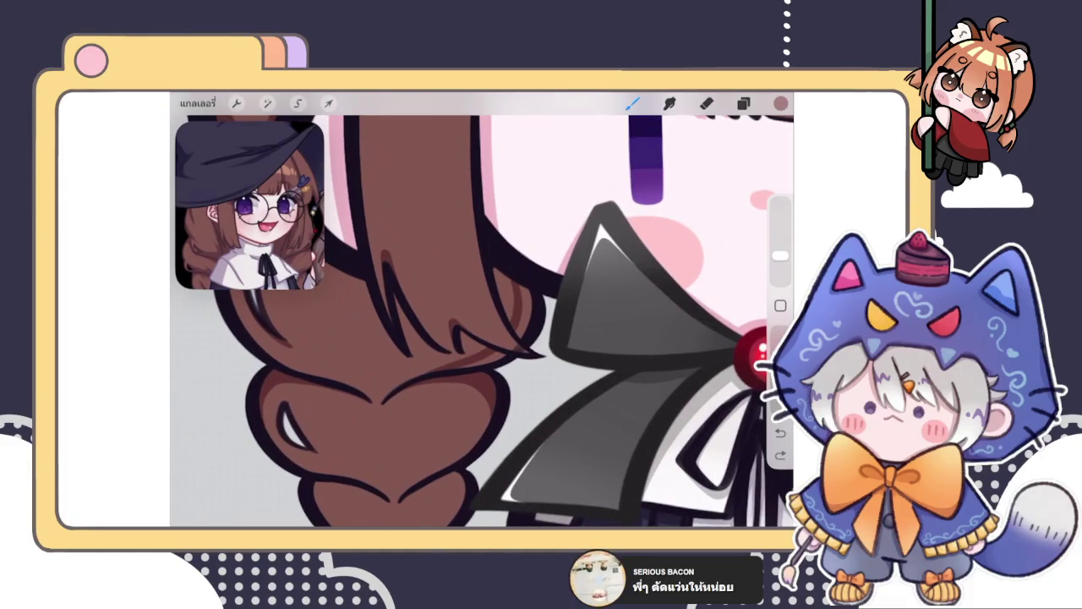
pyautogui.moveTo(525, 329)
pyautogui.mouseDown()
pyautogui.moveTo(530, 287)
pyautogui.moveTo(486, 359)
pyautogui.moveTo(461, 367)
pyautogui.mouseUp()
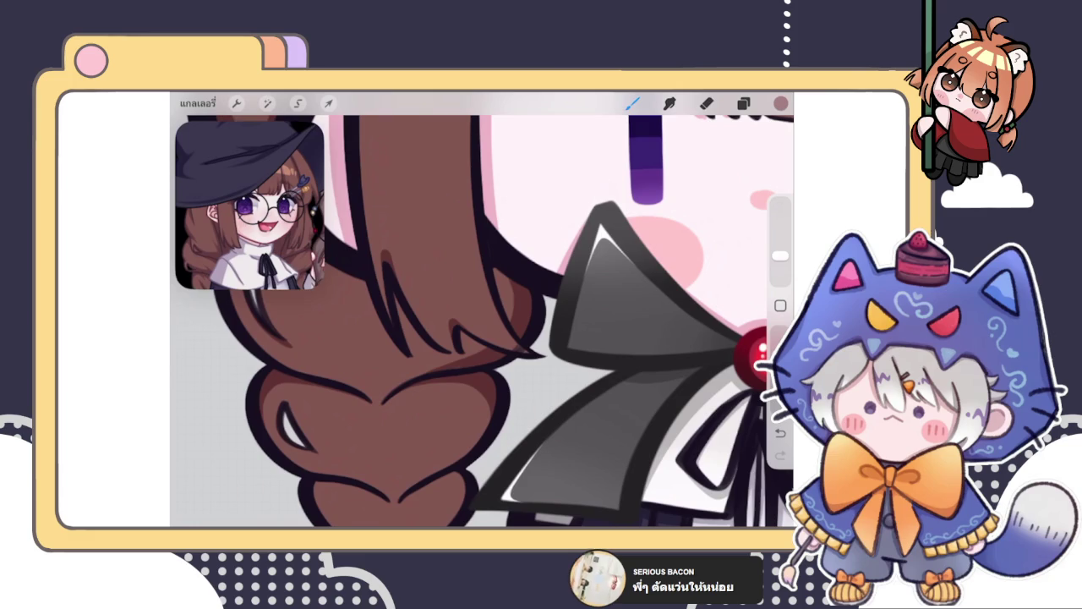
# Step: Thicken the dark hair line next to the bow
pyautogui.scroll(5, 482, 321)
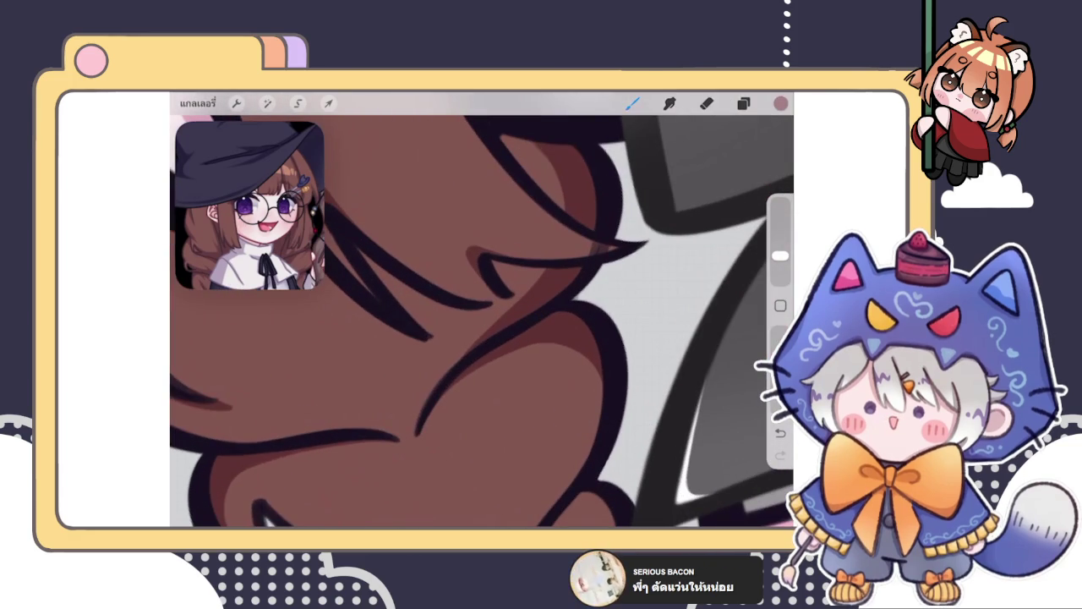
pyautogui.moveTo(421, 414); pyautogui.dragTo(478, 338)
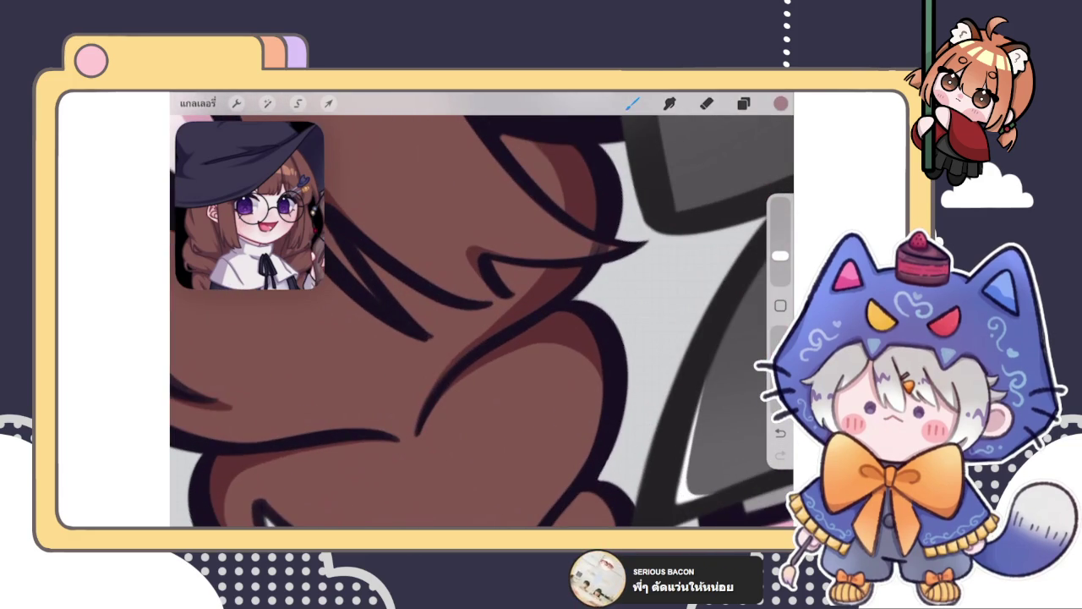
pyautogui.scroll(-3, 458, 359)
pyautogui.scroll(-2, 458, 359)
pyautogui.scroll(3, 482, 321)
pyautogui.scroll(3, 482, 321)
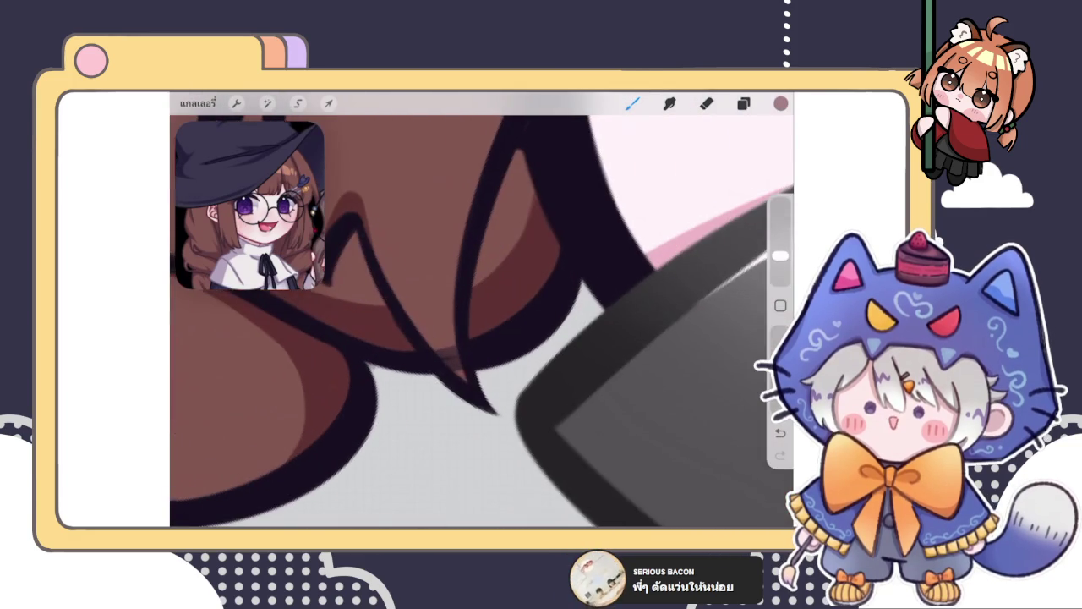
pyautogui.click(743, 102)
# Step: Expand the layer group and hide then show layer ม to compare
pyautogui.click(719, 408)
pyautogui.scroll(-3, 658, 338)
pyautogui.scroll(5, 658, 330)
pyautogui.scroll(5, 658, 330)
pyautogui.scroll(2, 658, 330)
pyautogui.click(660, 340)
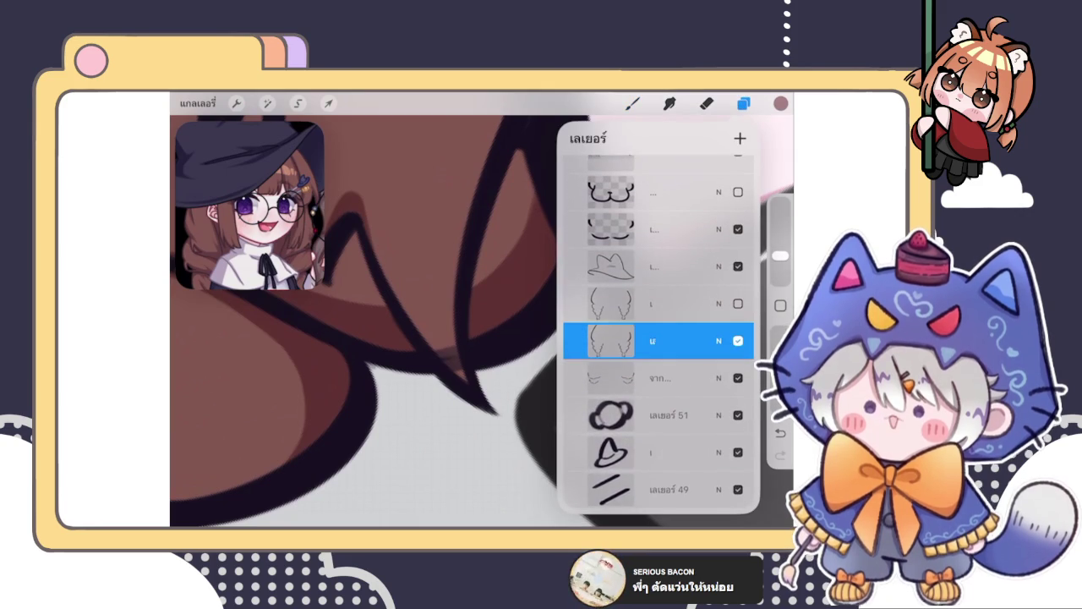
pyautogui.click(737, 340)
pyautogui.click(737, 340)
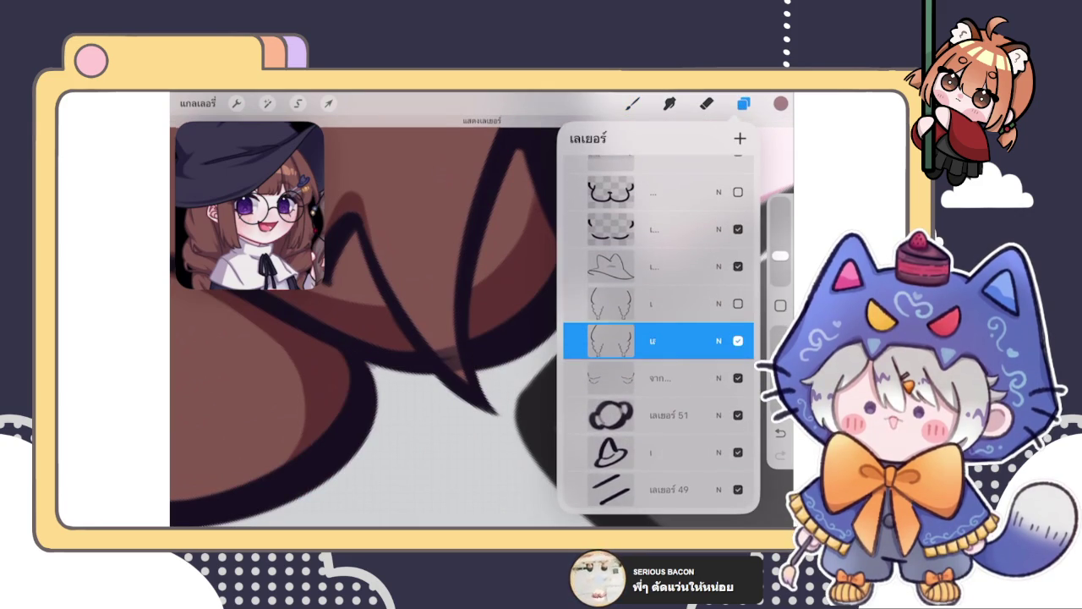
# Step: Collapse the group, toggle its visibility leaving it hidden, and hide the top layer group
pyautogui.scroll(3, 657, 338)
pyautogui.scroll(-5, 658, 329)
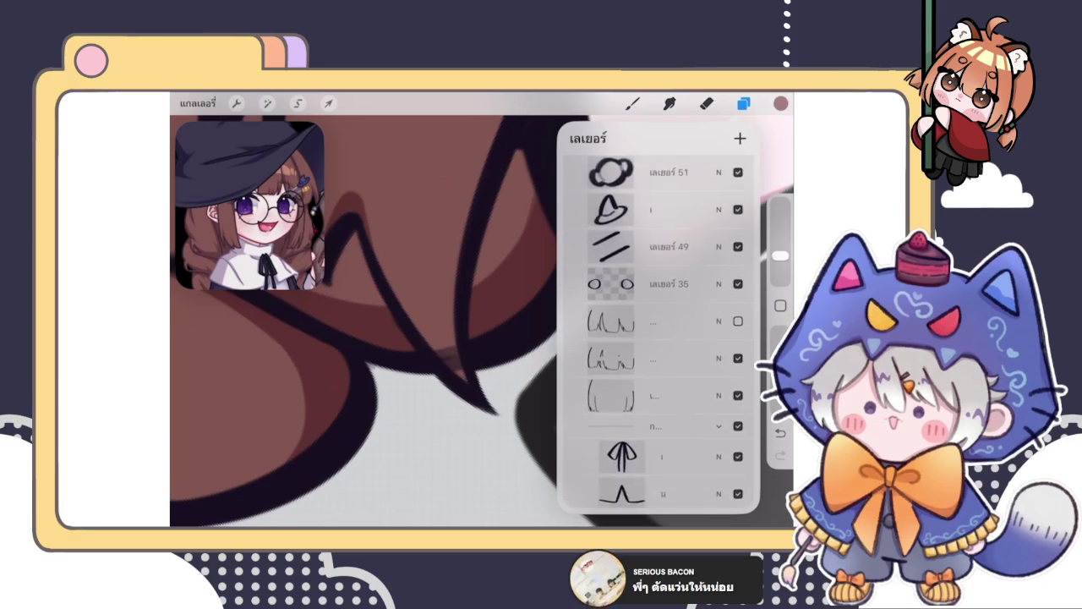
pyautogui.scroll(-2, 658, 330)
pyautogui.scroll(-1, 658, 330)
pyautogui.click(718, 250)
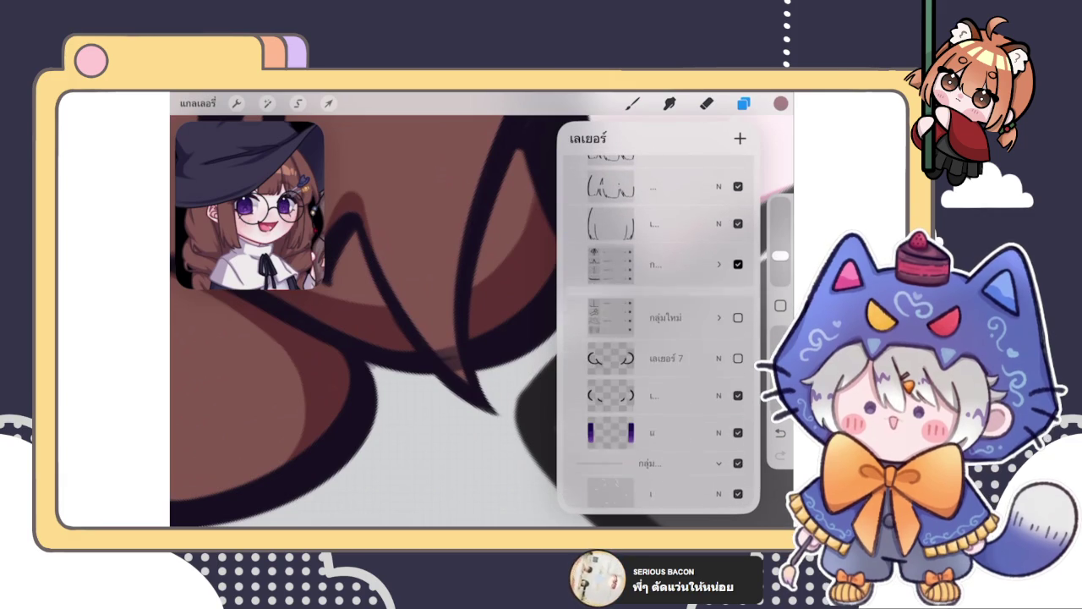
pyautogui.click(737, 261)
pyautogui.click(738, 262)
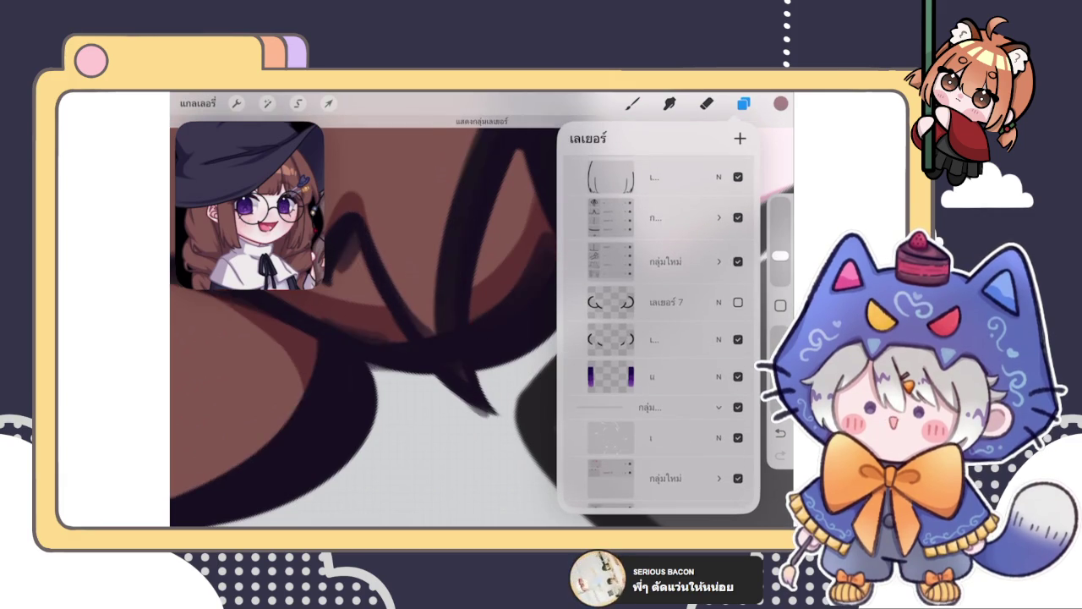
pyautogui.click(738, 261)
pyautogui.click(738, 261)
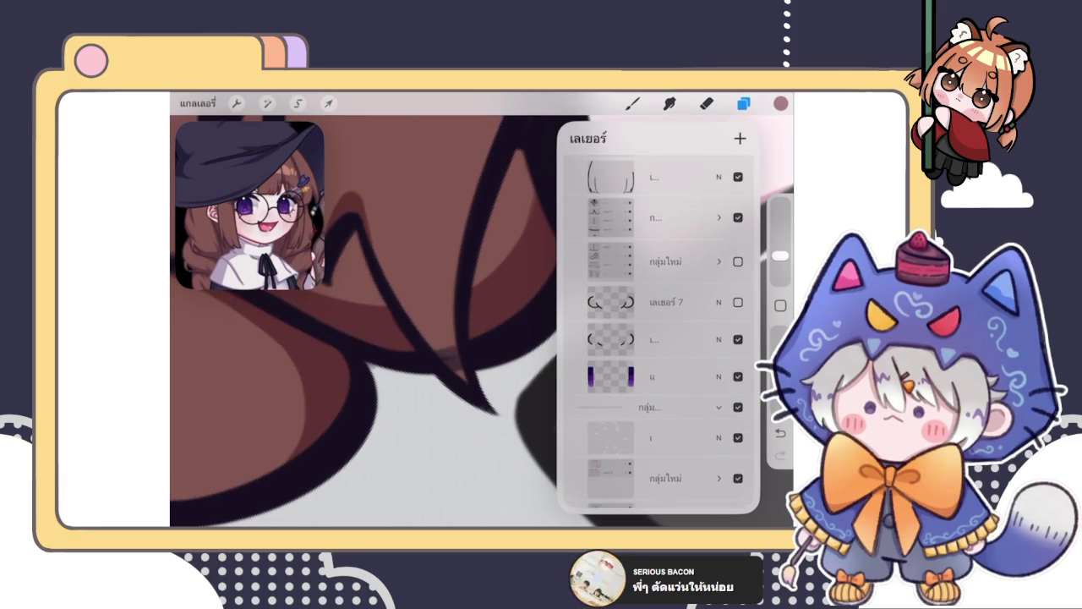
pyautogui.scroll(-10, 657, 329)
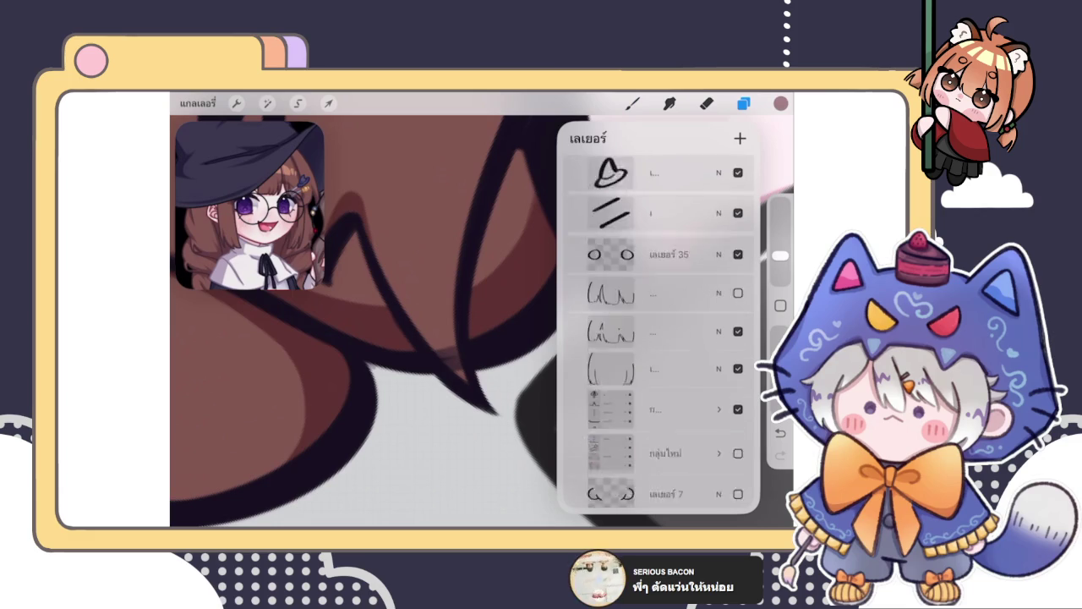
pyautogui.scroll(5, 658, 330)
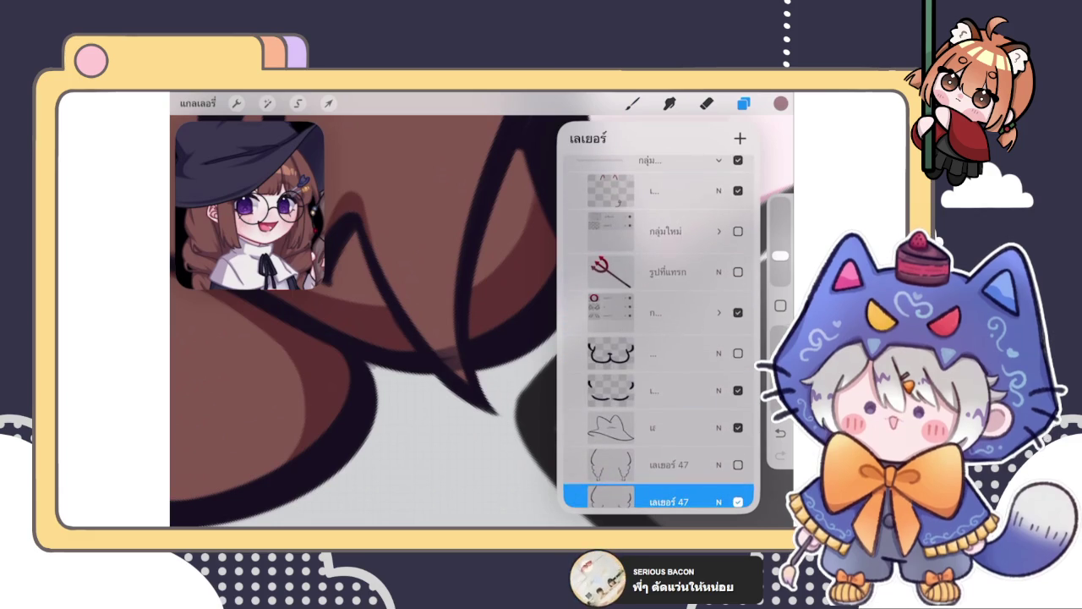
pyautogui.scroll(2, 658, 330)
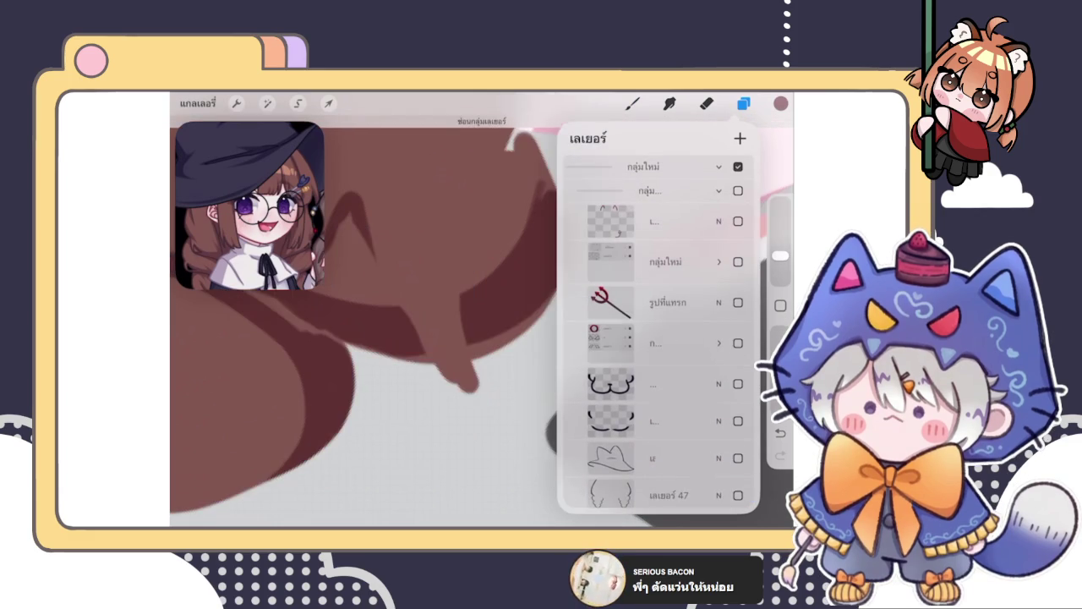
pyautogui.click(737, 221)
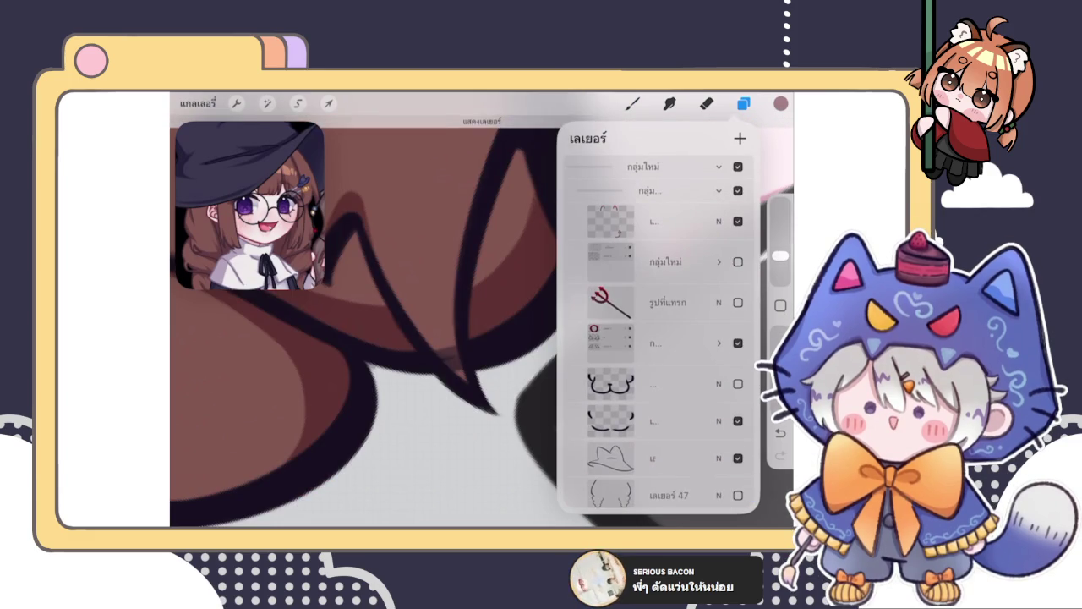
# Step: Select the layer below เลเยอร์ 47 and erase the stray dark hair line near the bow
pyautogui.scroll(-3, 658, 330)
pyautogui.scroll(-2, 658, 330)
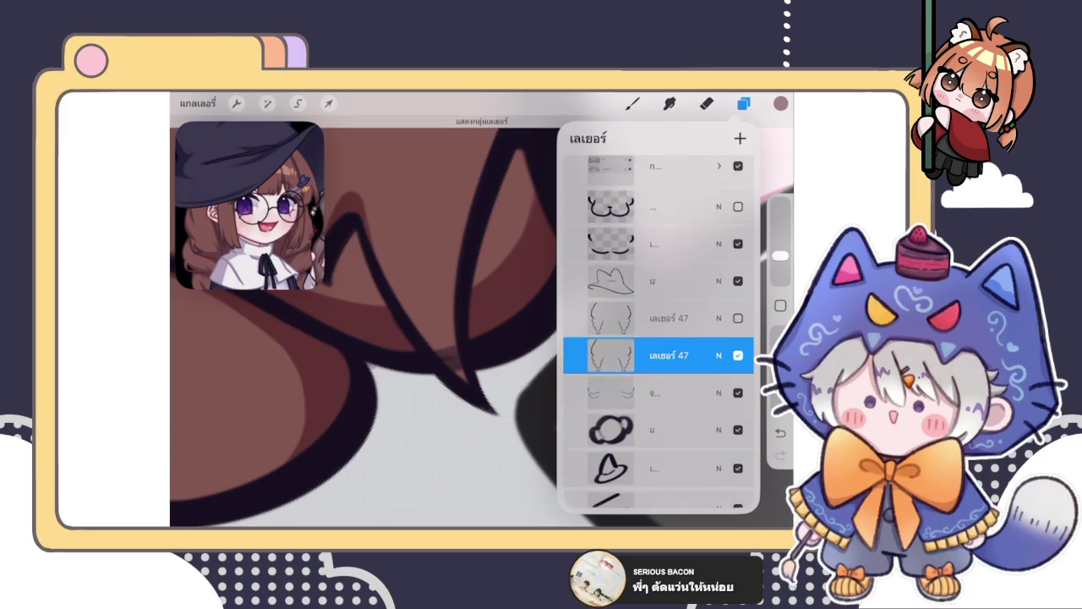
pyautogui.scroll(-3, 658, 330)
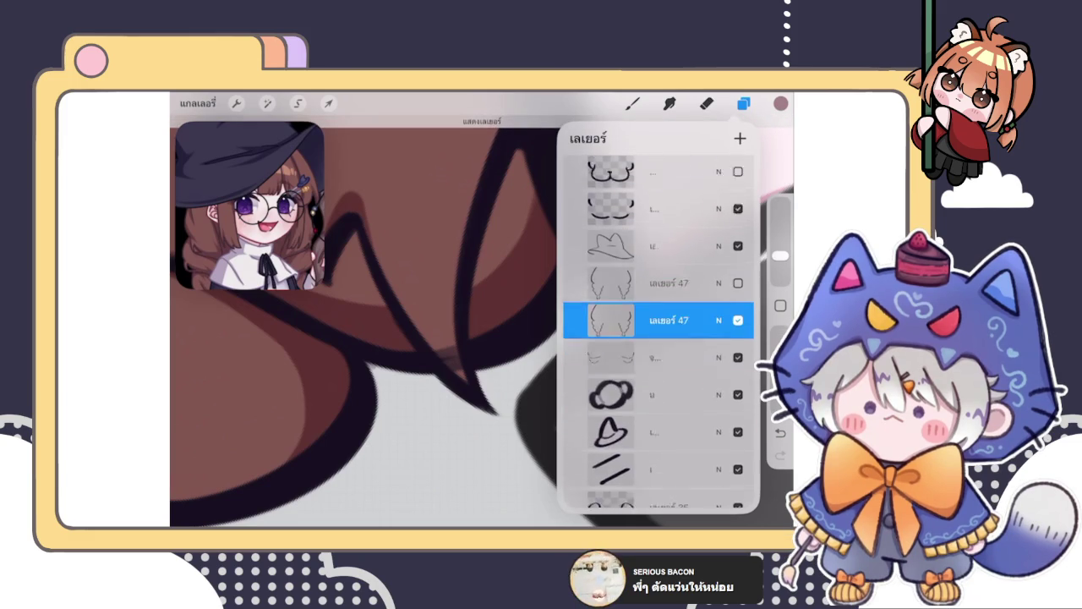
pyautogui.scroll(-2, 658, 329)
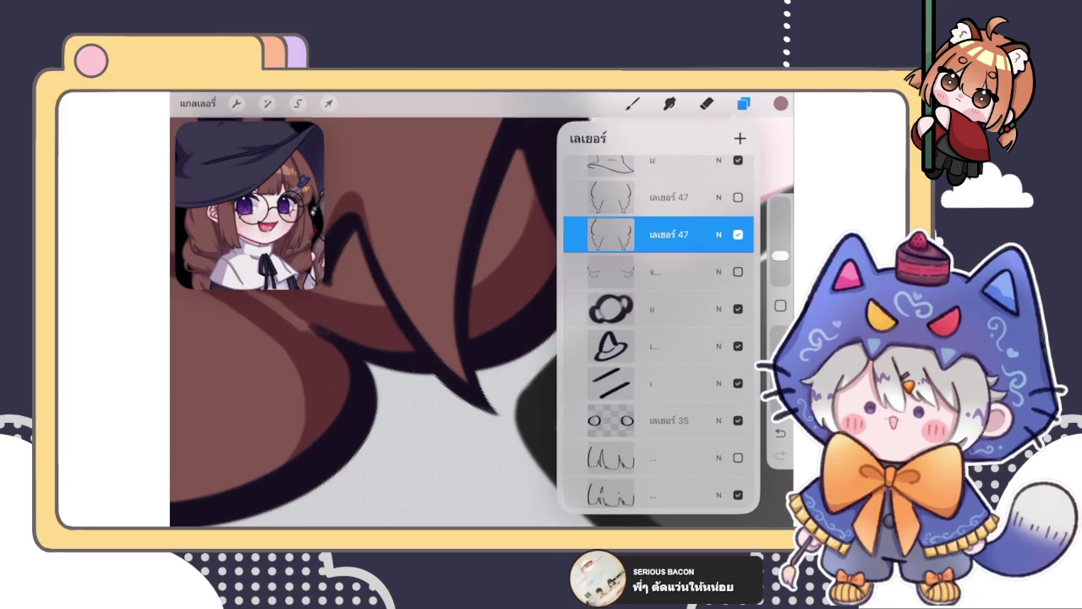
pyautogui.click(642, 271)
pyautogui.click(743, 103)
pyautogui.click(706, 104)
pyautogui.moveTo(780, 255); pyautogui.dragTo(779, 275)
pyautogui.moveTo(465, 376); pyautogui.dragTo(444, 341)
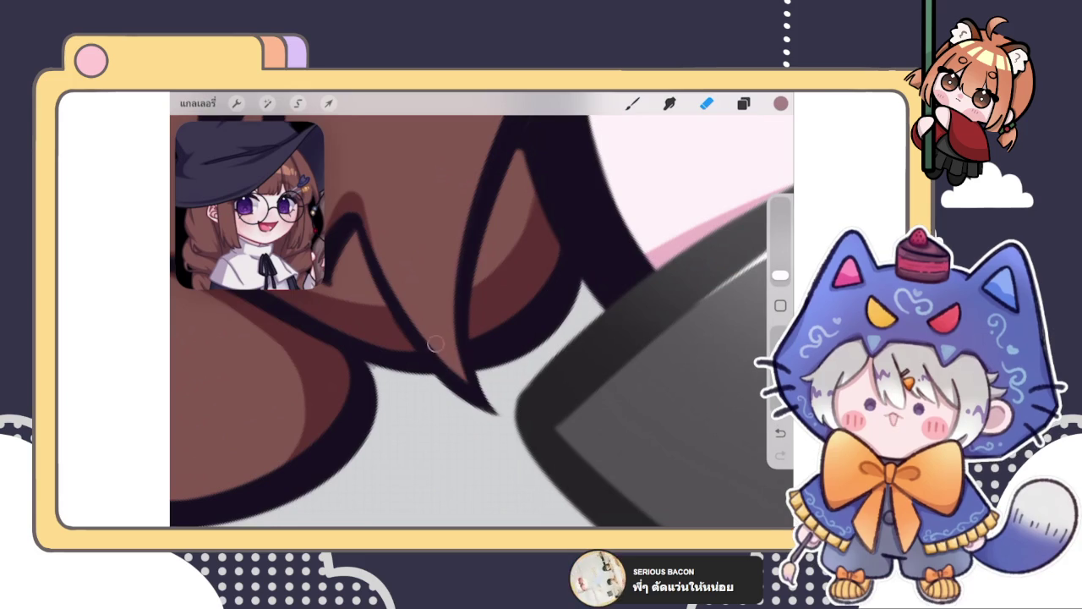
pyautogui.scroll(-5, 482, 321)
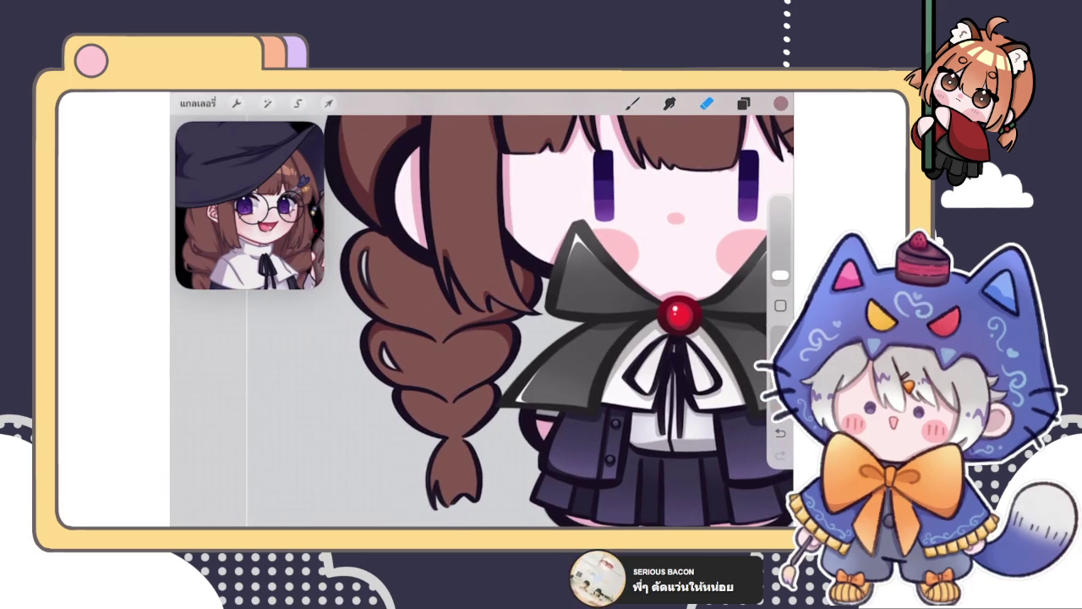
pyautogui.click(632, 104)
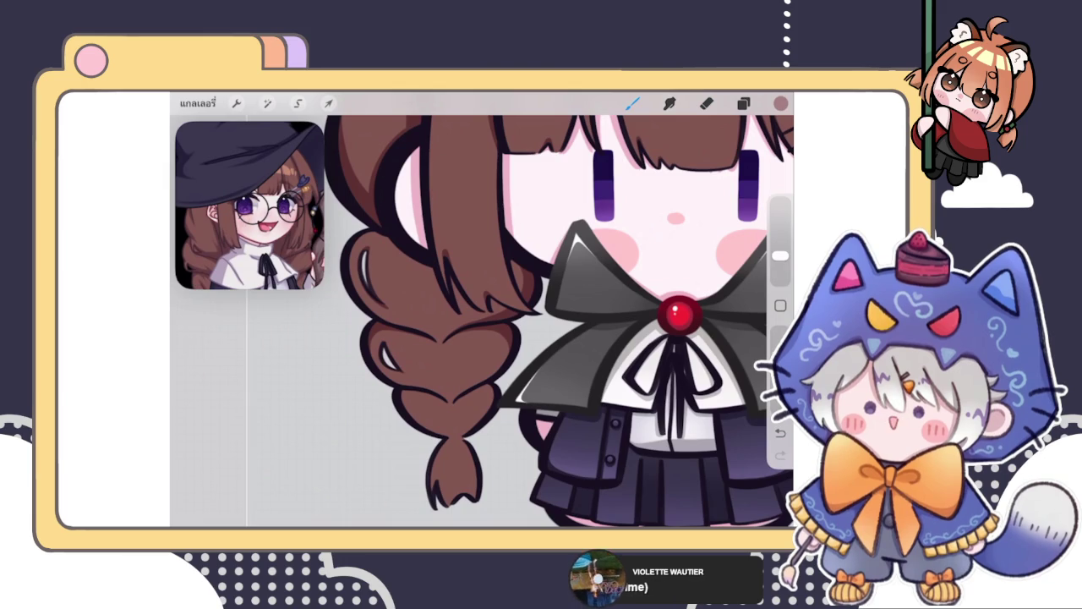
pyautogui.click(743, 103)
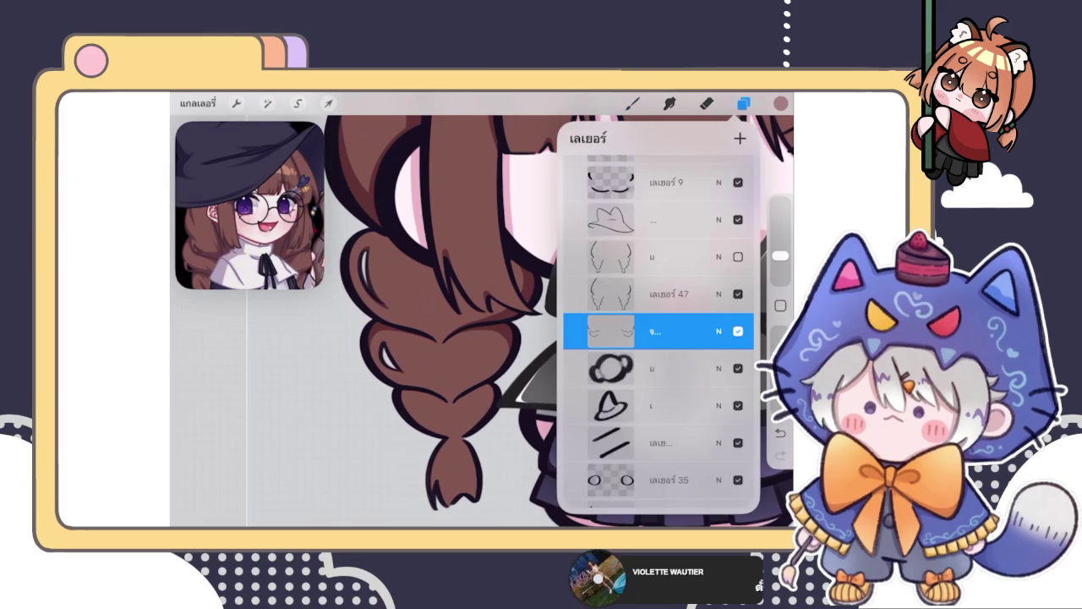
pyautogui.click(632, 103)
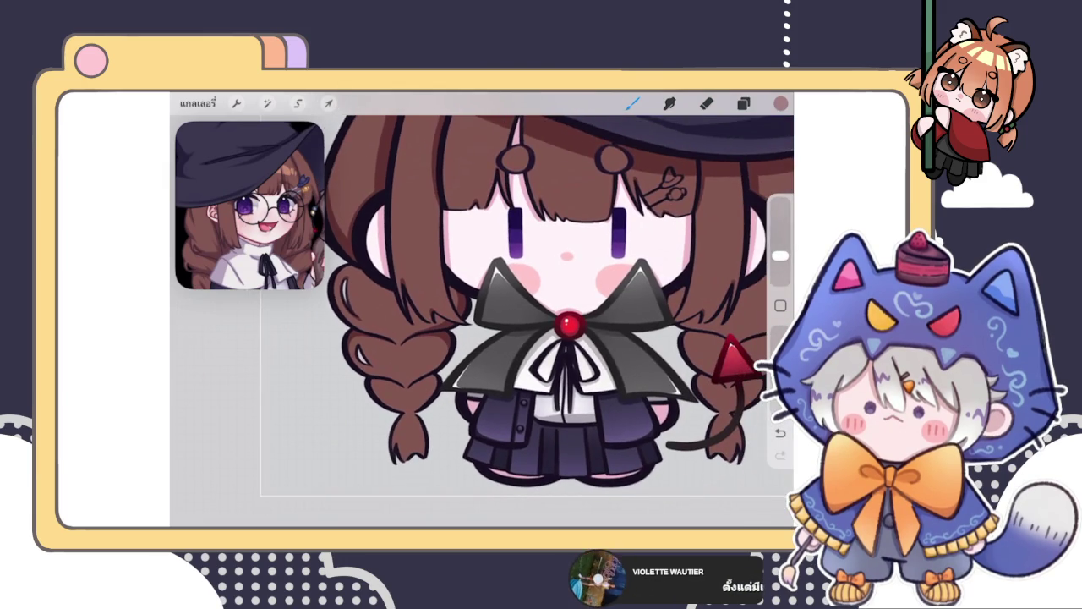
pyautogui.scroll(3, 591, 338)
pyautogui.scroll(5, 592, 338)
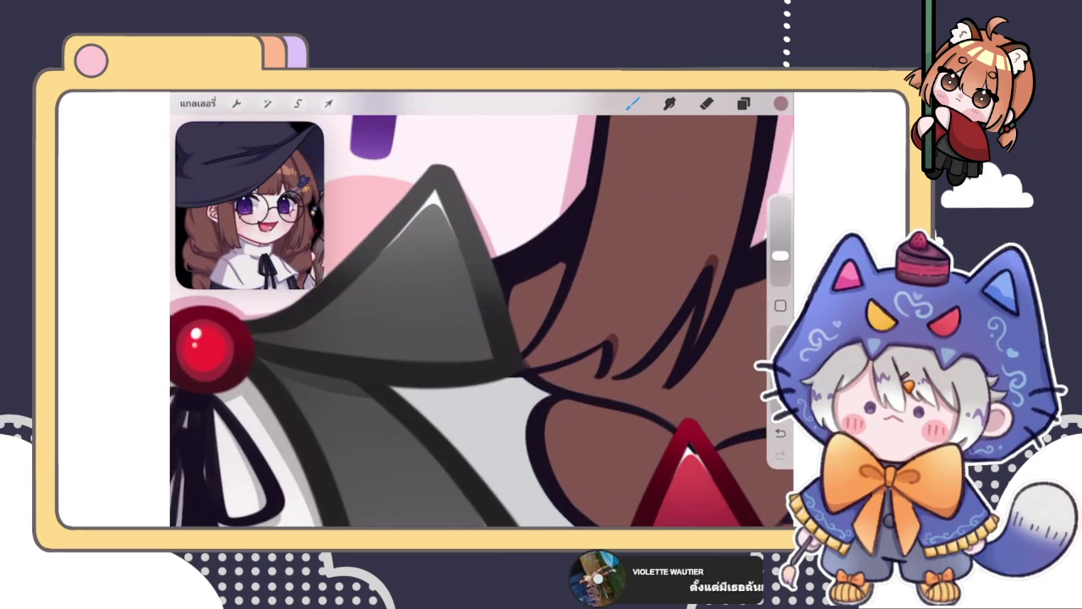
pyautogui.click(706, 103)
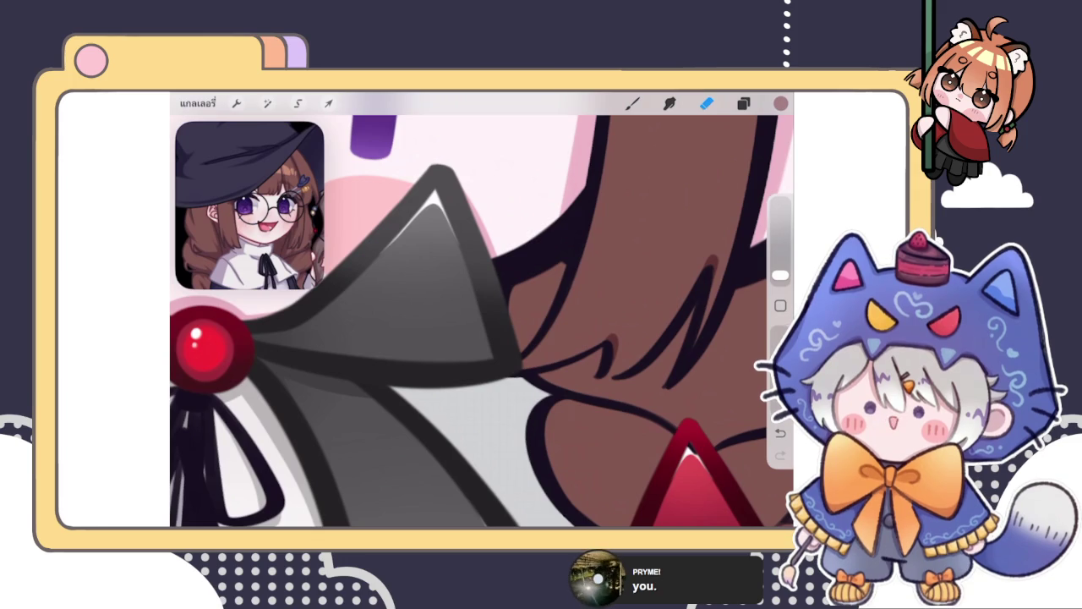
# Step: Compare layers เลเยอร์ 47 and จ by switching back and forth between them
pyautogui.click(744, 102)
pyautogui.click(743, 102)
pyautogui.scroll(-3, 482, 321)
pyautogui.scroll(-3, 482, 321)
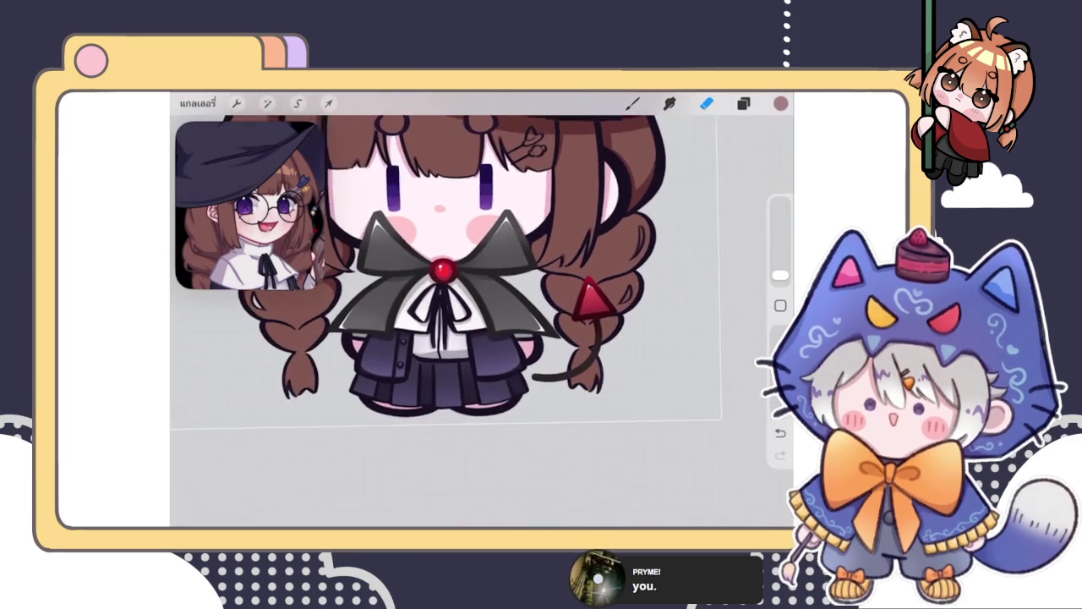
pyautogui.click(743, 103)
pyautogui.scroll(3, 658, 330)
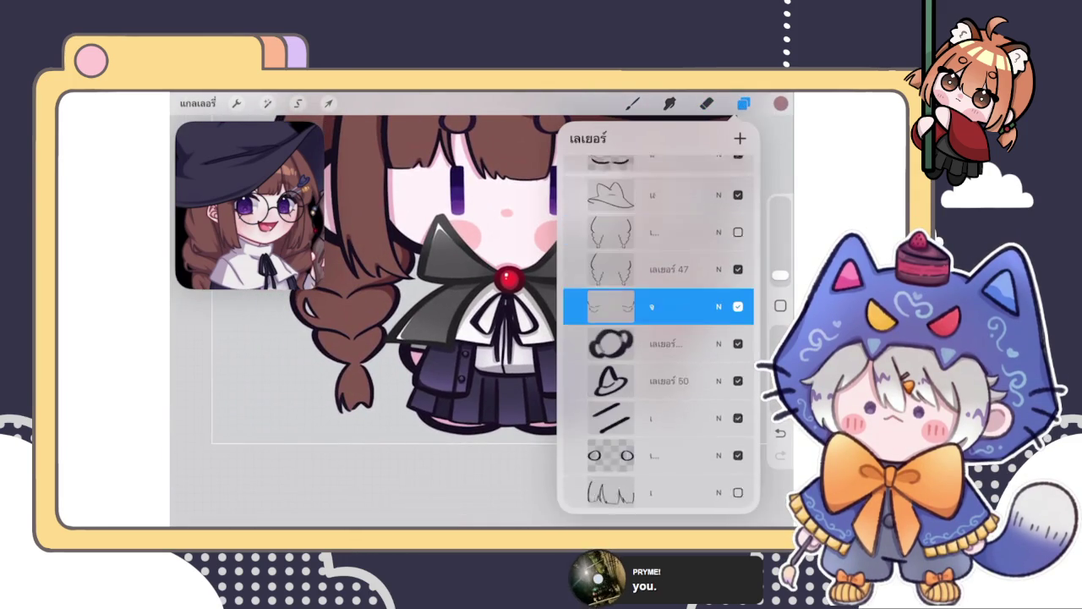
pyautogui.click(668, 290)
pyautogui.click(668, 328)
pyautogui.click(668, 290)
pyautogui.click(668, 327)
pyautogui.click(668, 290)
pyautogui.click(668, 327)
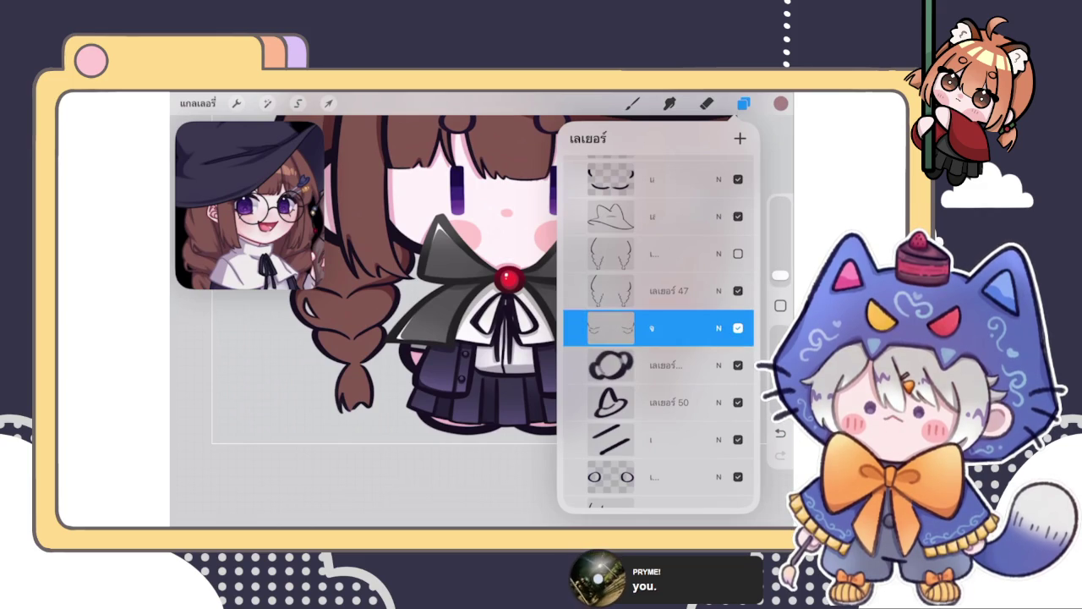
# Step: Select the multiply-mode hair shading layer and pick the Eraser, zoomed onto the left braid
pyautogui.scroll(3, 658, 338)
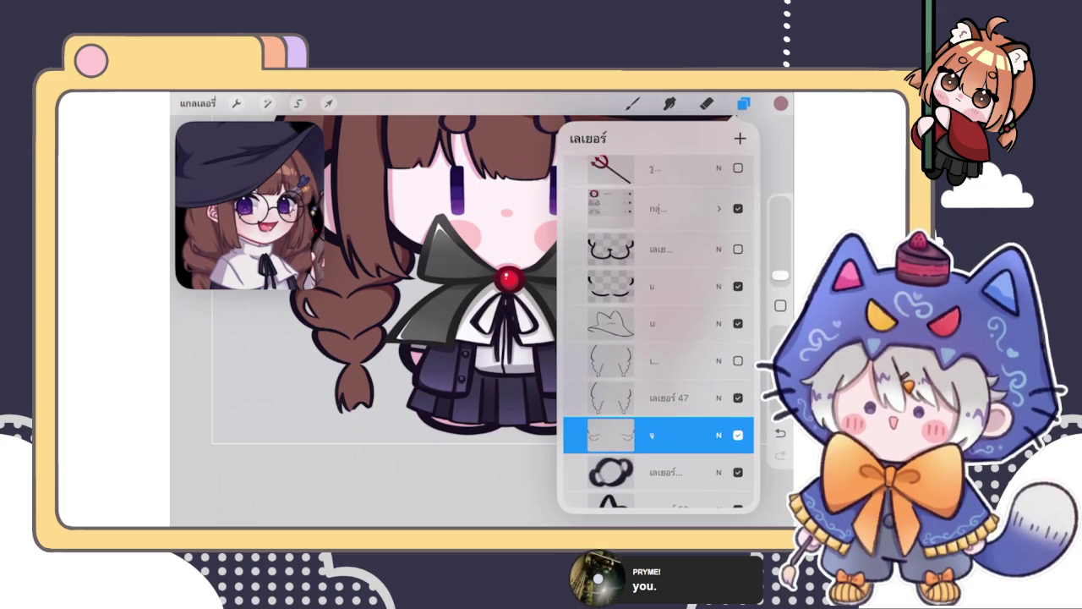
pyautogui.scroll(-3, 423, 270)
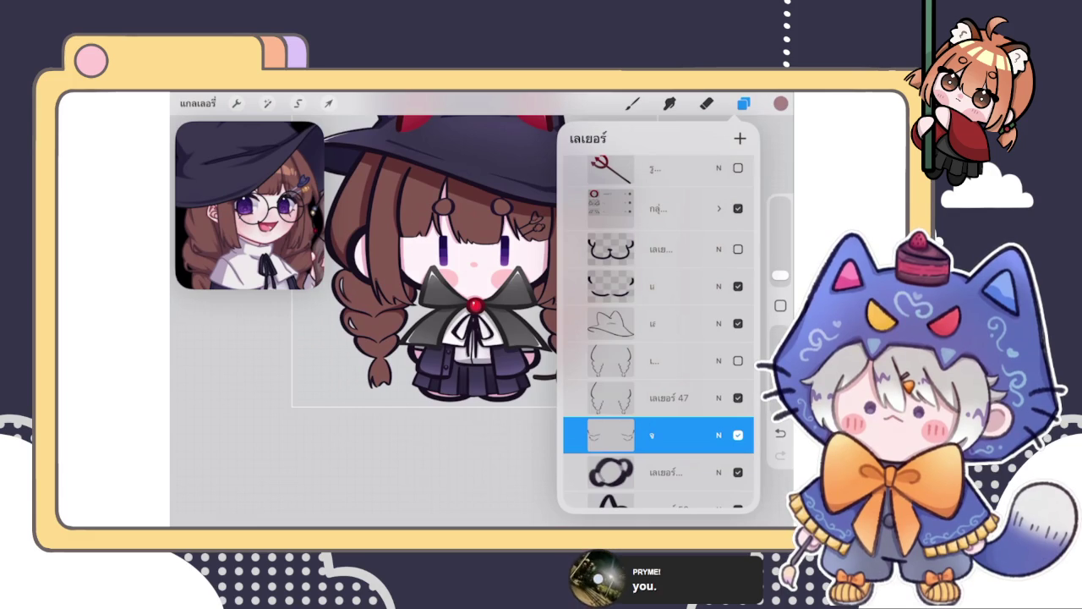
pyautogui.scroll(-3, 658, 330)
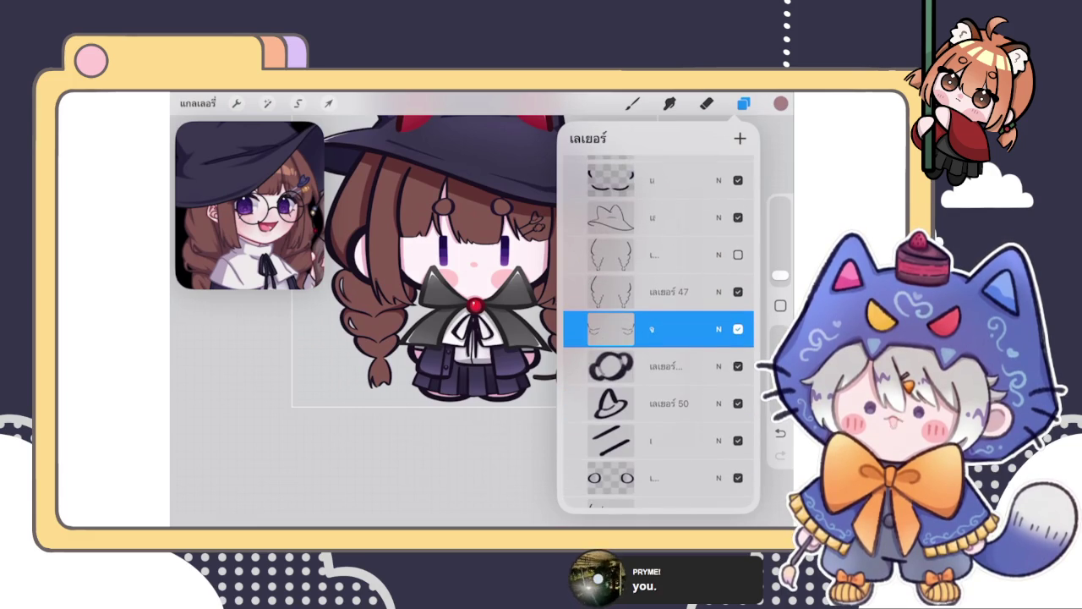
pyautogui.scroll(2, 431, 262)
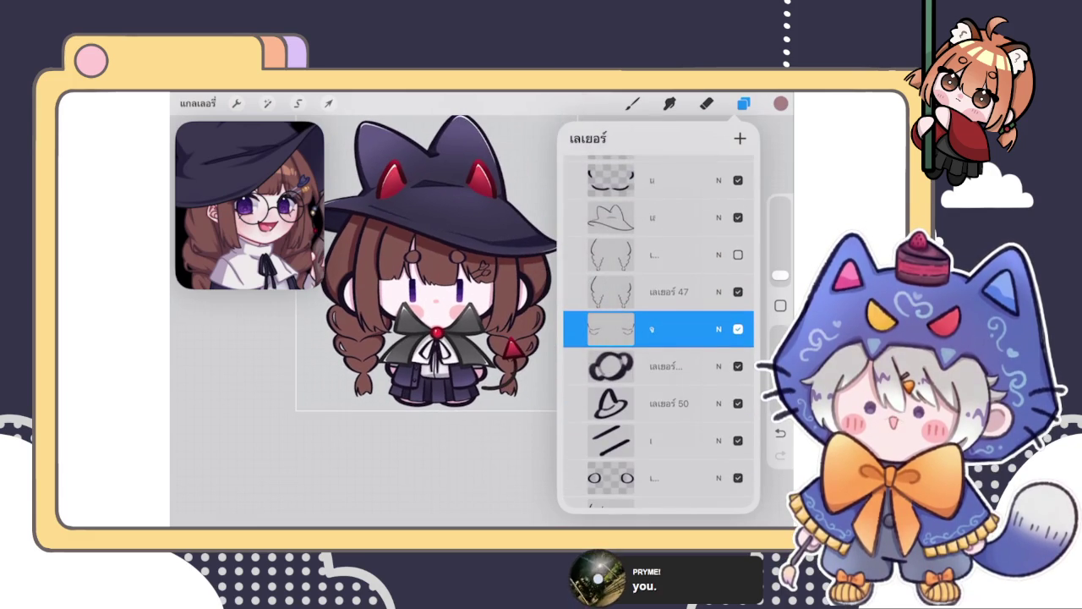
pyautogui.scroll(-3, 658, 330)
pyautogui.scroll(-3, 658, 330)
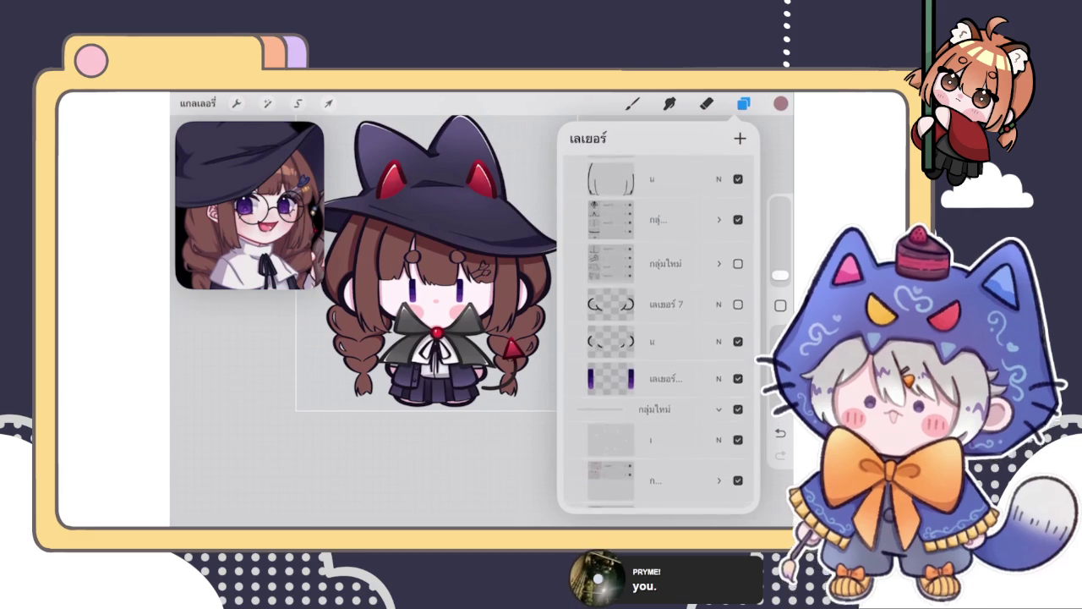
pyautogui.scroll(-5, 658, 330)
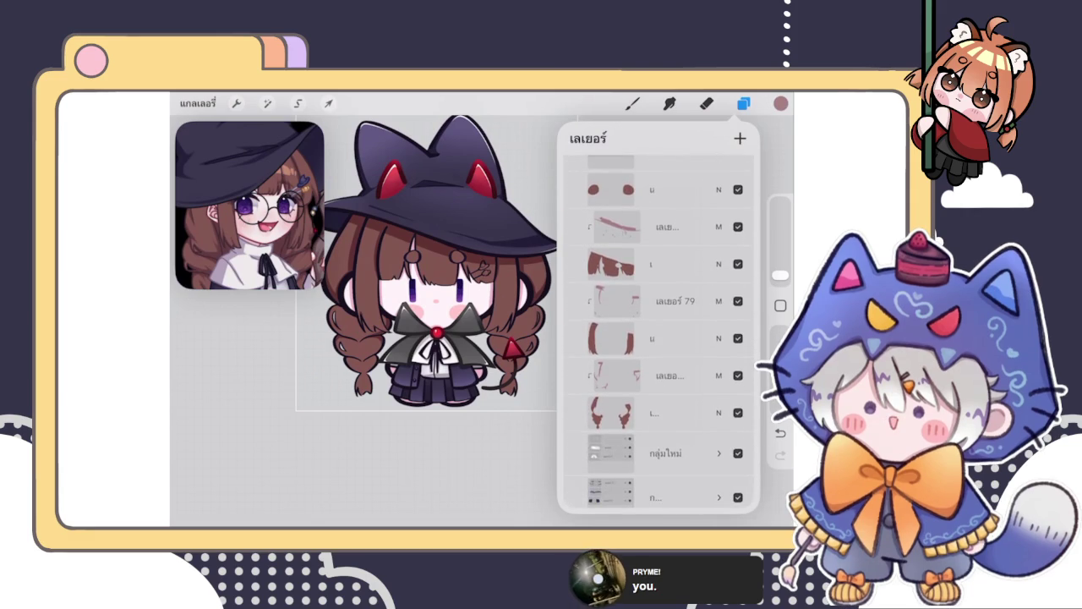
pyautogui.scroll(-1, 658, 330)
pyautogui.click(658, 241)
pyautogui.click(658, 315)
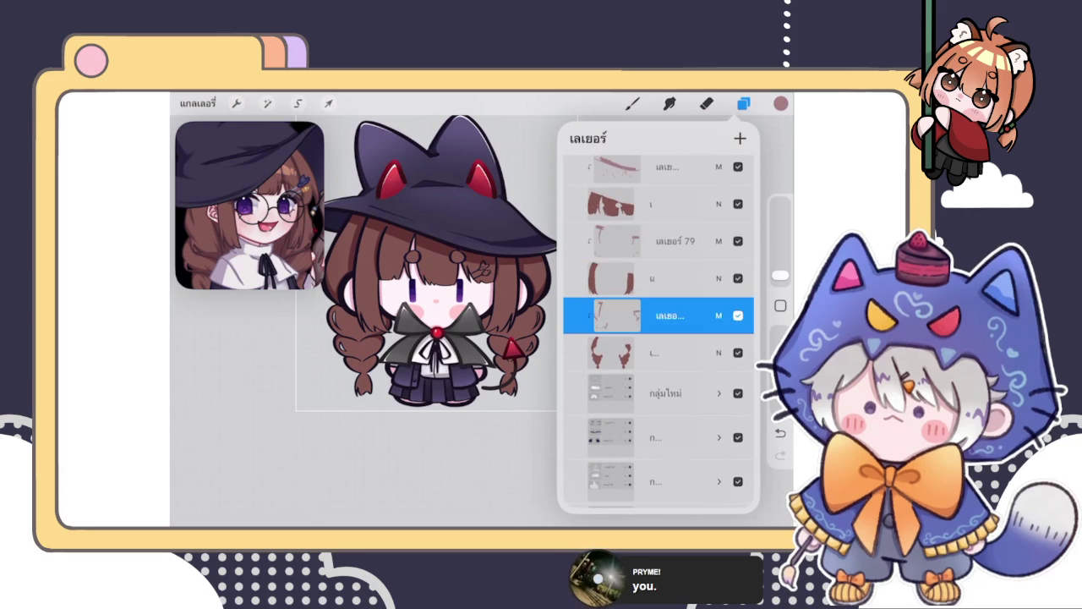
pyautogui.click(706, 103)
pyautogui.scroll(10, 439, 338)
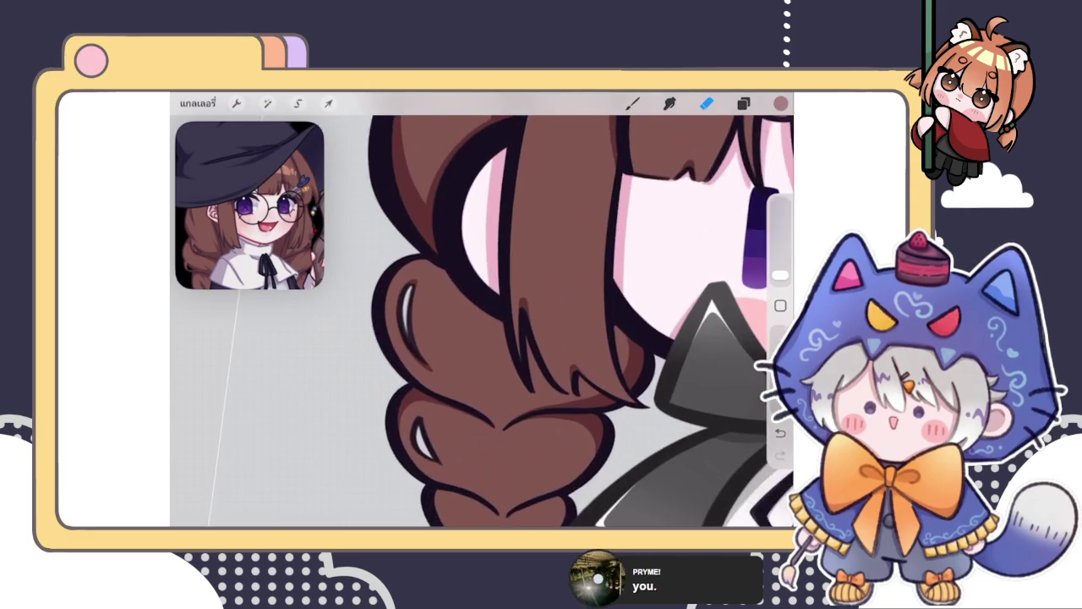
# Step: Enlarge the eraser, paint a dark brown shadow down the braid's upper loop, then erase part of it
pyautogui.scroll(3, 507, 322)
pyautogui.moveTo(780, 275); pyautogui.dragTo(781, 256)
pyautogui.click(632, 104)
pyautogui.moveTo(427, 246); pyautogui.dragTo(423, 345)
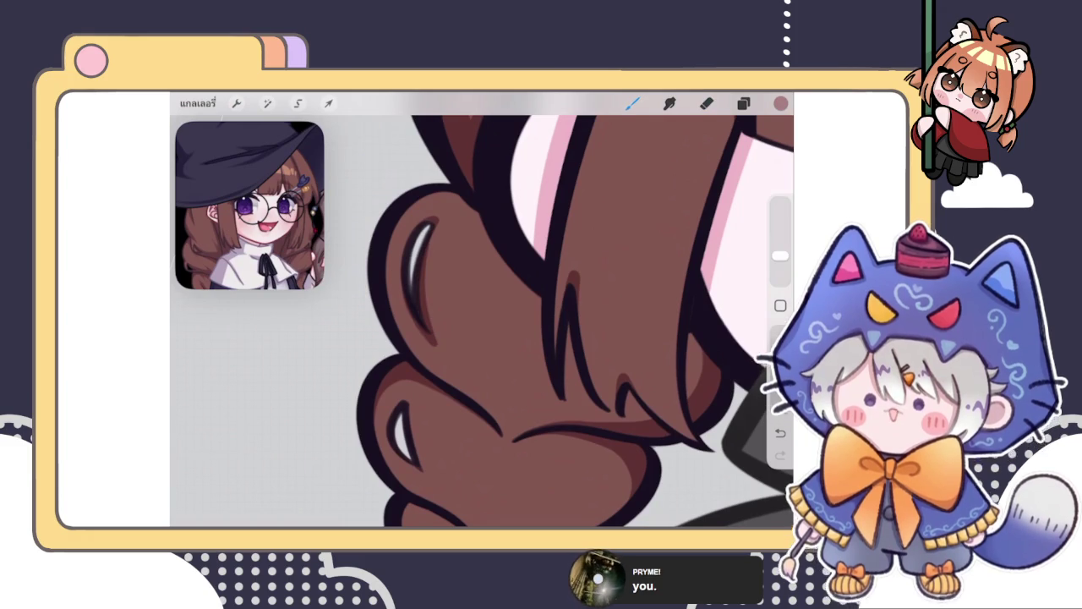
pyautogui.scroll(2, 482, 321)
pyautogui.scroll(1, 508, 322)
pyautogui.moveTo(428, 335); pyautogui.dragTo(455, 394)
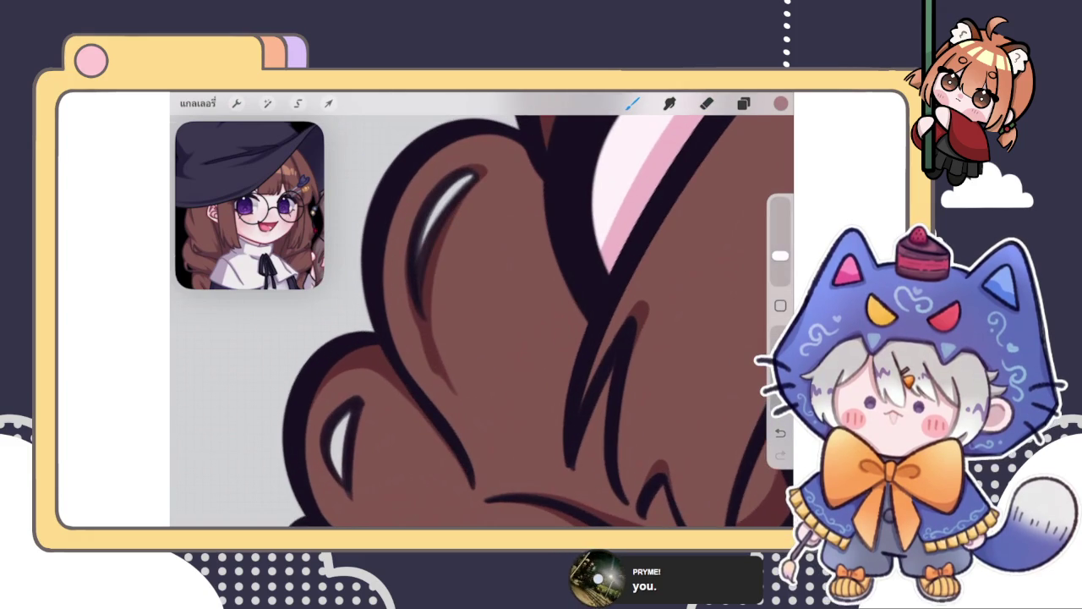
pyautogui.click(706, 102)
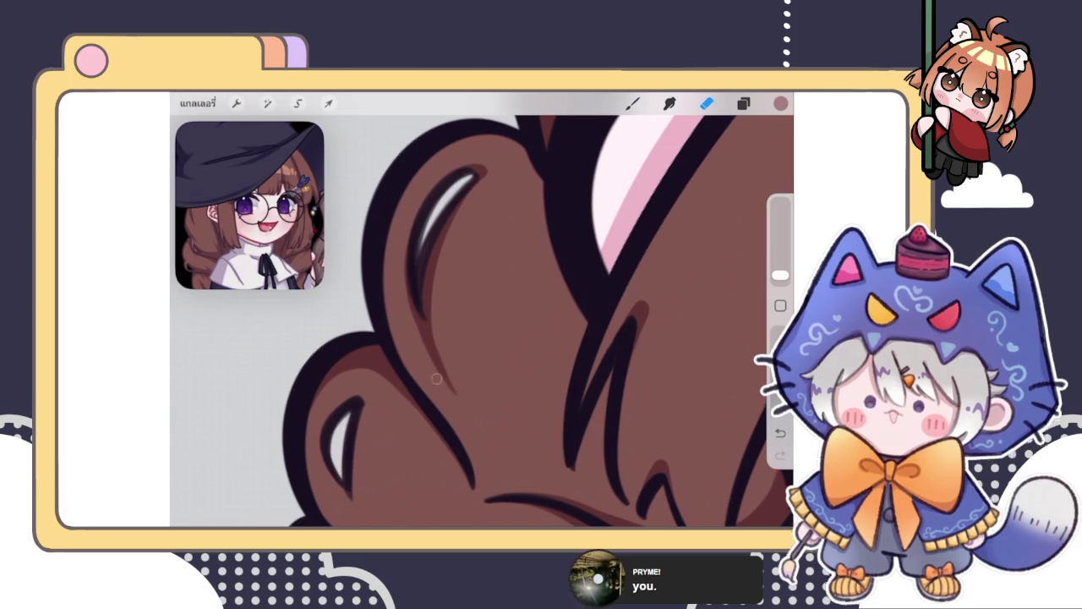
pyautogui.moveTo(428, 350); pyautogui.dragTo(444, 385)
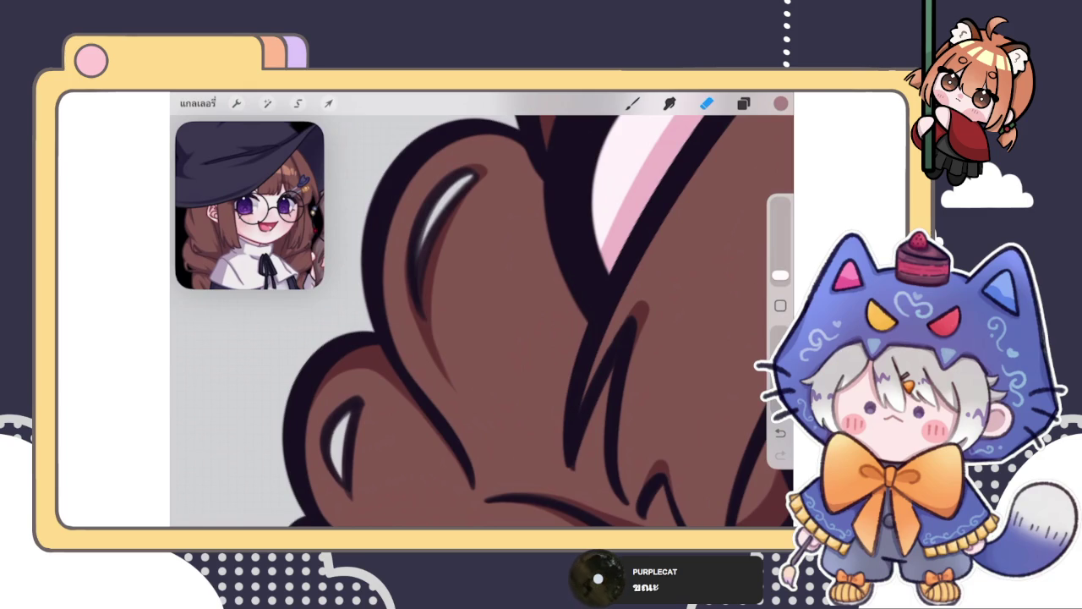
# Step: Undo and redo the last stroke, then extend the brown shading below the highlight and dab a dot
pyautogui.click(743, 103)
pyautogui.click(744, 103)
pyautogui.moveTo(508, 338); pyautogui.dragTo(528, 318)
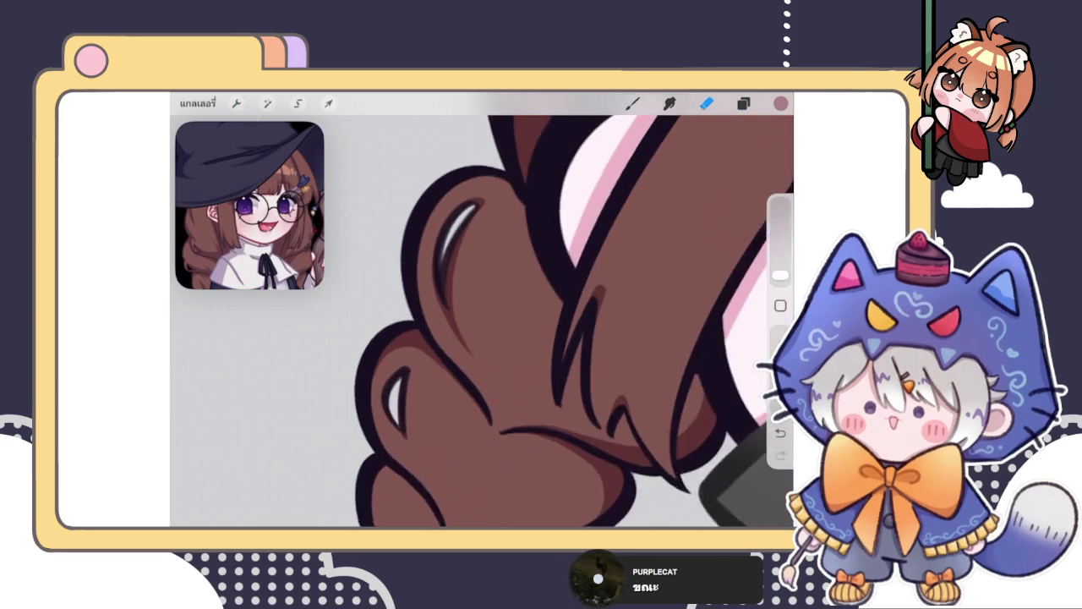
pyautogui.press('b')
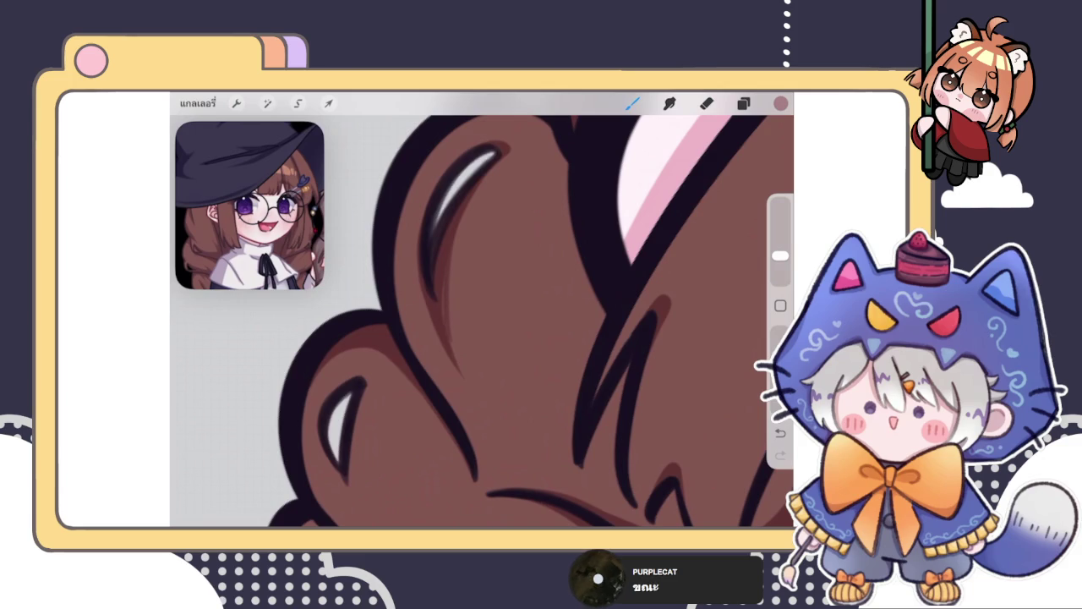
pyautogui.scroll(-3, 410, 360)
pyautogui.hotkey('ctrl', 'z')
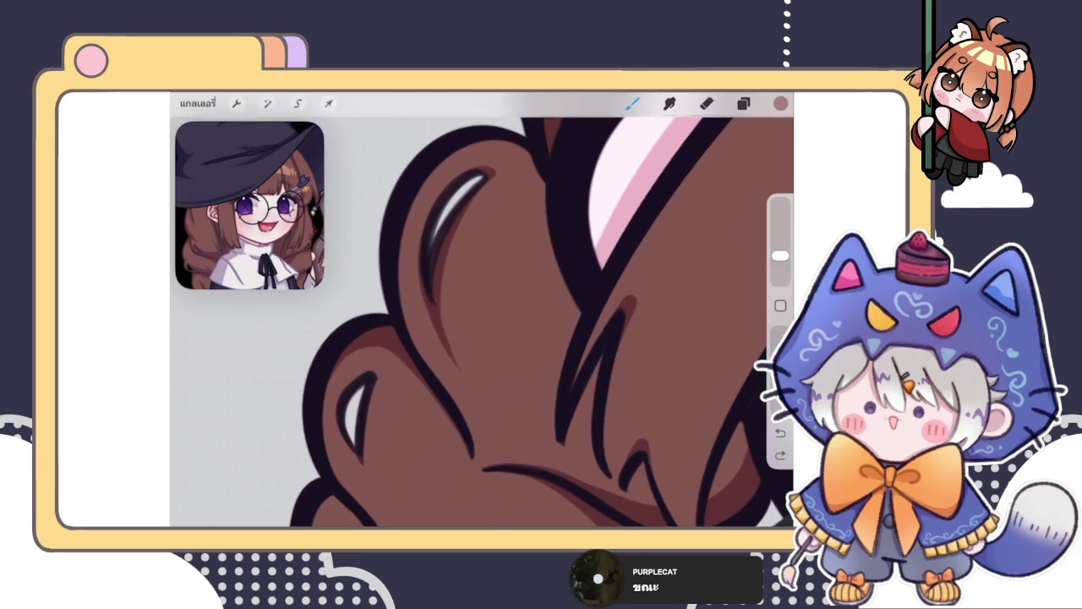
pyautogui.hotkey('ctrl', 'shift', 'z')
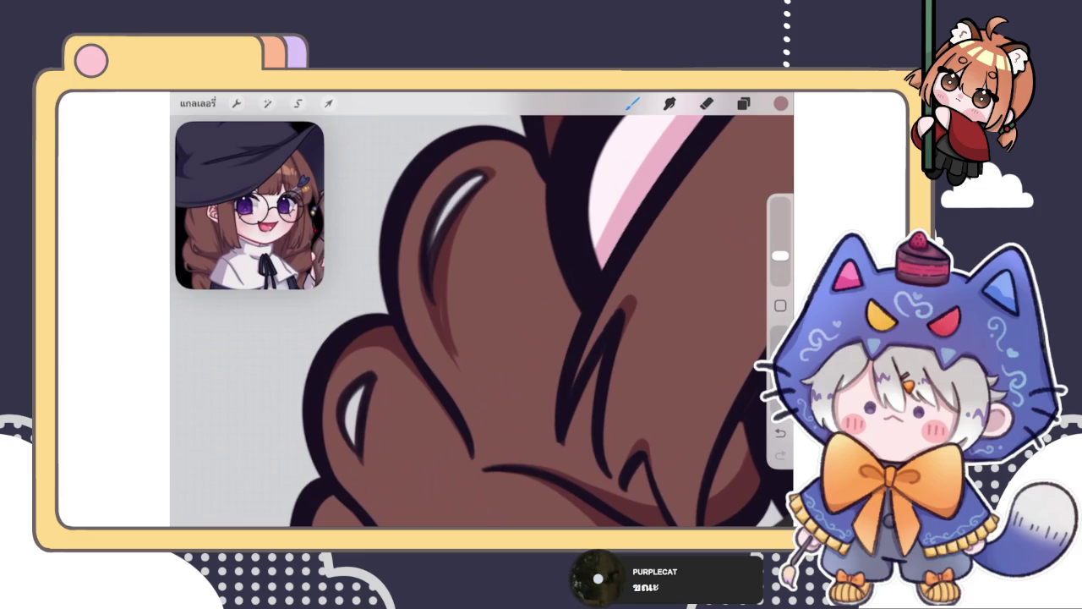
pyautogui.scroll(2, 482, 321)
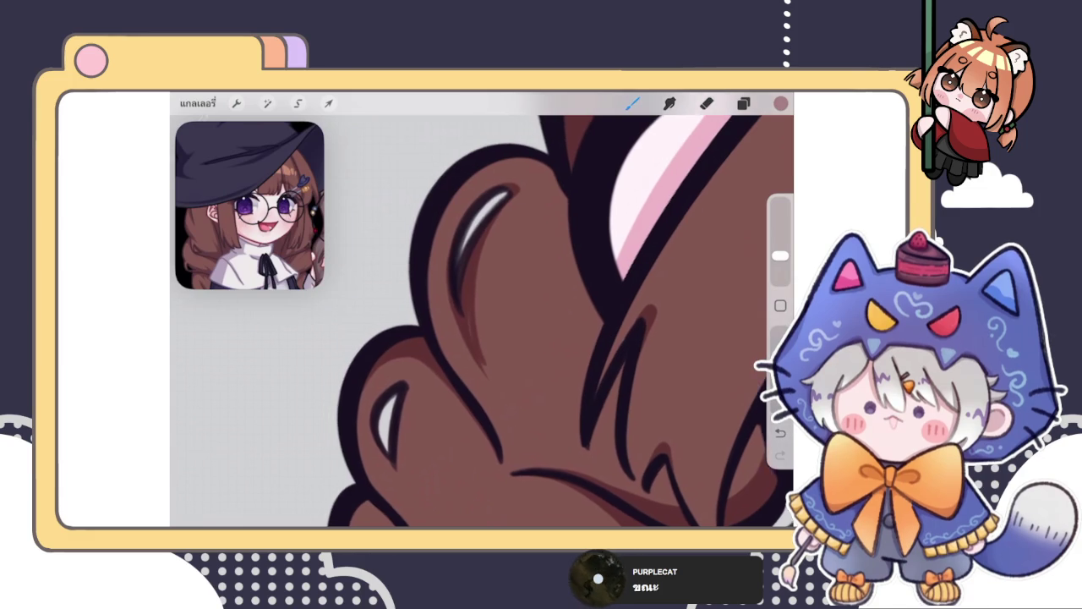
pyautogui.moveTo(493, 372); pyautogui.dragTo(506, 393)
pyautogui.click(507, 398)
# Step: Zoom into the braid and paint a dark shading stroke down the hair
pyautogui.scroll(-5, 482, 321)
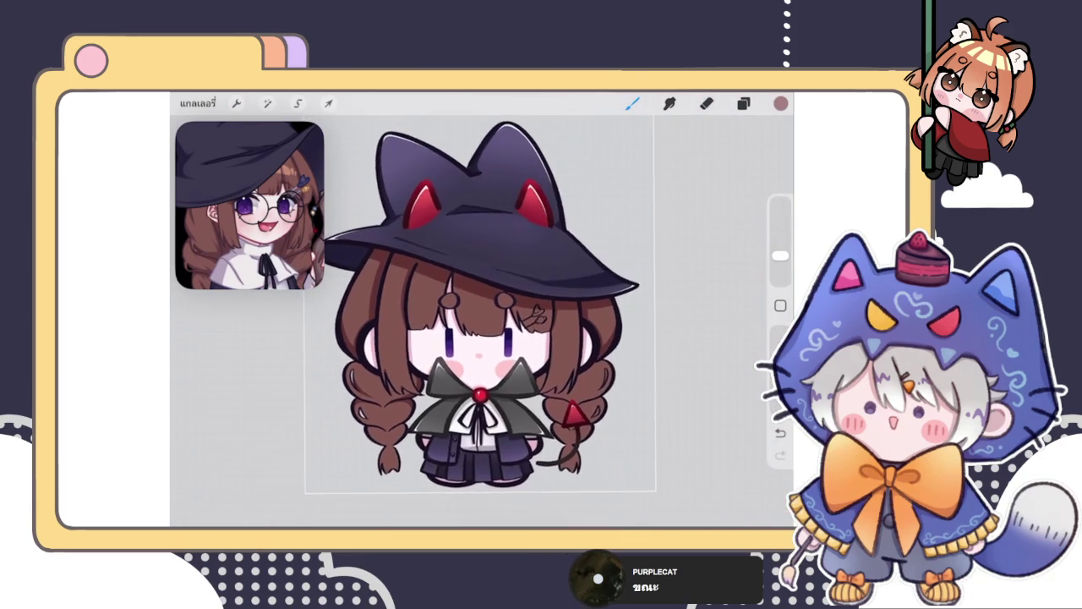
pyautogui.scroll(3, 482, 322)
pyautogui.scroll(3, 414, 355)
pyautogui.scroll(2, 414, 356)
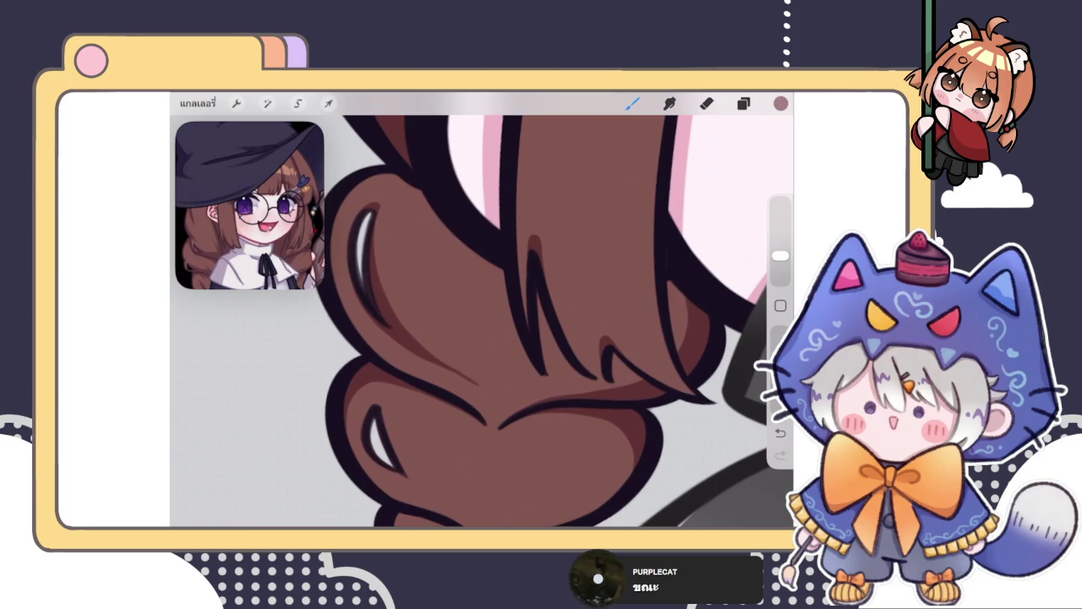
pyautogui.moveTo(376, 218)
pyautogui.mouseDown()
pyautogui.moveTo(430, 353)
pyautogui.moveTo(475, 381)
pyautogui.mouseUp()
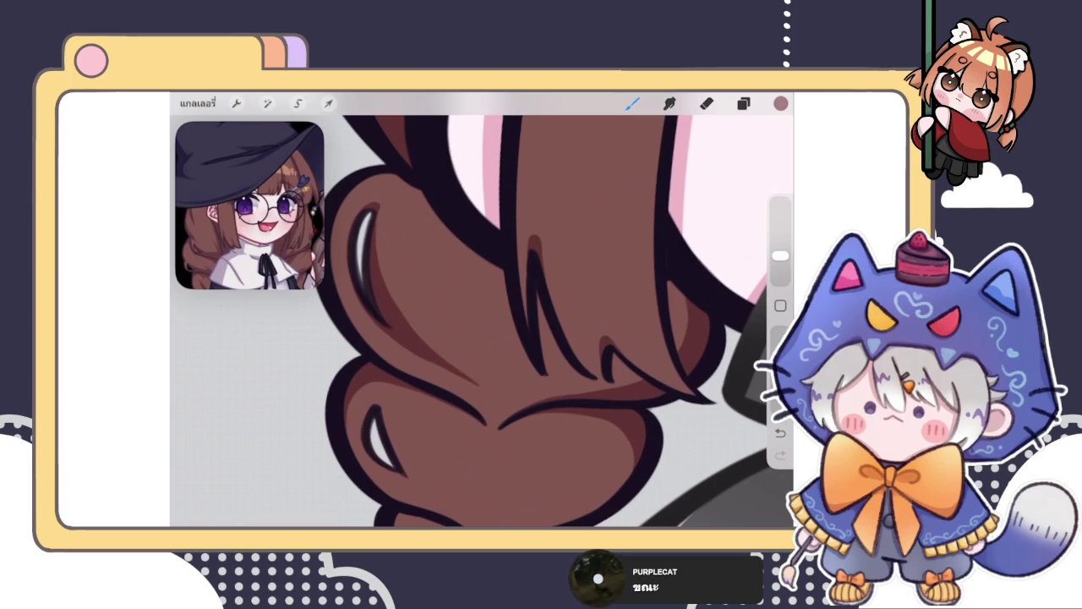
pyautogui.scroll(5, 482, 321)
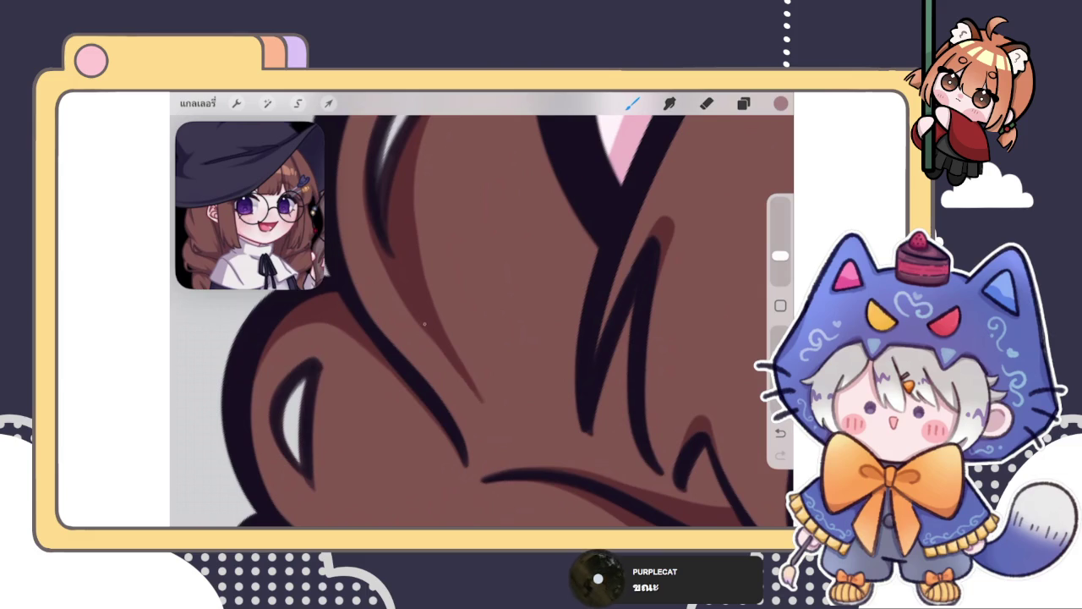
pyautogui.scroll(-2, 482, 322)
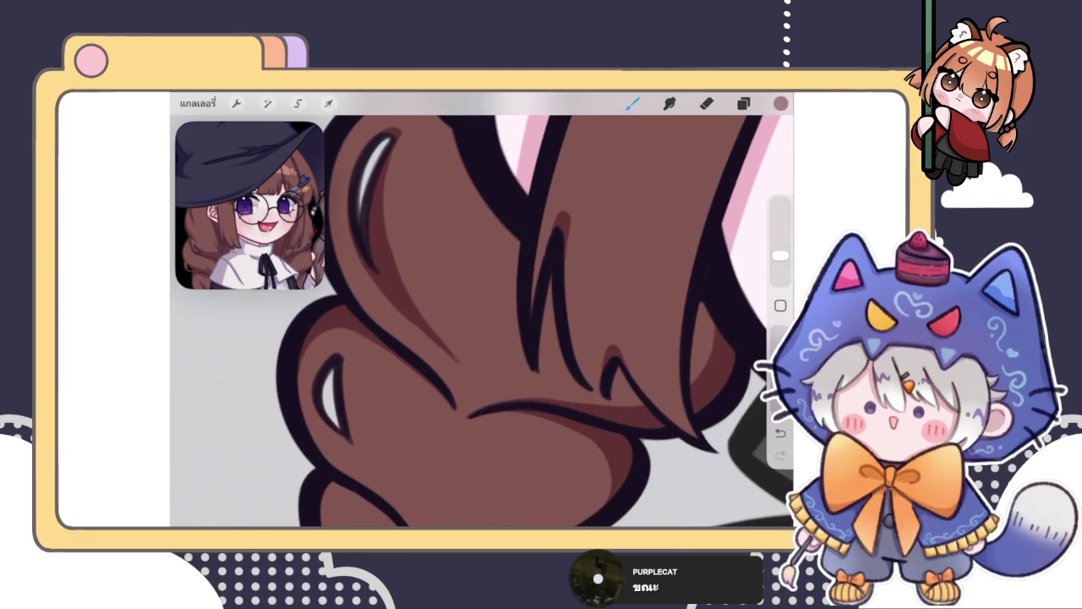
pyautogui.scroll(-2, 482, 321)
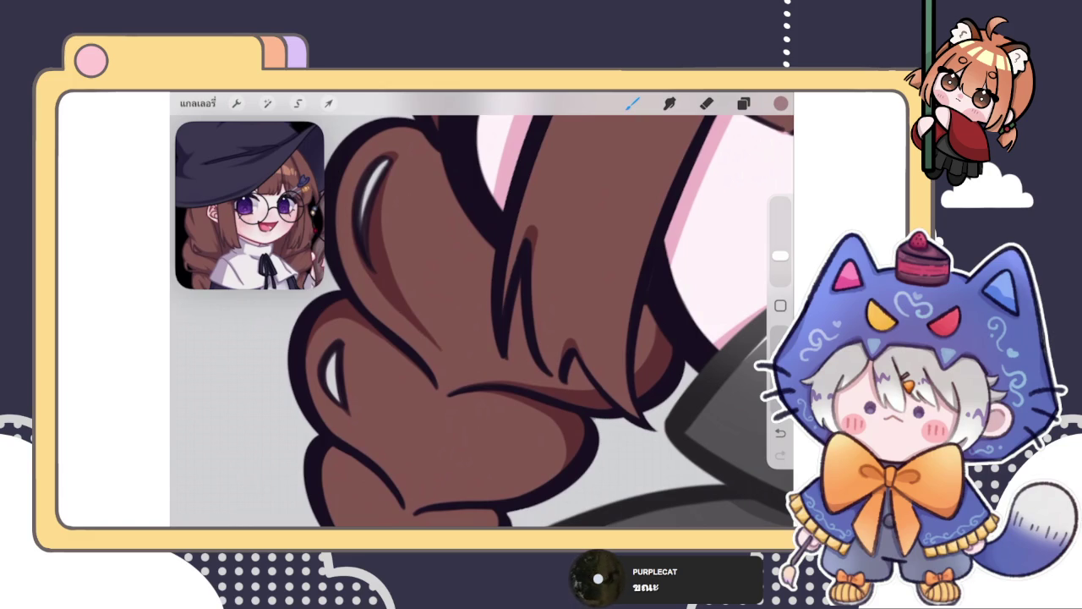
# Step: Try a short stroke on the braid, undo it, then begin a freehand selection
pyautogui.press('e')
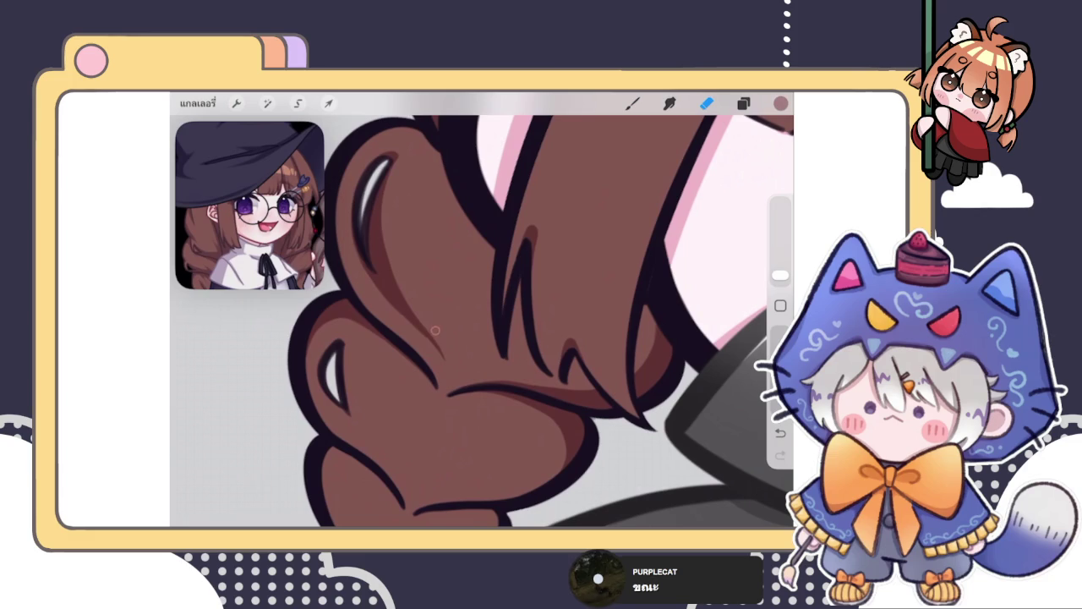
pyautogui.scroll(5, 435, 327)
pyautogui.press('b')
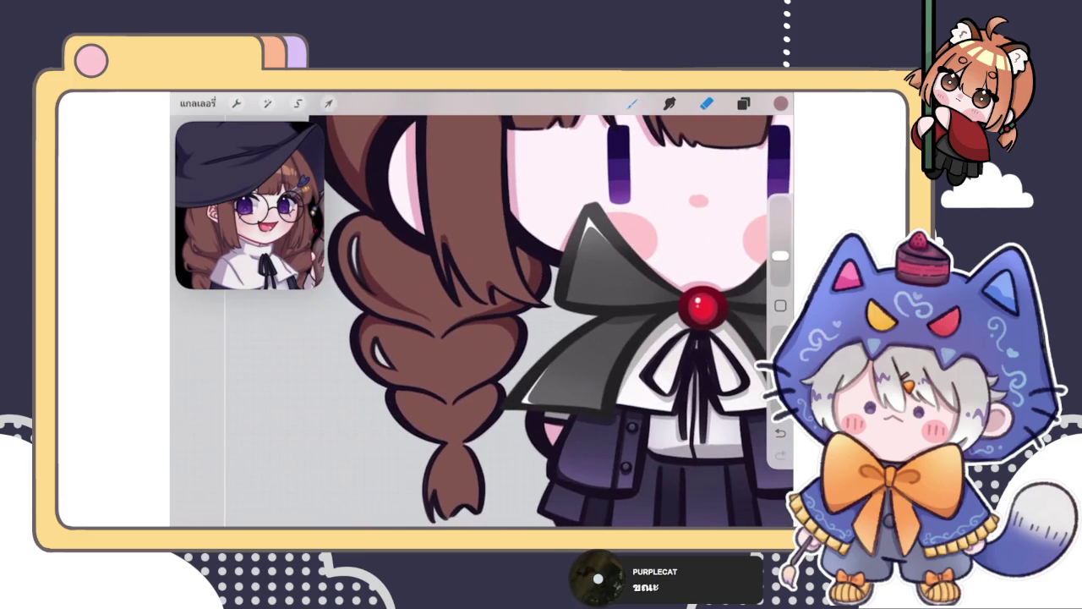
pyautogui.scroll(5, 473, 339)
pyautogui.moveTo(422, 321)
pyautogui.mouseDown()
pyautogui.moveTo(470, 357)
pyautogui.moveTo(469, 372)
pyautogui.mouseUp()
pyautogui.hotkey('ctrl', 'z')
pyautogui.scroll(3, 482, 321)
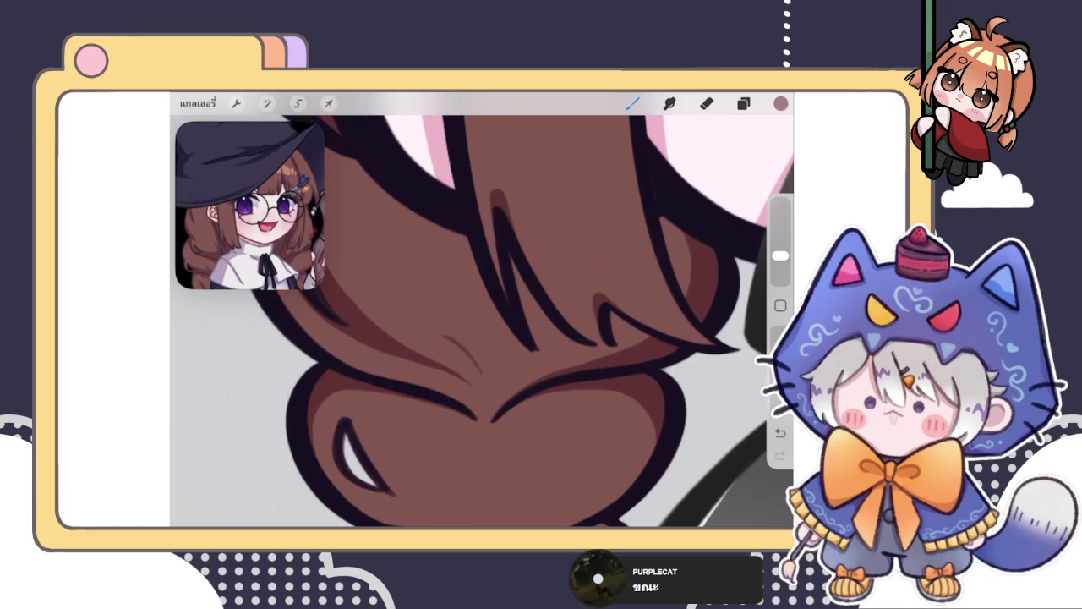
pyautogui.scroll(-3, 482, 322)
pyautogui.click(298, 103)
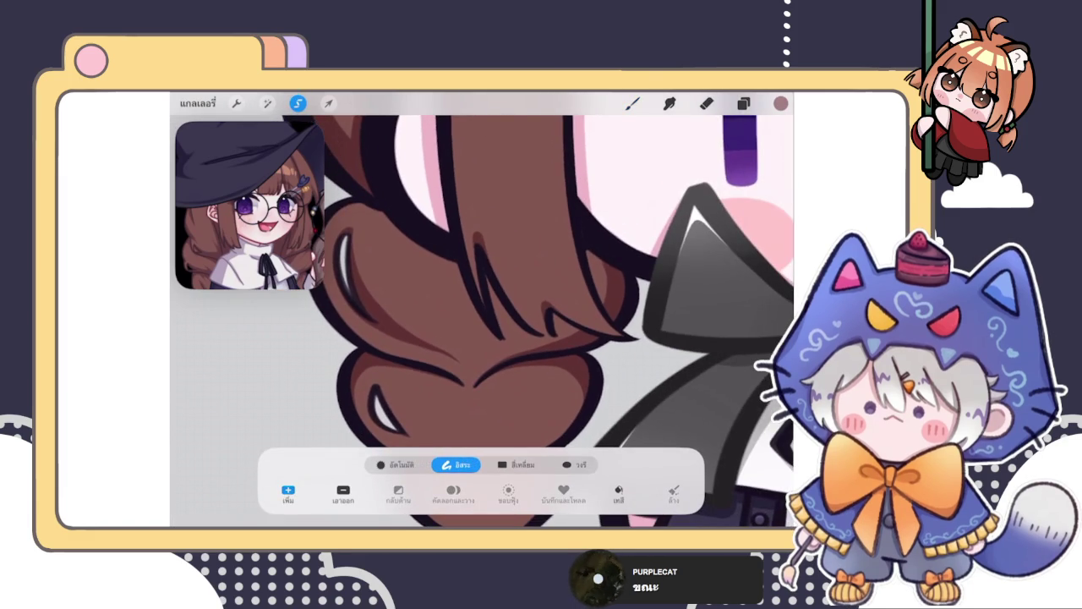
# Step: Lasso the braid's top-left lobe and warp its bottom-right slightly downward
pyautogui.moveTo(368, 219); pyautogui.dragTo(475, 381)
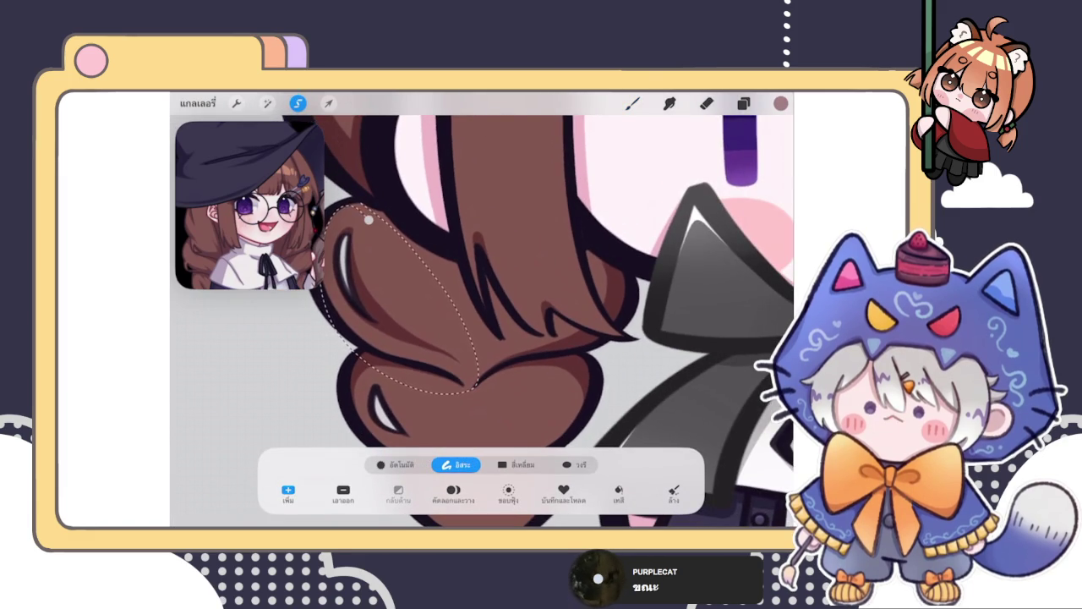
pyautogui.click(632, 103)
pyautogui.click(298, 103)
pyautogui.moveTo(346, 206); pyautogui.dragTo(474, 364)
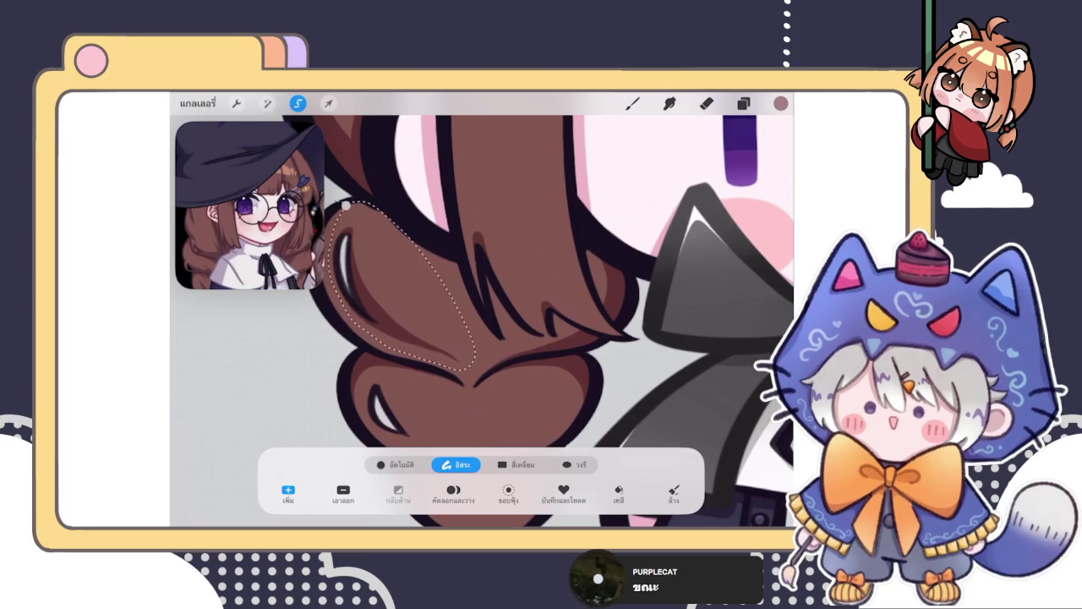
pyautogui.click(328, 103)
pyautogui.moveTo(475, 369); pyautogui.dragTo(484, 395)
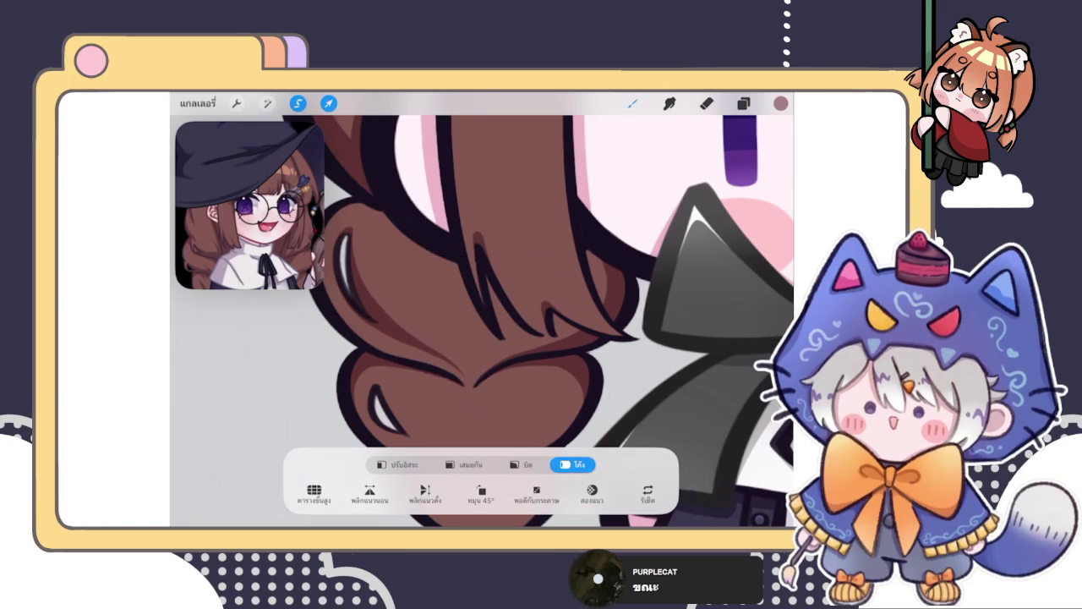
pyautogui.press('b')
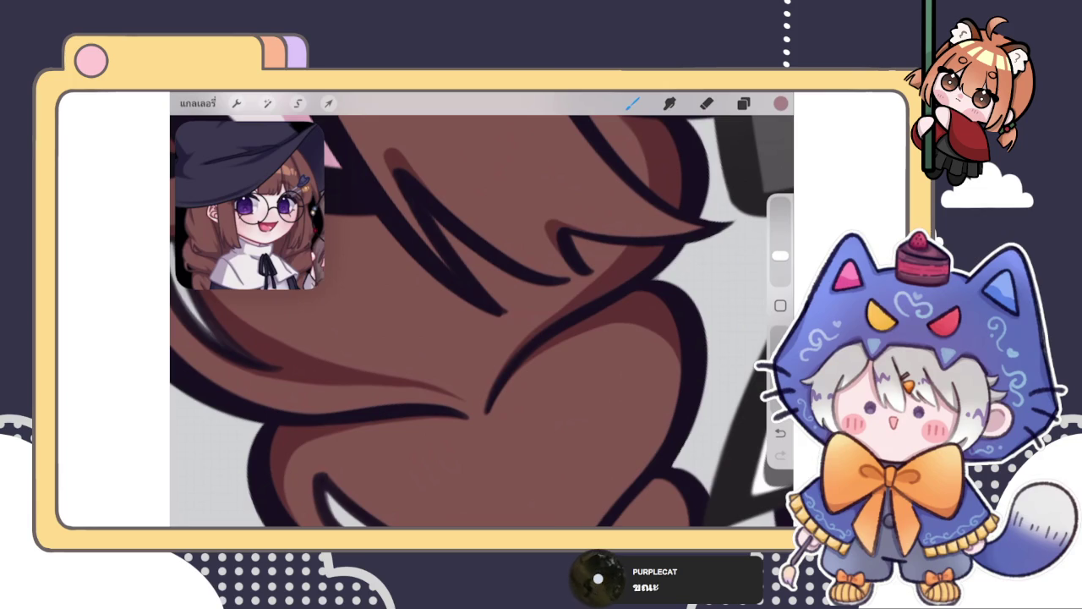
# Step: Draw thin brown strands in the braid, undoing and redoing to compare
pyautogui.scroll(3, 482, 321)
pyautogui.moveTo(463, 414); pyautogui.dragTo(396, 340)
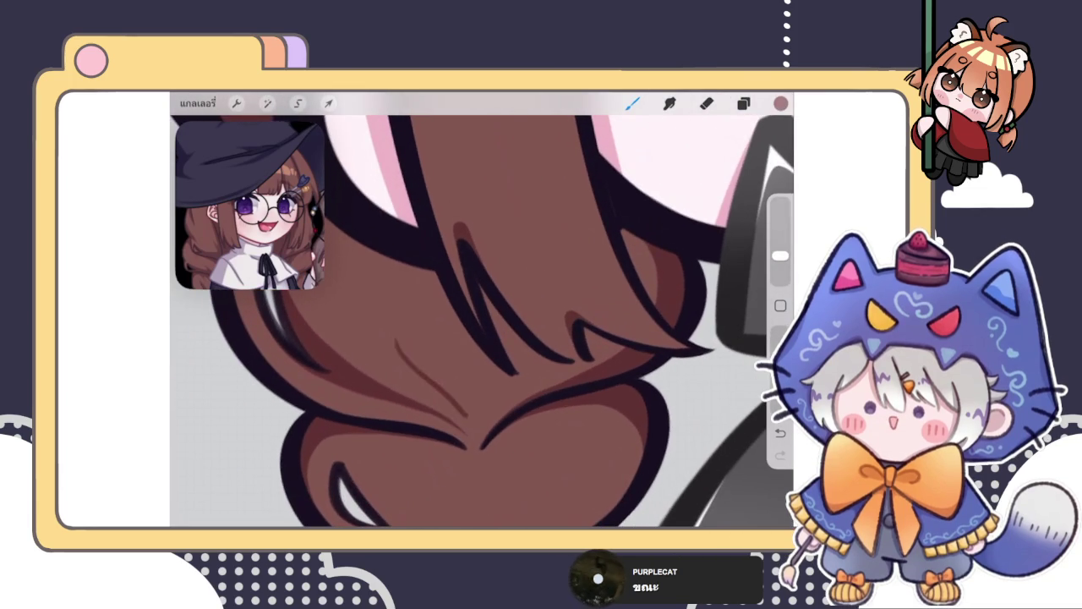
pyautogui.hotkey('ctrl', 'z')
pyautogui.hotkey('ctrl', 'shift', 'z')
pyautogui.hotkey('ctrl', 'shift', 'z')
pyautogui.hotkey('ctrl', 'z')
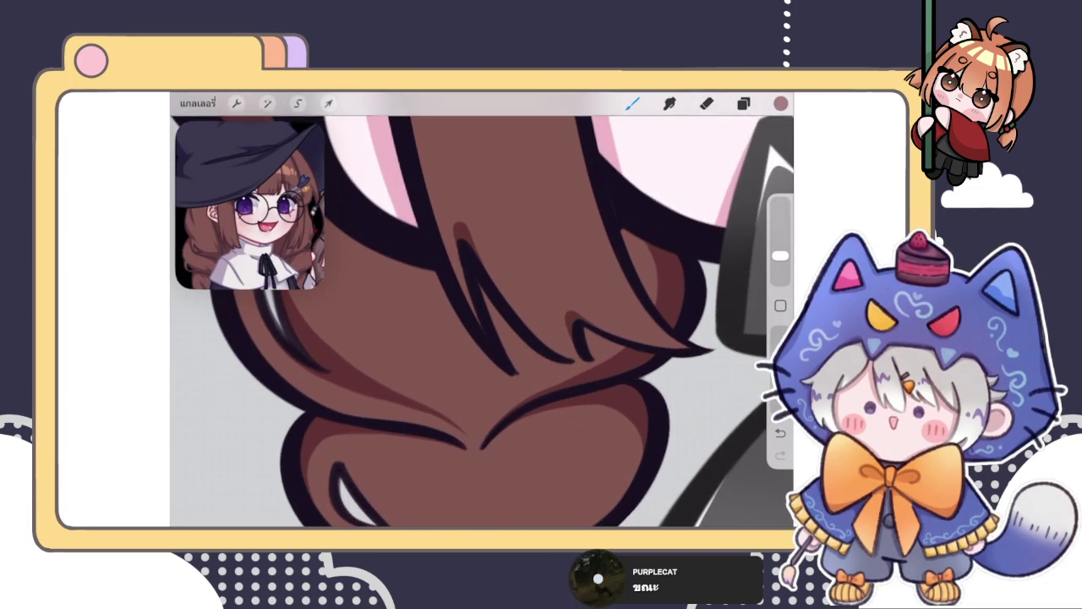
pyautogui.hotkey('ctrl', 'shift', 'z')
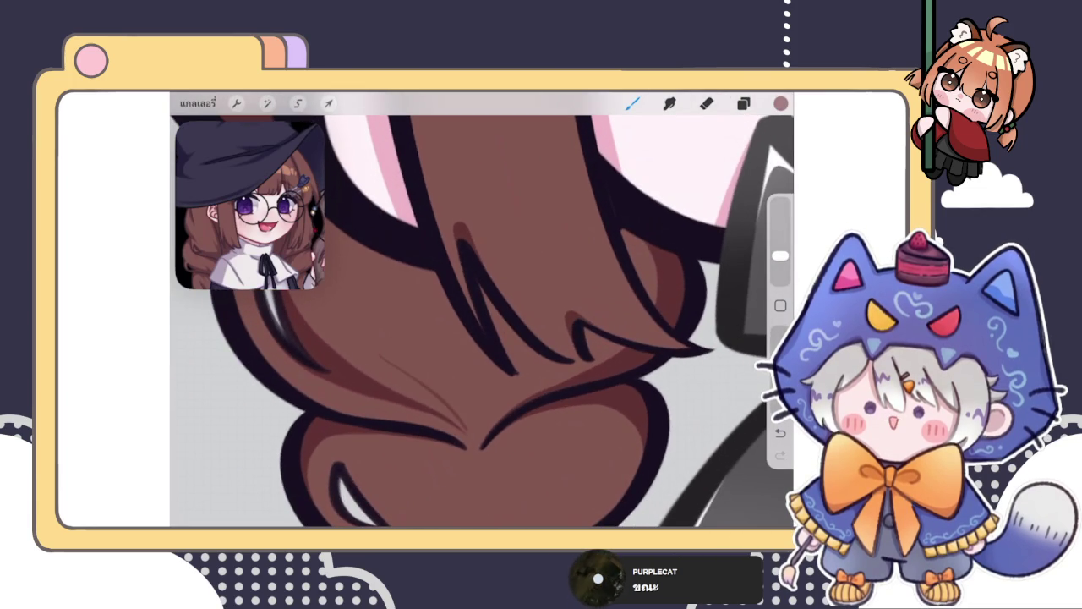
# Step: Add dark strand lines down and across the braid, extending one slightly
pyautogui.scroll(1, 482, 322)
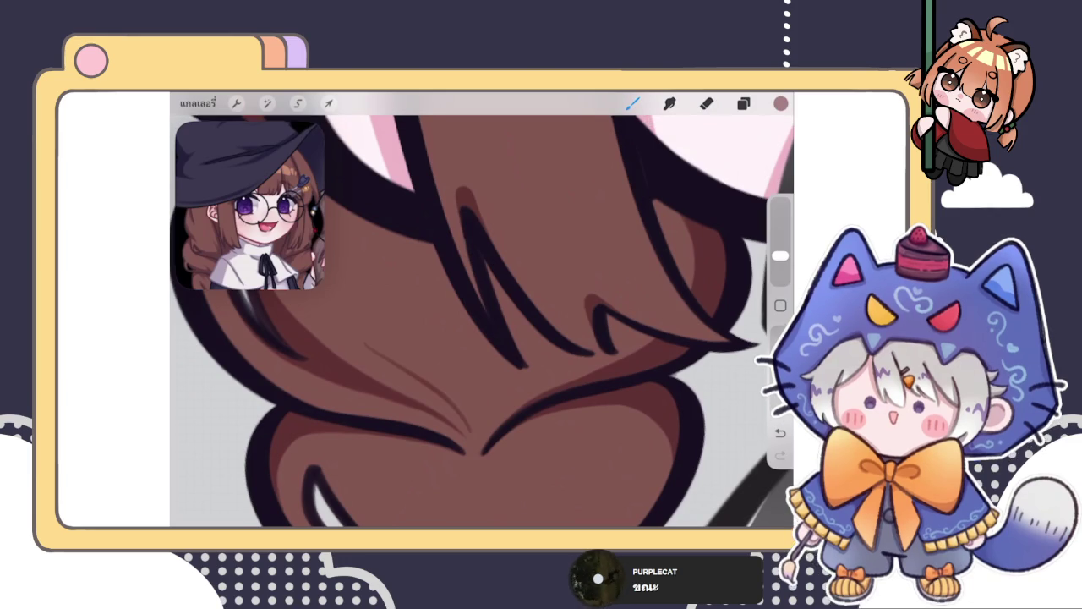
pyautogui.moveTo(554, 345); pyautogui.dragTo(471, 431)
pyautogui.scroll(-1, 481, 321)
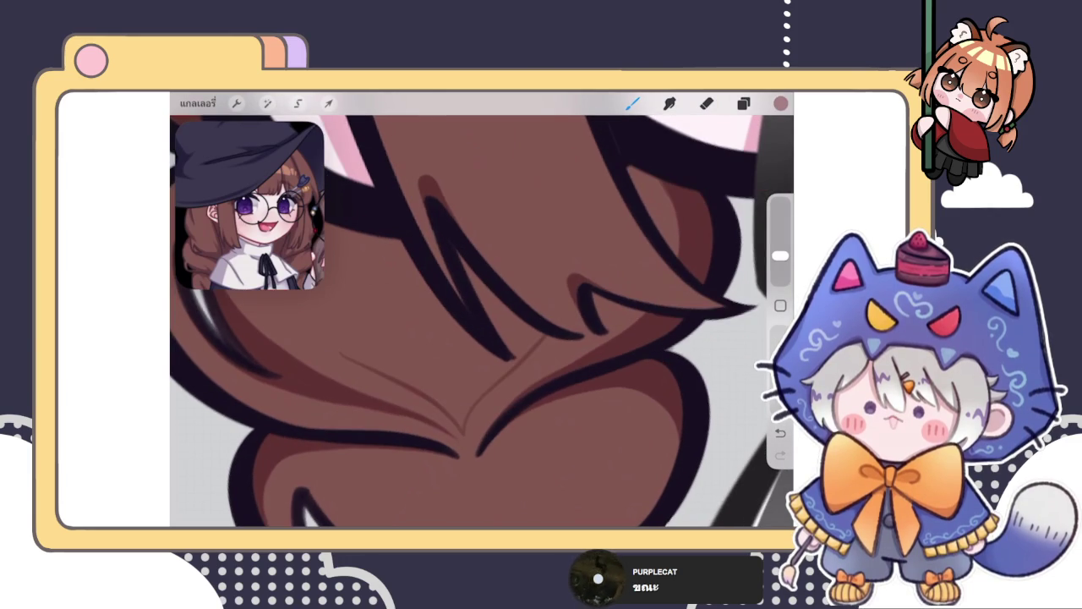
pyautogui.moveTo(342, 350)
pyautogui.mouseDown()
pyautogui.moveTo(439, 402)
pyautogui.moveTo(505, 371)
pyautogui.moveTo(542, 334)
pyautogui.moveTo(459, 420)
pyautogui.mouseUp()
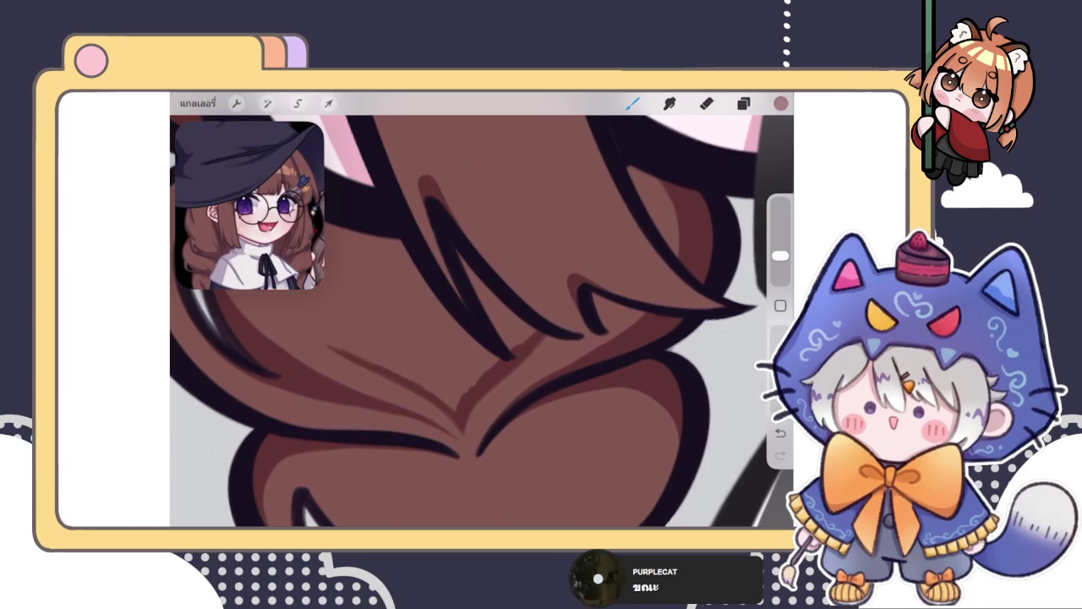
pyautogui.hscroll(-1, 482, 322)
pyautogui.moveTo(321, 334); pyautogui.dragTo(338, 345)
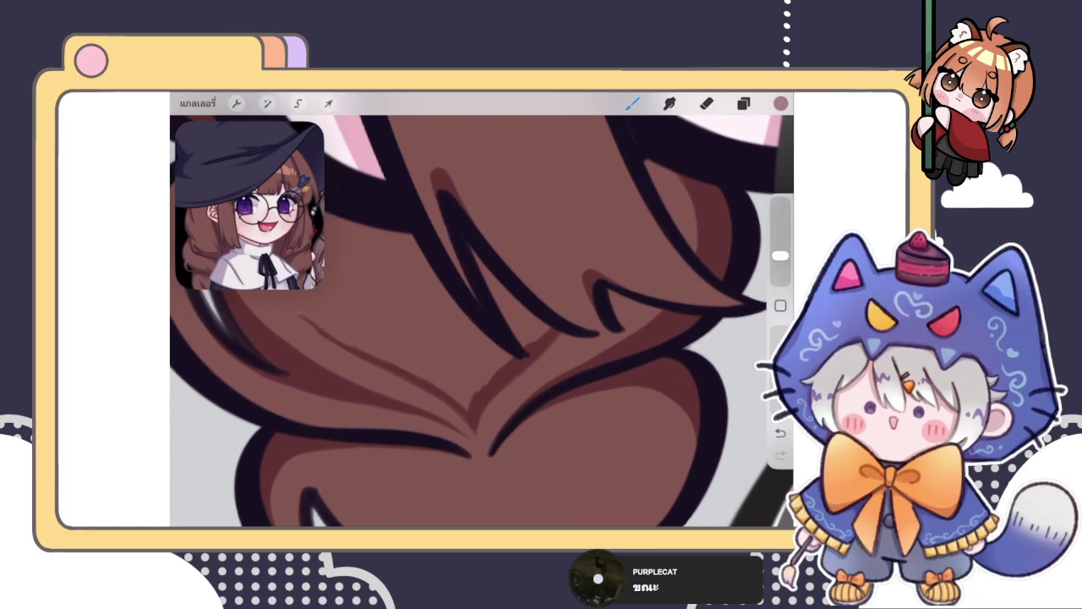
pyautogui.scroll(-2, 482, 322)
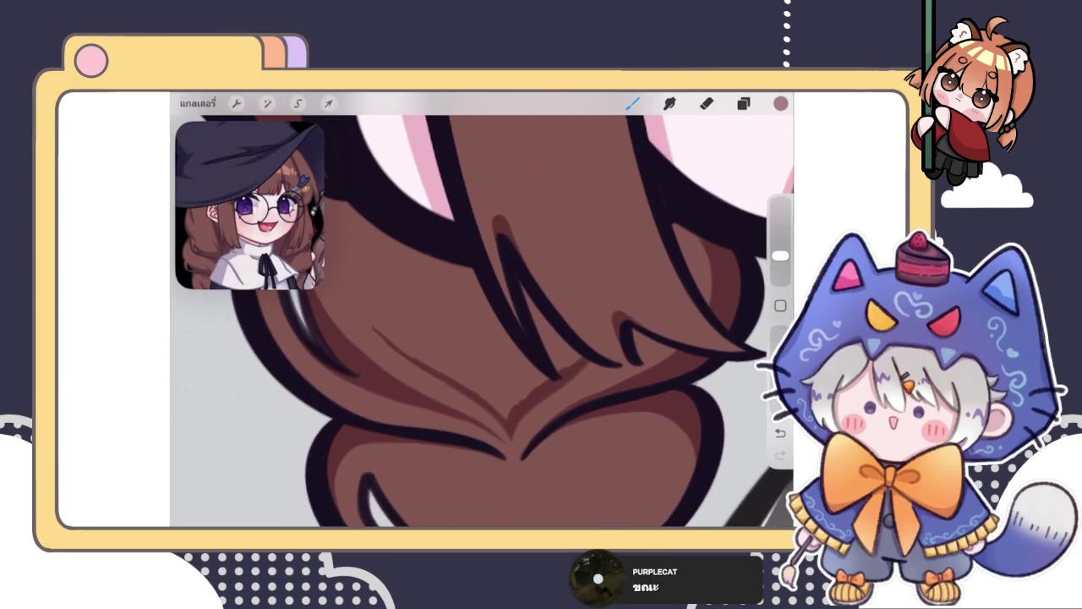
# Step: Paint a darker brown strand with shading beside it and small hatching
pyautogui.click(706, 103)
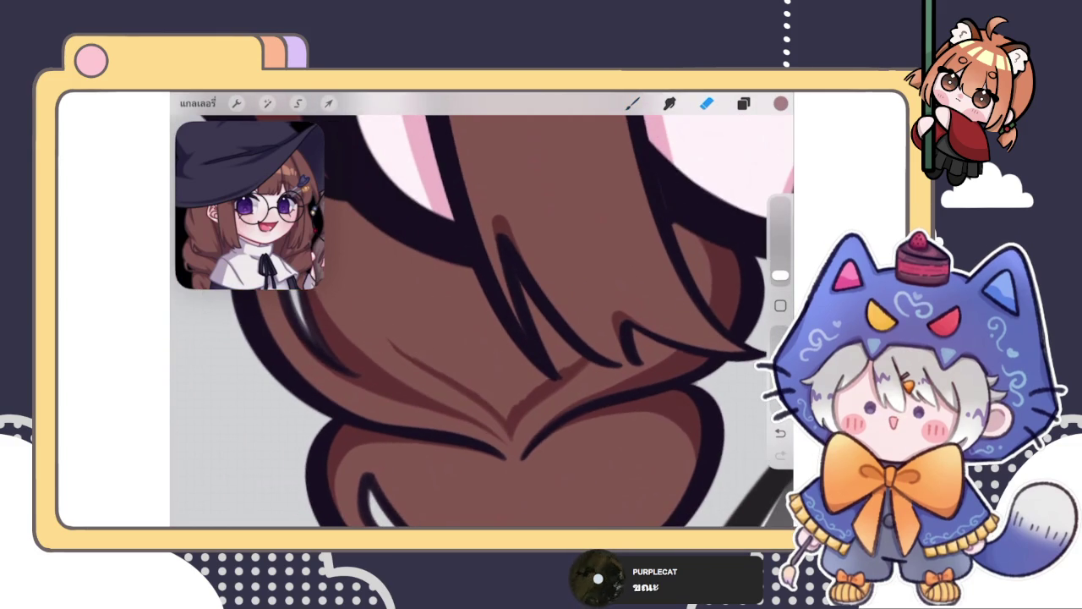
pyautogui.click(633, 103)
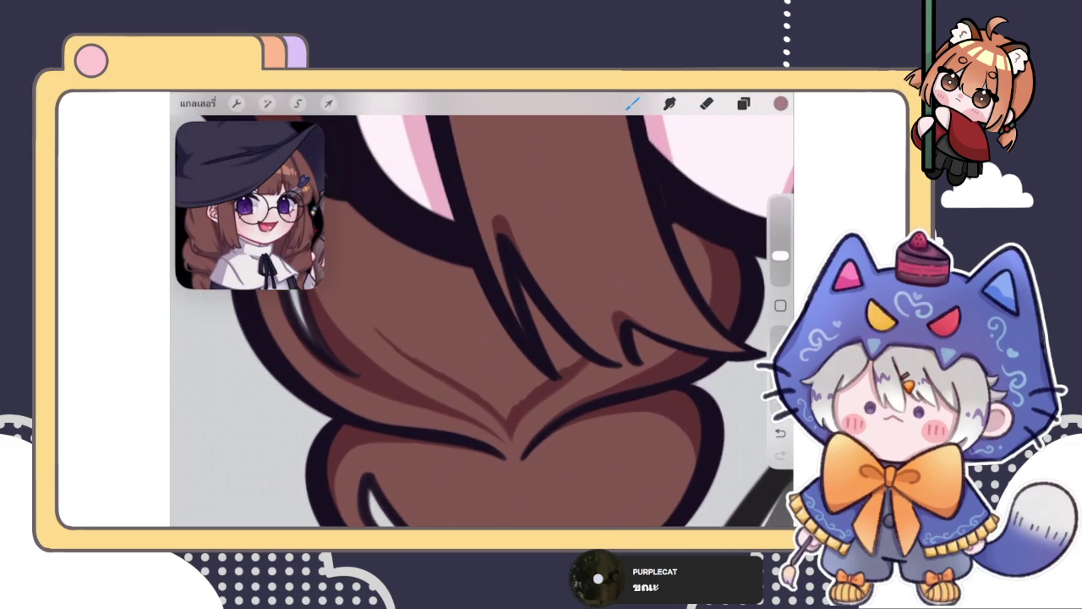
pyautogui.moveTo(399, 342)
pyautogui.mouseDown()
pyautogui.moveTo(499, 399)
pyautogui.moveTo(580, 346)
pyautogui.moveTo(524, 280)
pyautogui.mouseUp()
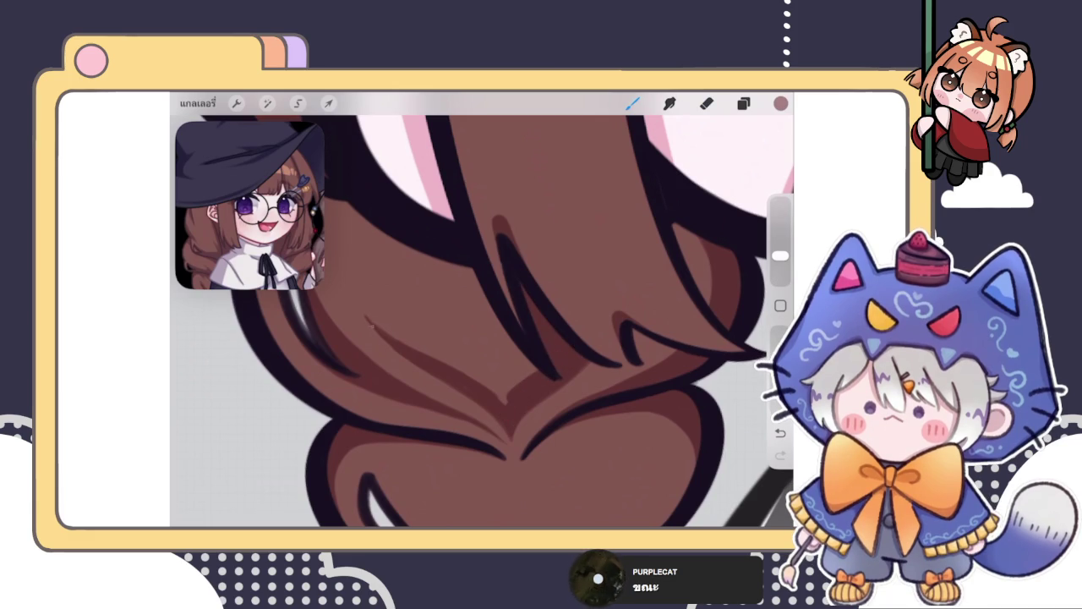
pyautogui.moveTo(367, 316)
pyautogui.mouseDown()
pyautogui.moveTo(508, 404)
pyautogui.moveTo(546, 369)
pyautogui.moveTo(473, 359)
pyautogui.mouseUp()
pyautogui.hscroll(1, 482, 321)
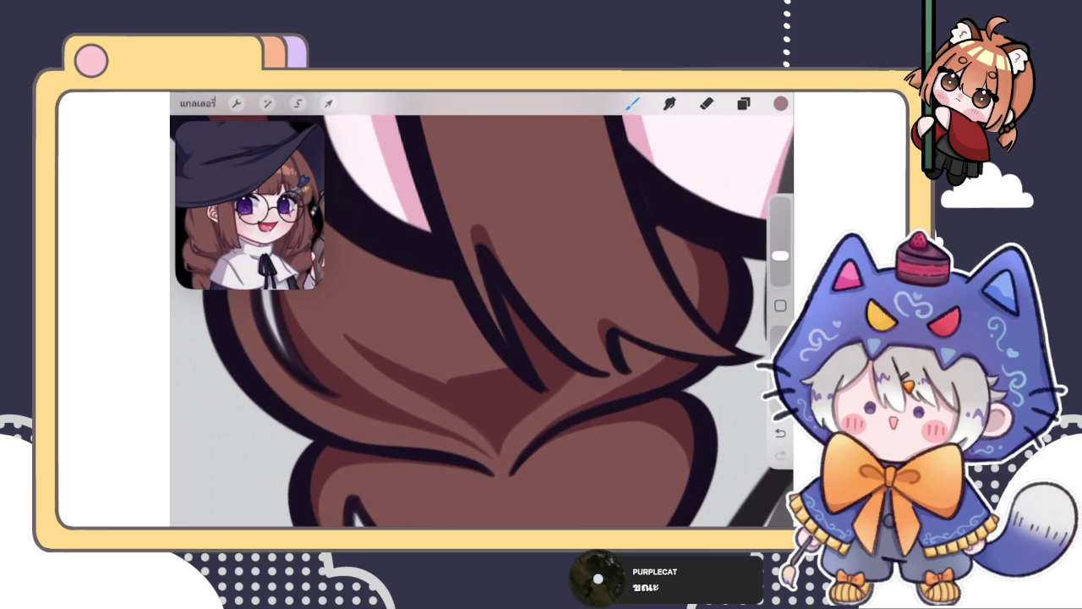
pyautogui.moveTo(369, 359); pyautogui.dragTo(419, 337)
pyautogui.hscroll(1, 482, 321)
pyautogui.scroll(1, 482, 321)
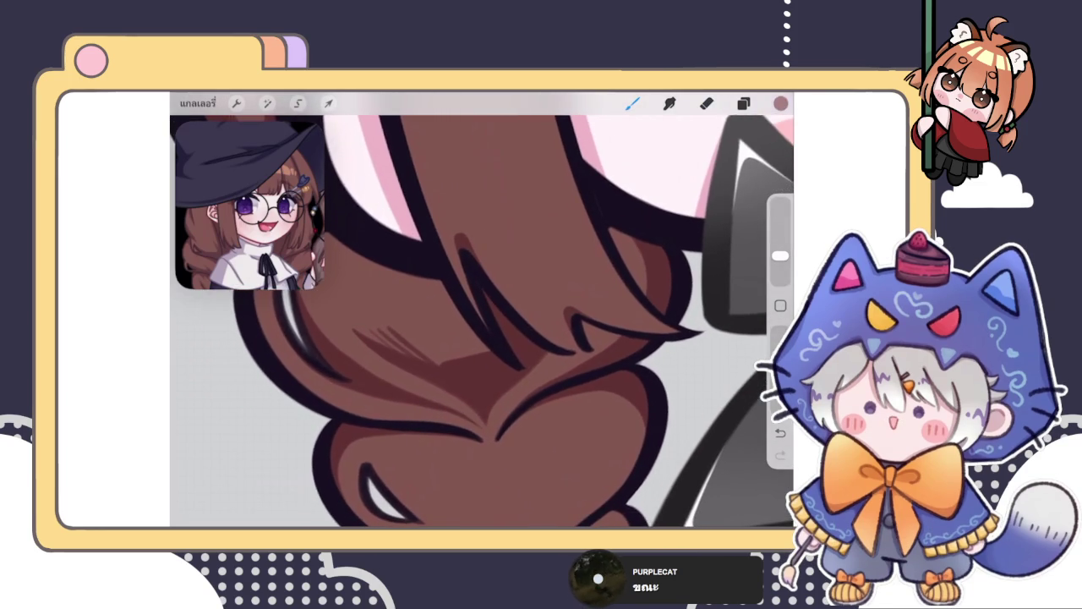
# Step: Redo a row of diagonal hatching across the hair and blend it with Smudge
pyautogui.hotkey('ctrl', 'z')
pyautogui.scroll(1, 482, 322)
pyautogui.moveTo(389, 338); pyautogui.dragTo(453, 384)
pyautogui.moveTo(426, 337); pyautogui.dragTo(456, 376)
pyautogui.moveTo(446, 333)
pyautogui.mouseDown()
pyautogui.moveTo(475, 370)
pyautogui.moveTo(504, 365)
pyautogui.mouseUp()
pyautogui.moveTo(489, 328); pyautogui.dragTo(519, 367)
pyautogui.click(670, 103)
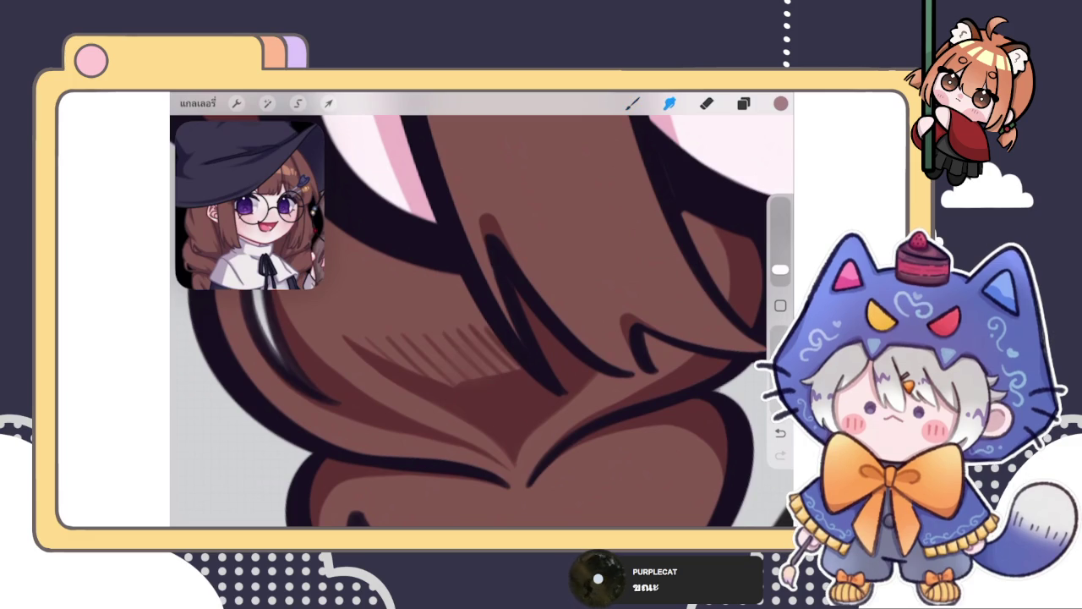
pyautogui.moveTo(439, 315)
pyautogui.mouseDown()
pyautogui.moveTo(460, 314)
pyautogui.moveTo(459, 358)
pyautogui.moveTo(495, 353)
pyautogui.moveTo(442, 363)
pyautogui.moveTo(398, 343)
pyautogui.moveTo(447, 366)
pyautogui.moveTo(516, 367)
pyautogui.moveTo(488, 387)
pyautogui.moveTo(364, 319)
pyautogui.moveTo(471, 330)
pyautogui.moveTo(428, 302)
pyautogui.moveTo(372, 315)
pyautogui.moveTo(341, 305)
pyautogui.moveTo(452, 380)
pyautogui.moveTo(386, 346)
pyautogui.moveTo(481, 360)
pyautogui.moveTo(506, 353)
pyautogui.mouseUp()
pyautogui.scroll(-10, 482, 321)
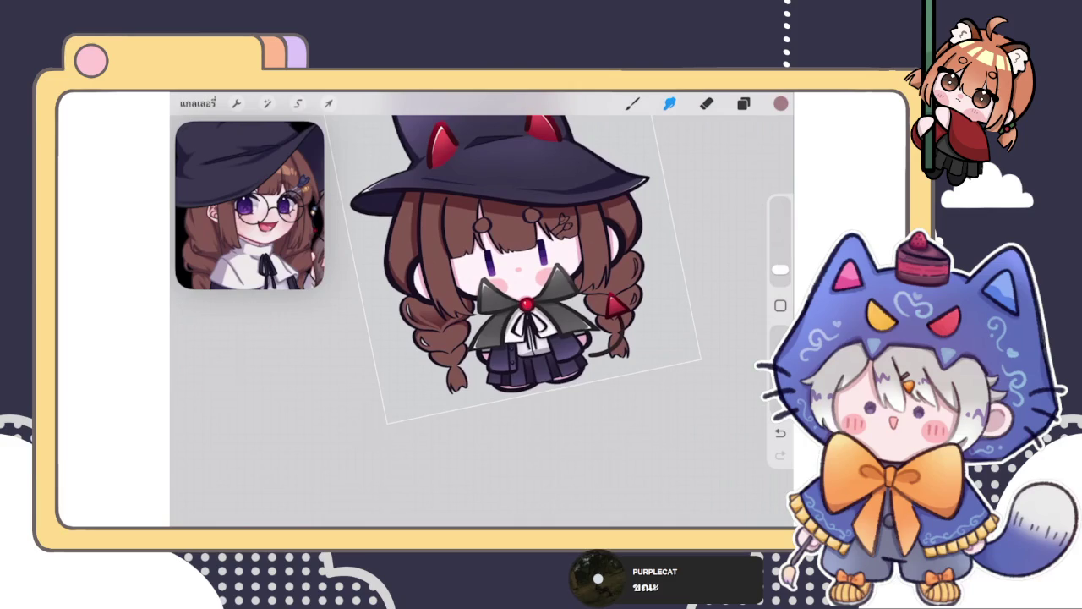
# Step: Dismiss the low-battery alert and undo the last braid stroke
pyautogui.scroll(3, 482, 321)
pyautogui.scroll(3, 482, 321)
pyautogui.scroll(3, 482, 322)
pyautogui.press('e')
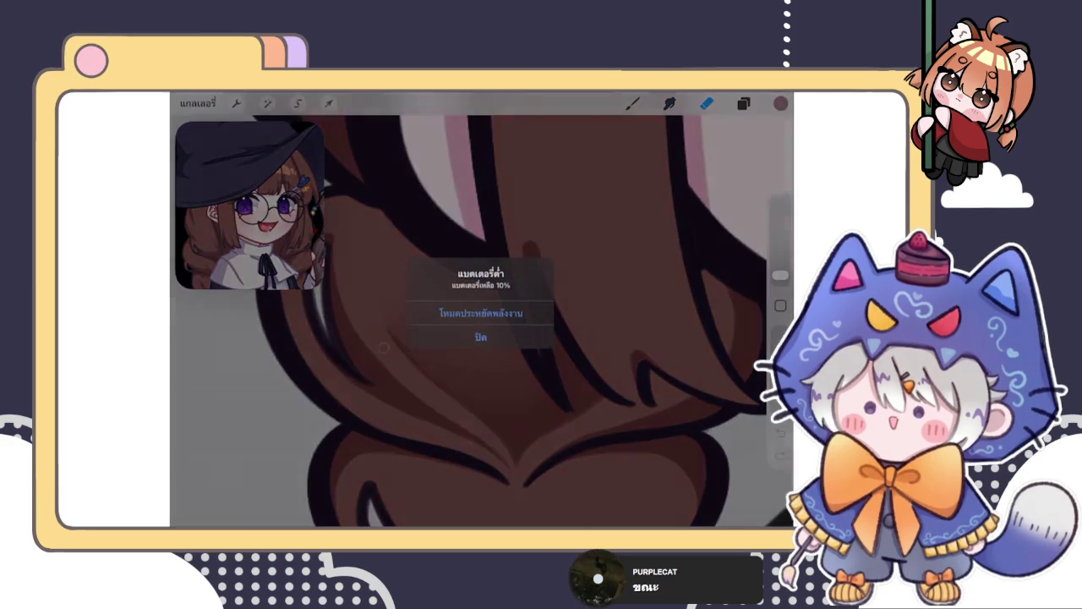
pyautogui.click(480, 337)
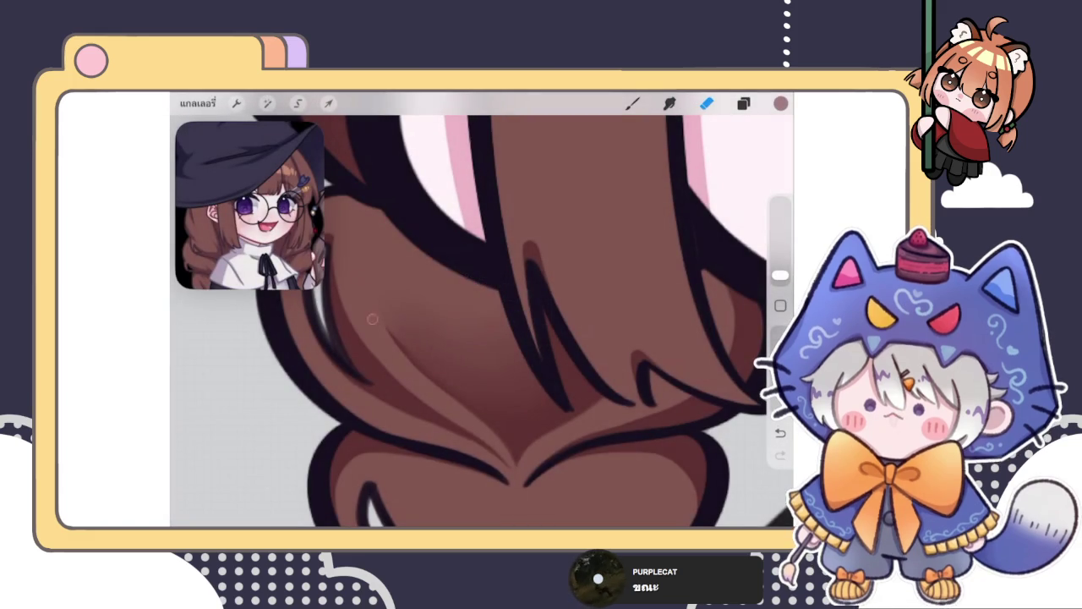
pyautogui.press('b')
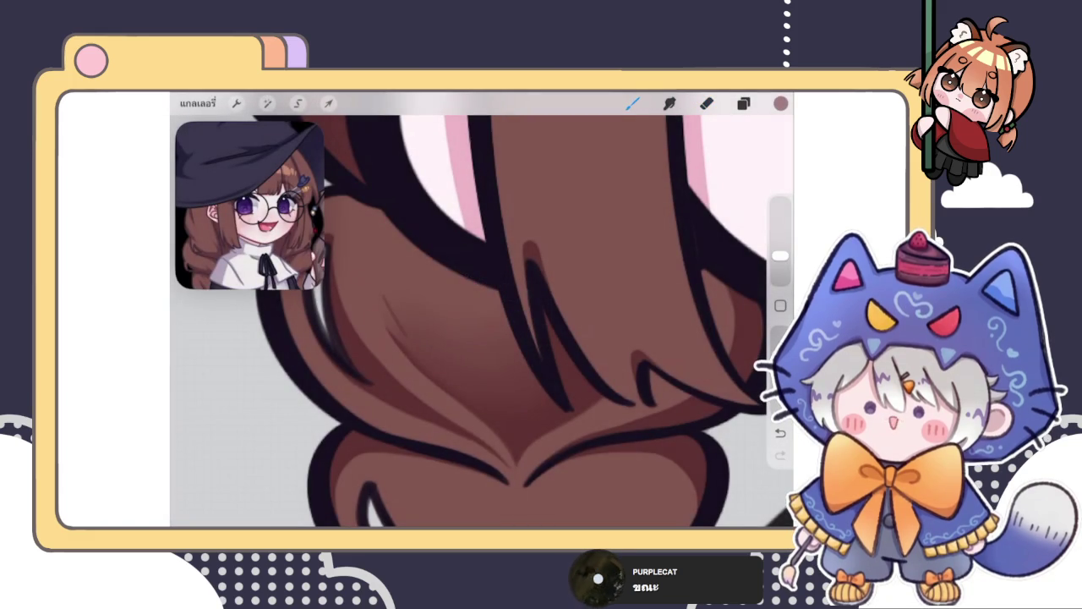
pyautogui.hotkey('ctrl', 'z')
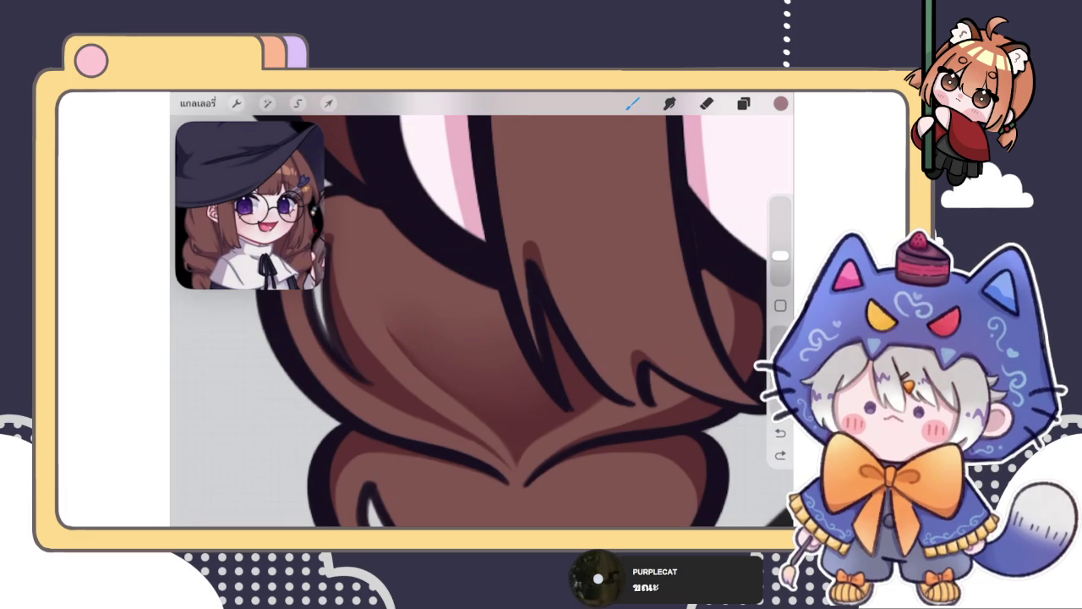
pyautogui.click(633, 103)
pyautogui.click(633, 103)
pyautogui.scroll(3, 482, 321)
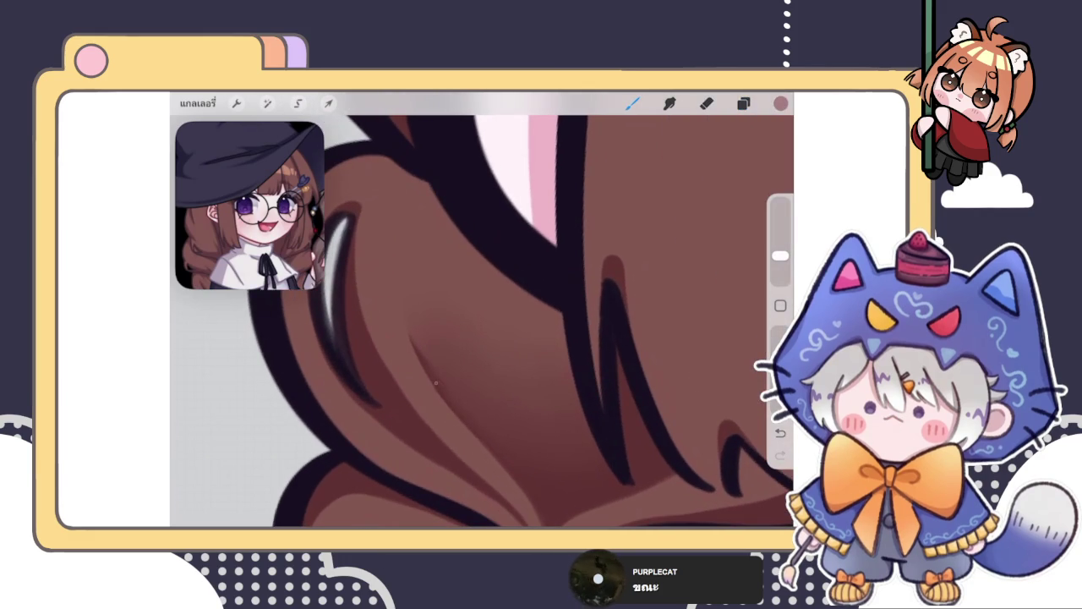
# Step: Paint dark hatching into the hair shading and smudge it smooth
pyautogui.click(670, 103)
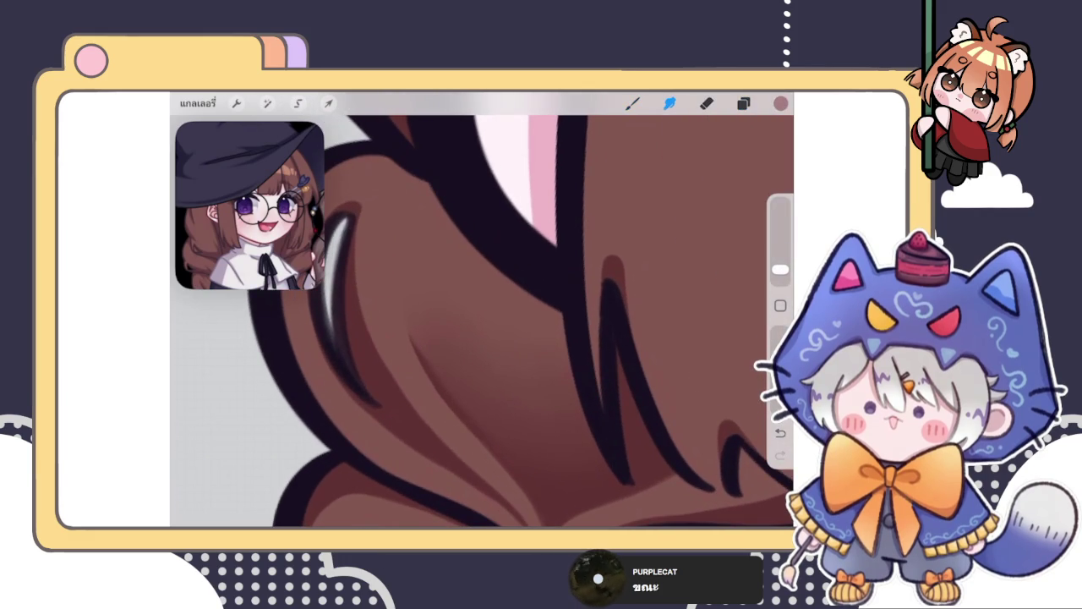
pyautogui.scroll(-2, 482, 321)
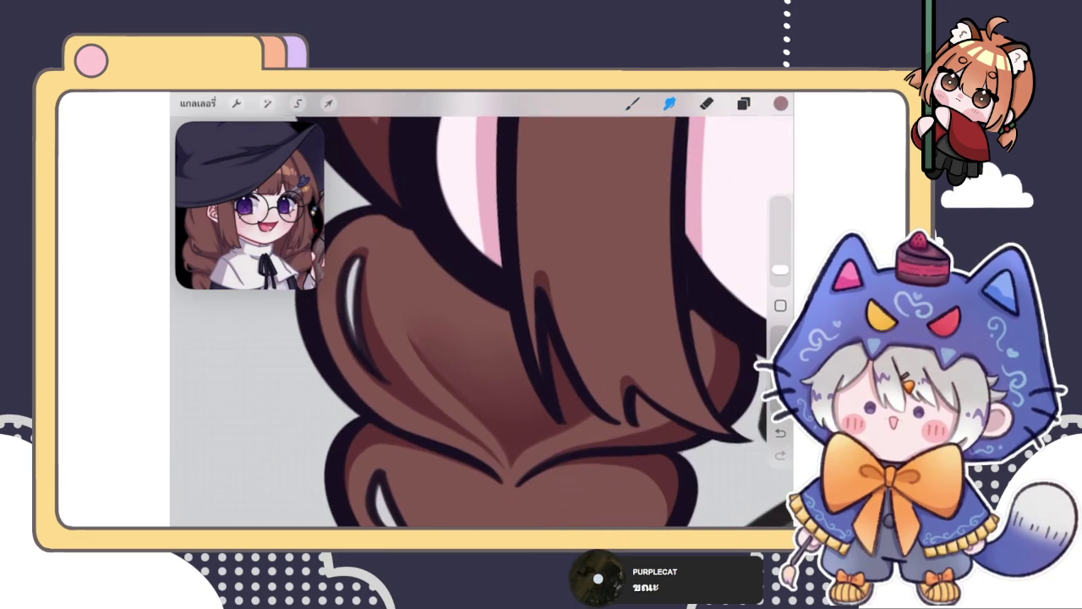
pyautogui.click(632, 103)
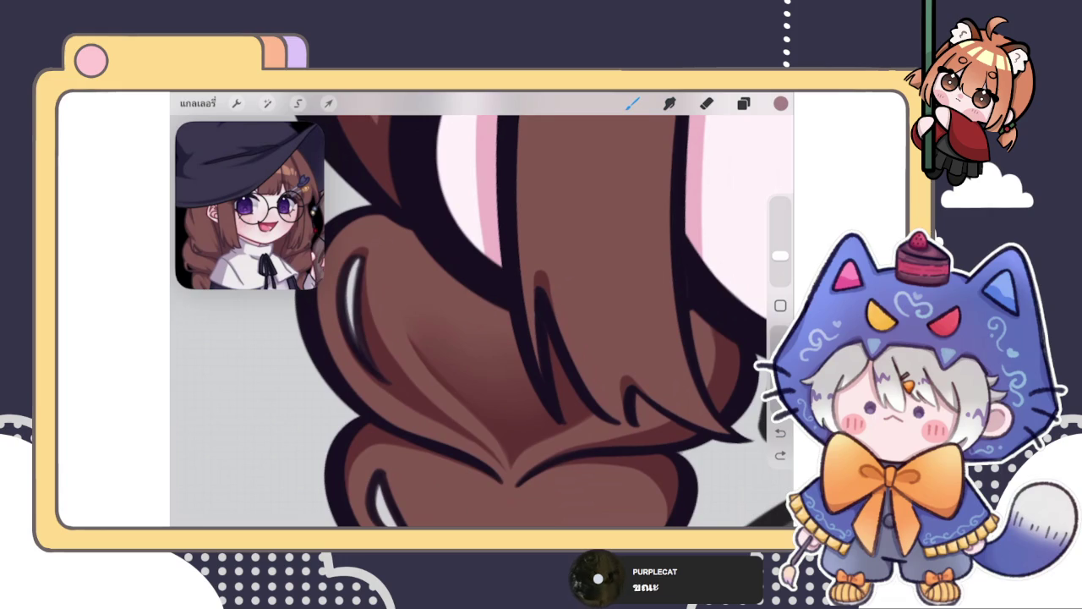
pyautogui.moveTo(511, 404)
pyautogui.mouseDown()
pyautogui.moveTo(528, 378)
pyautogui.moveTo(507, 406)
pyautogui.moveTo(512, 398)
pyautogui.moveTo(483, 392)
pyautogui.moveTo(465, 370)
pyautogui.moveTo(517, 377)
pyautogui.moveTo(502, 411)
pyautogui.mouseUp()
pyautogui.click(669, 102)
pyautogui.scroll(-3, 502, 411)
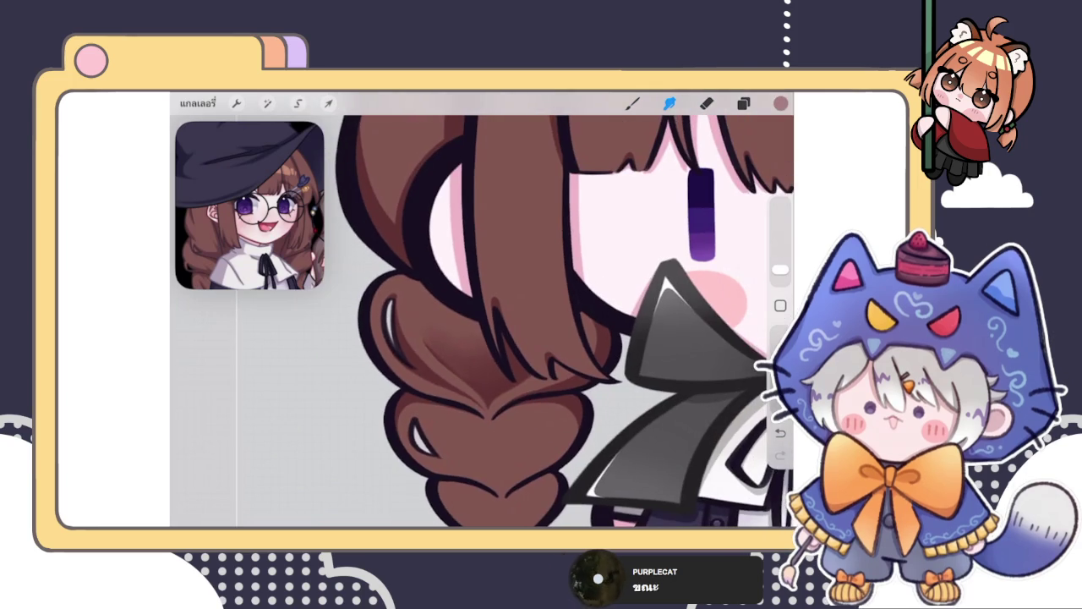
pyautogui.scroll(3, 482, 321)
# Step: Browse the brush library, keep the current brush, and zoom into the braid
pyautogui.click(633, 102)
pyautogui.click(632, 102)
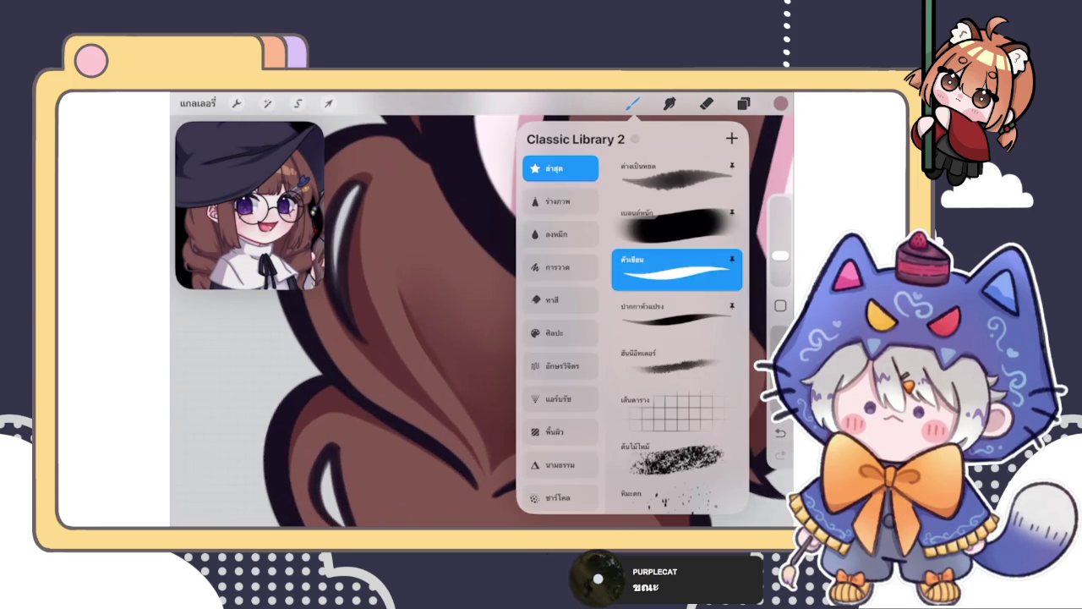
pyautogui.click(633, 102)
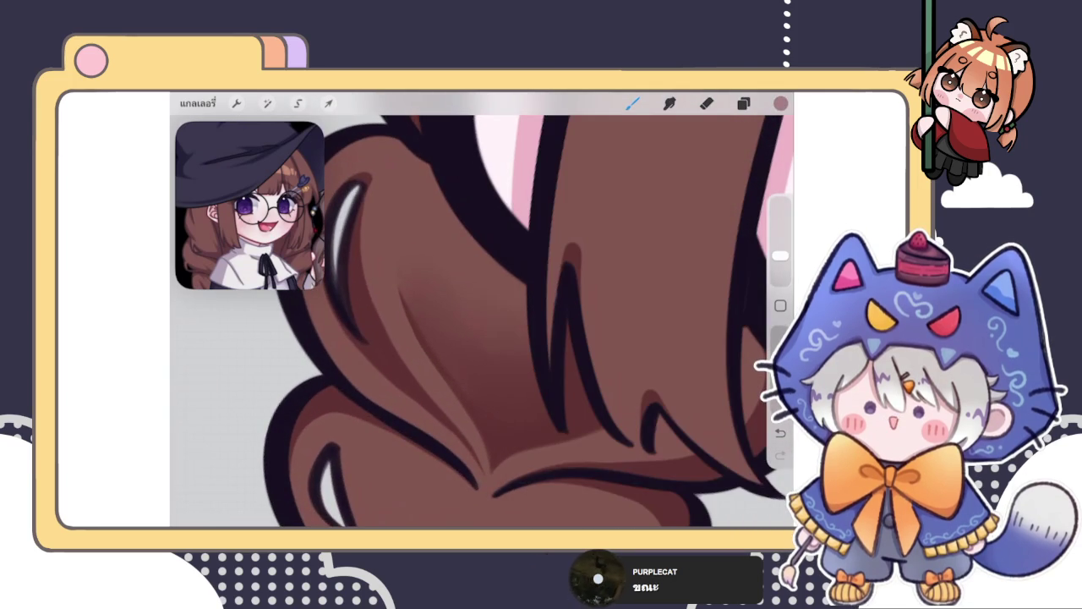
pyautogui.scroll(-3, 482, 321)
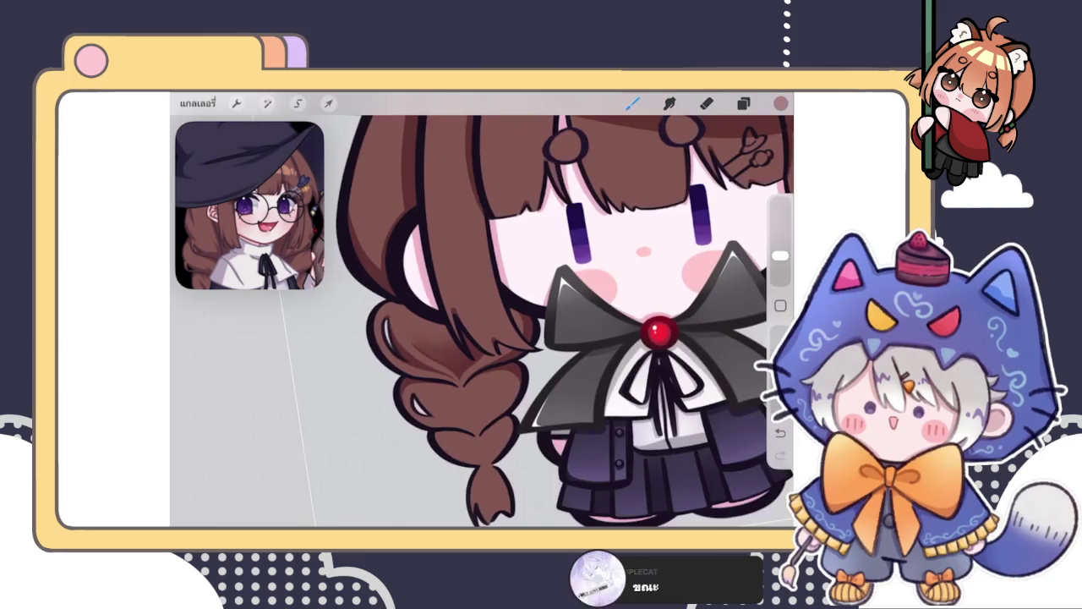
pyautogui.scroll(3, 482, 321)
pyautogui.scroll(5, 482, 322)
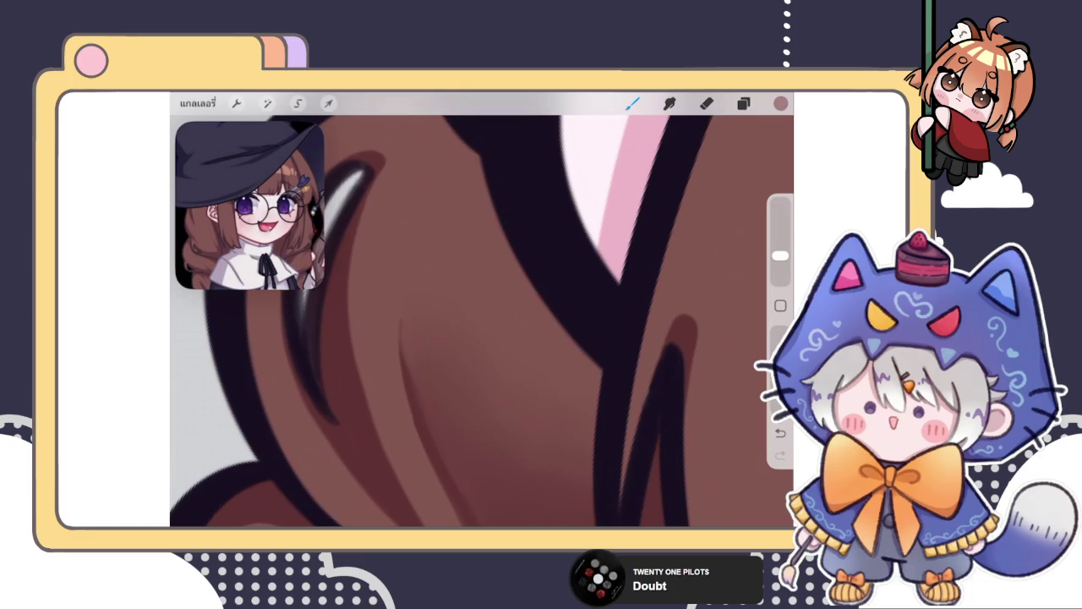
# Step: Switch to Smudge, zoom out, and swipe up to the iPad app switcher
pyautogui.scroll(-3, 482, 321)
pyautogui.scroll(3, 482, 322)
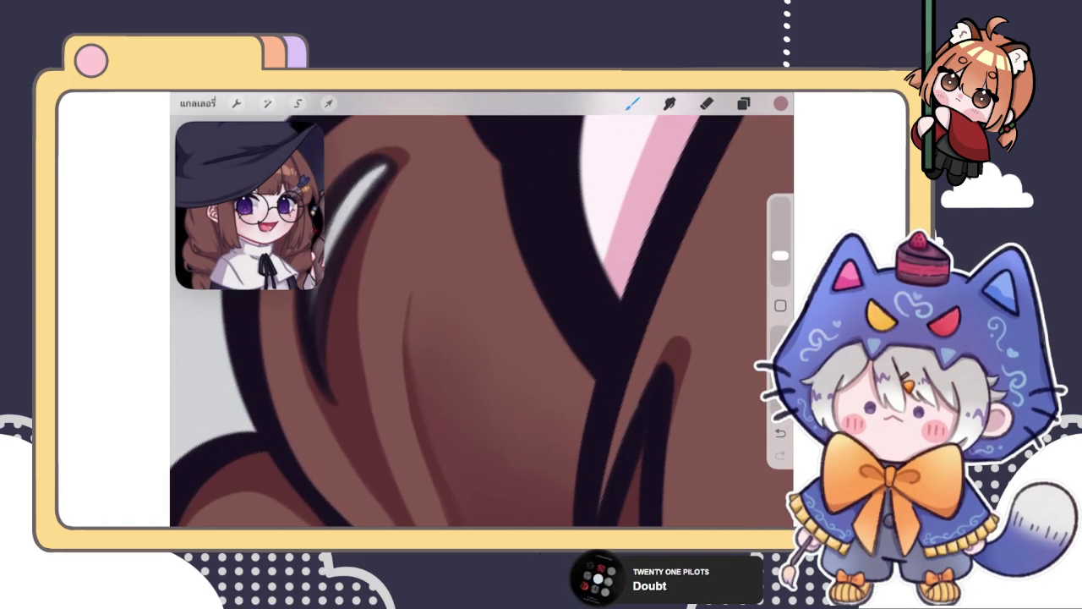
pyautogui.press('e')
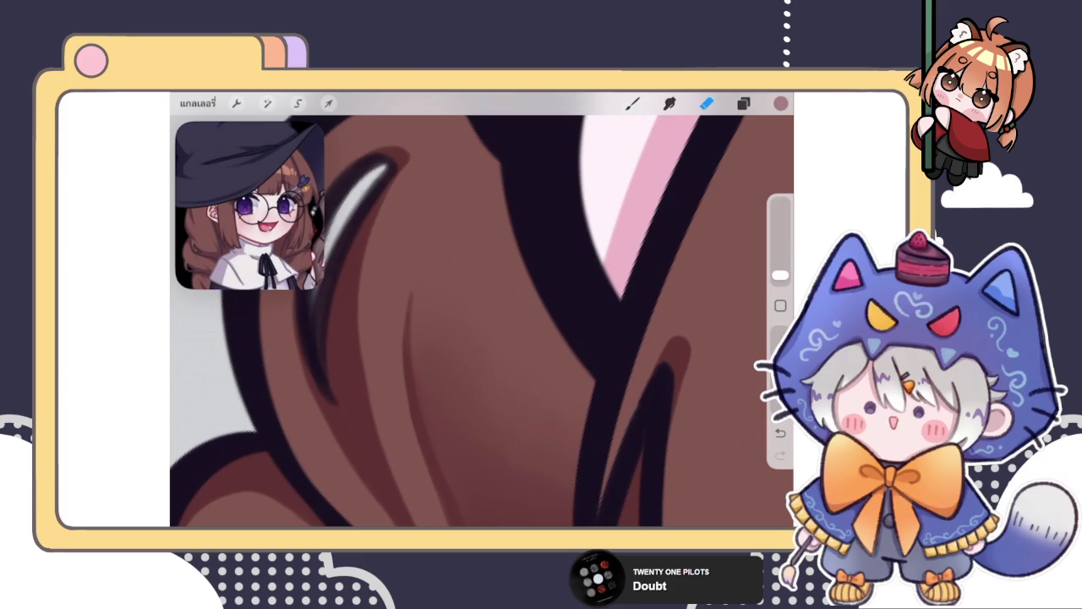
pyautogui.press('s')
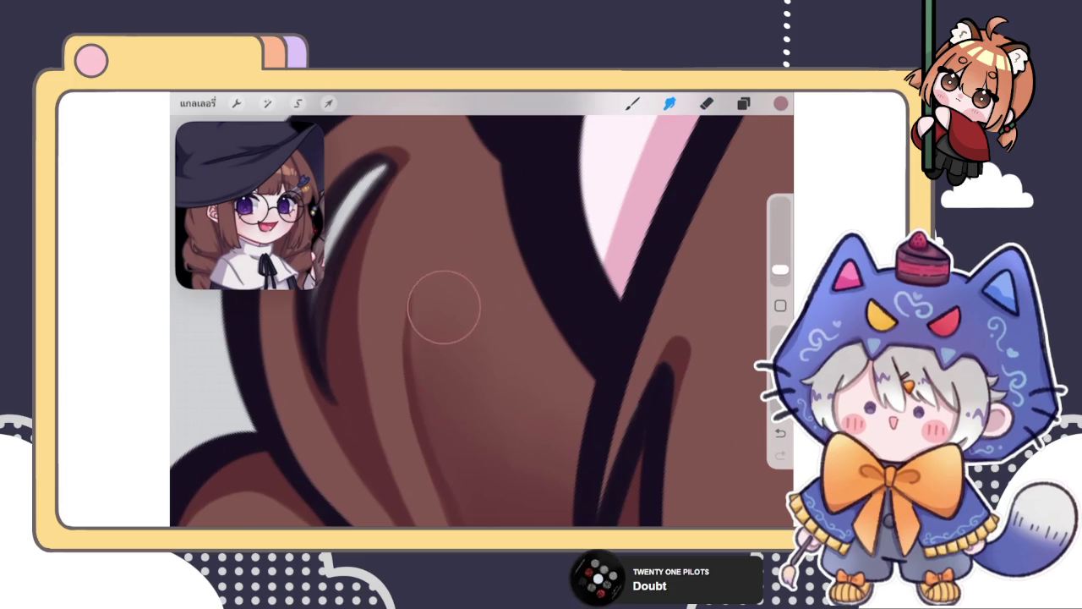
pyautogui.scroll(-3, 447, 313)
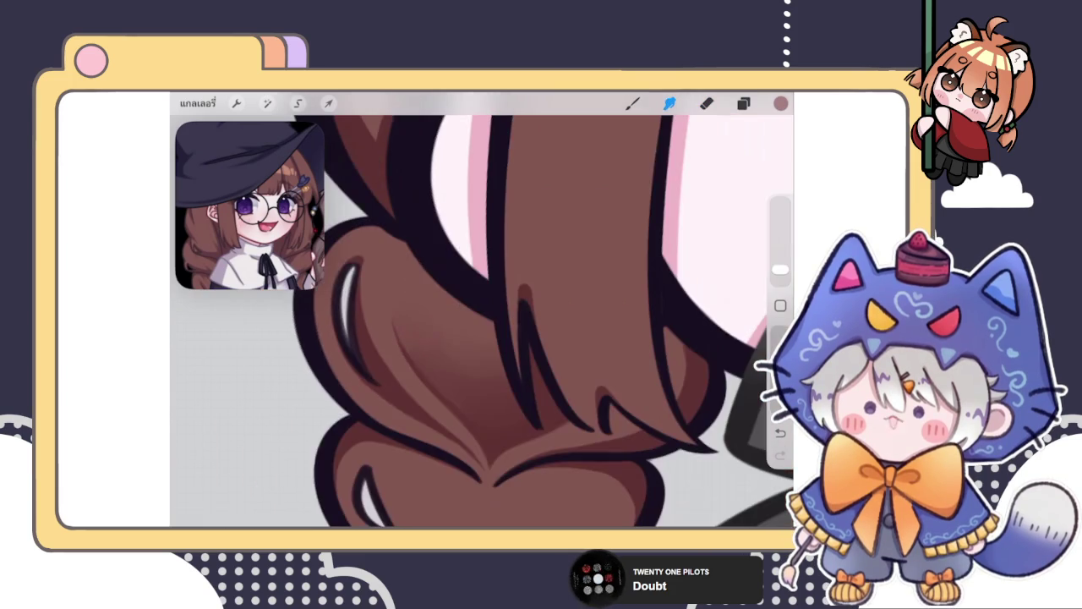
pyautogui.scroll(-3, 447, 314)
pyautogui.scroll(-5, 558, 322)
pyautogui.scroll(5, 558, 322)
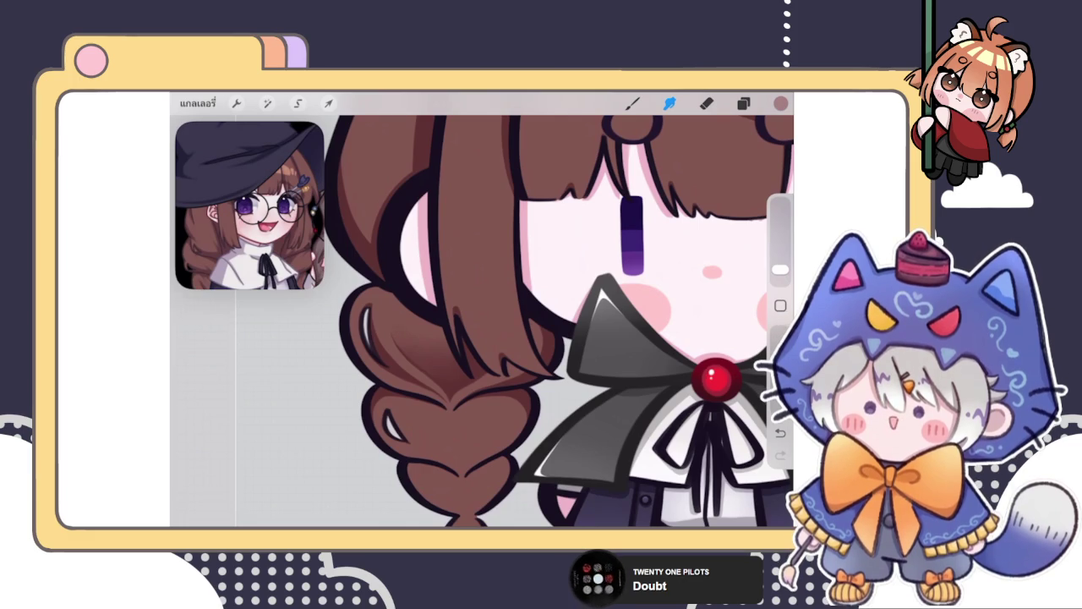
pyautogui.moveTo(482, 523); pyautogui.dragTo(482, 322)
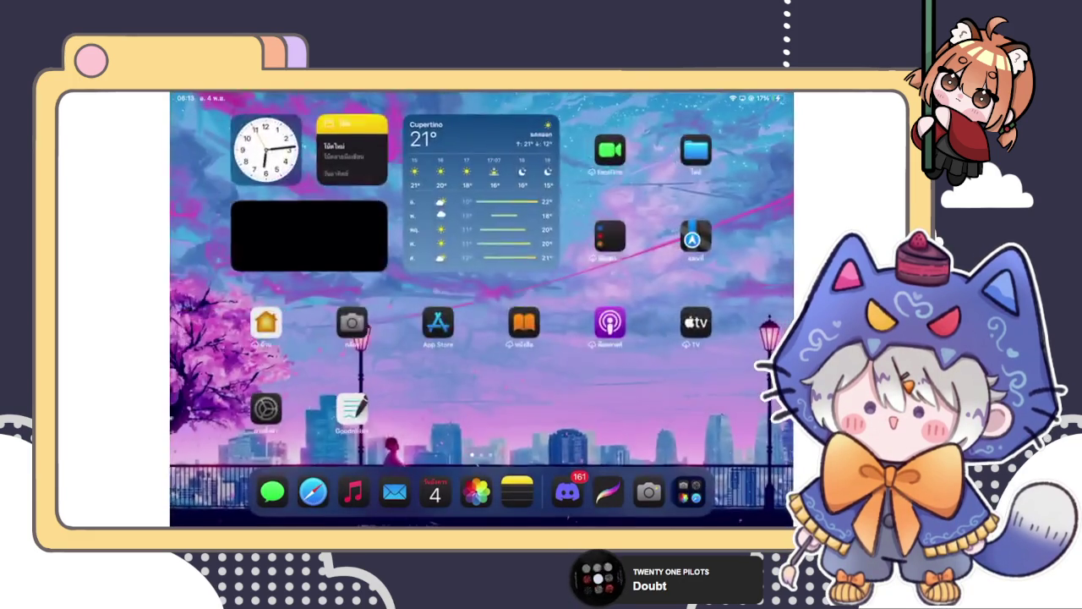
# Step: Swipe to the home screen's app page and launch Seven Knights Re:BIRTH
pyautogui.moveTo(676, 321); pyautogui.dragTo(296, 322)
pyautogui.click(699, 409)
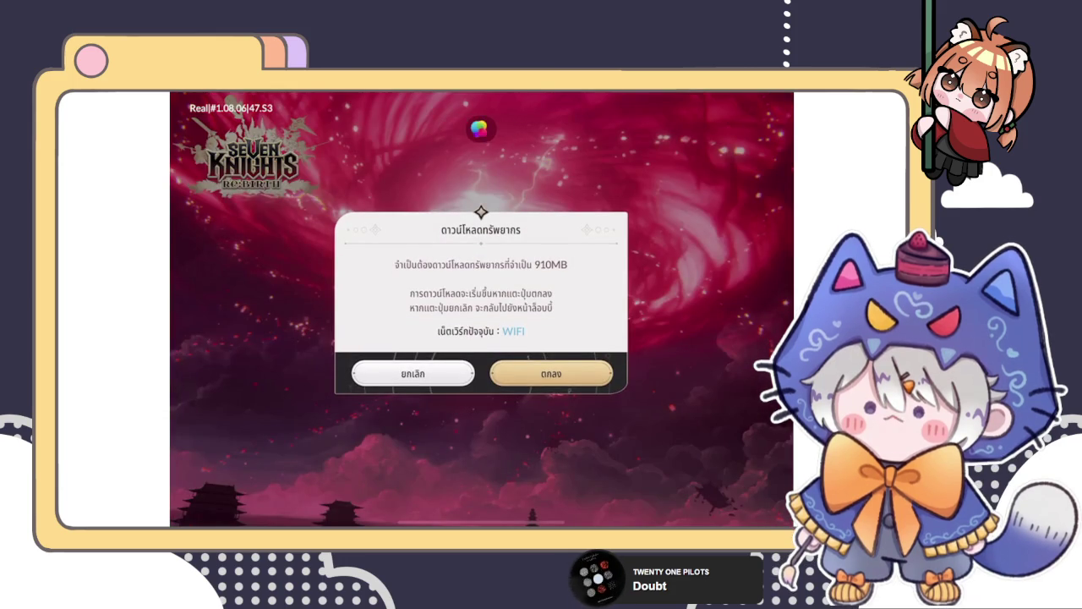
# Step: Accept the 910MB resource download with ตกลง (OK)
pyautogui.click(551, 373)
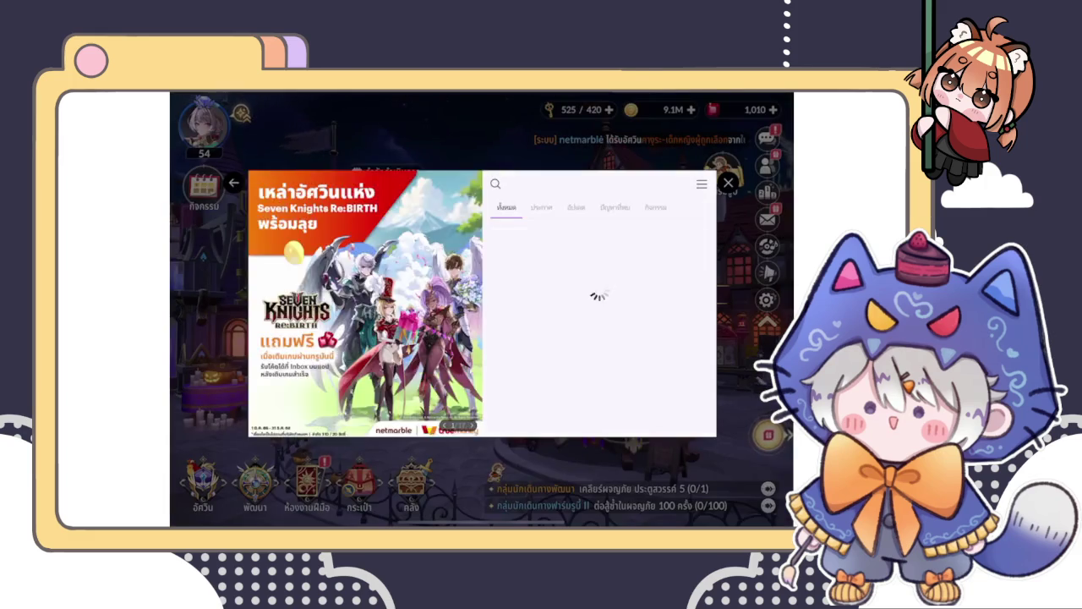
# Step: Close the news popup and claim all mail rewards
pyautogui.click(728, 183)
pyautogui.click(767, 219)
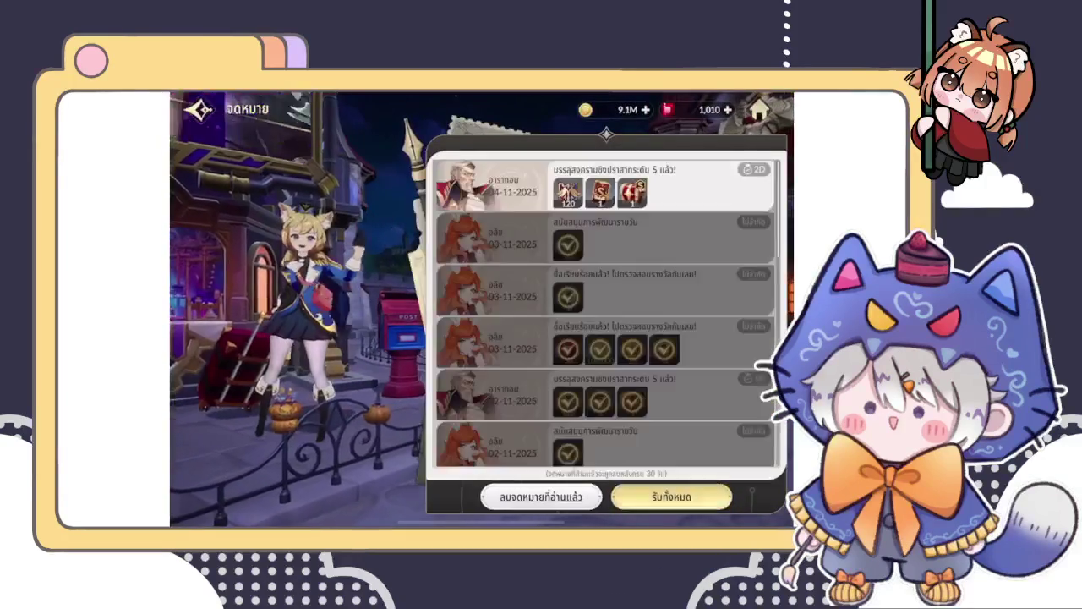
pyautogui.click(671, 497)
pyautogui.click(482, 338)
pyautogui.click(200, 109)
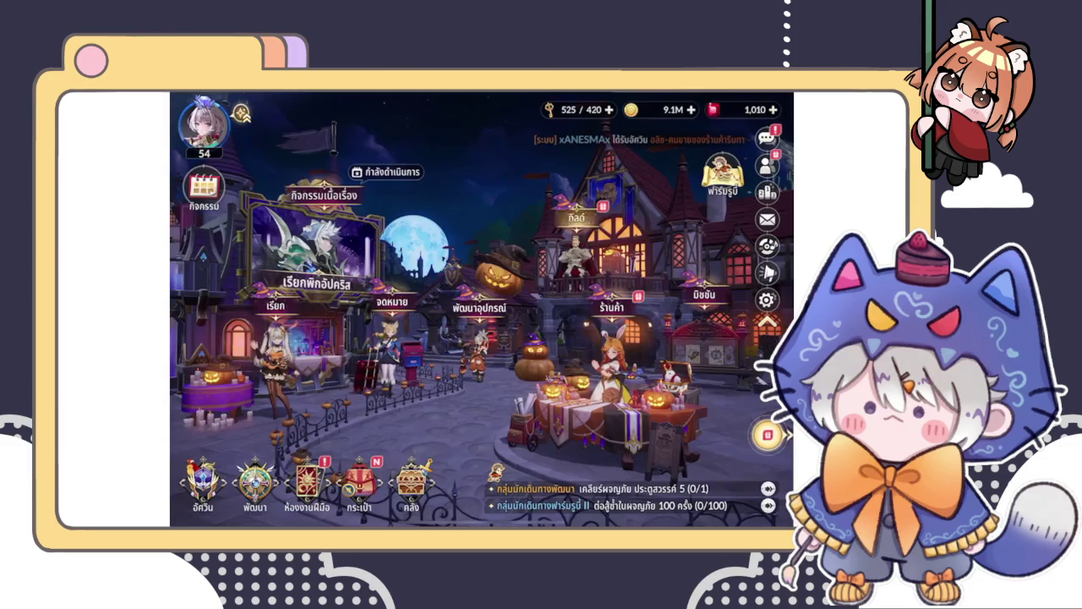
# Step: Open the guild, dismiss its reward popups, and open the ปราสาทผู้พิทักษ์ castle rankings
pyautogui.click(576, 217)
pyautogui.click(739, 412)
pyautogui.click(482, 338)
pyautogui.click(626, 482)
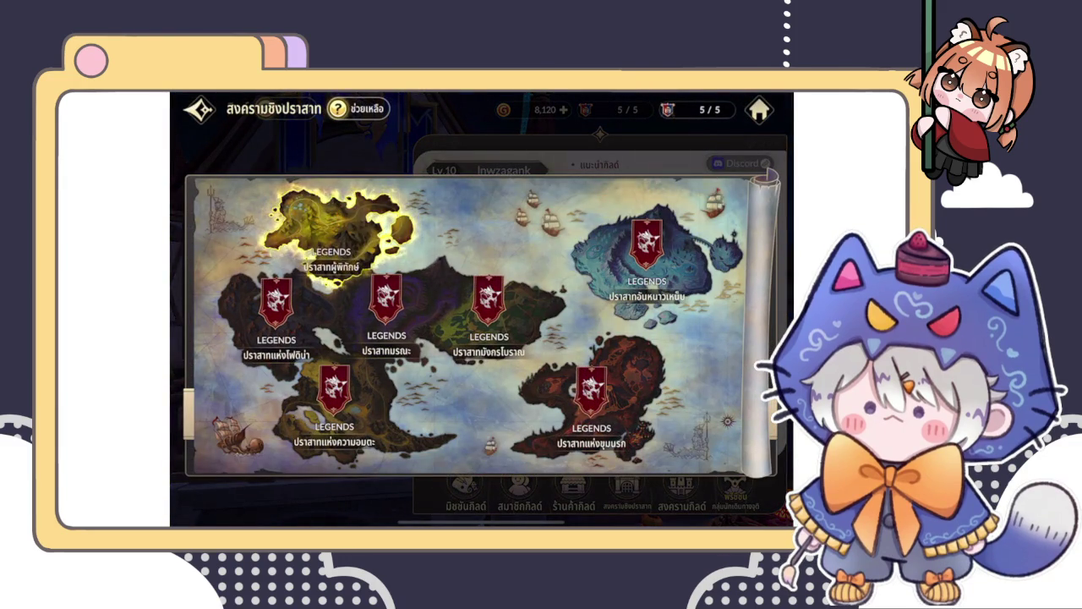
pyautogui.click(332, 237)
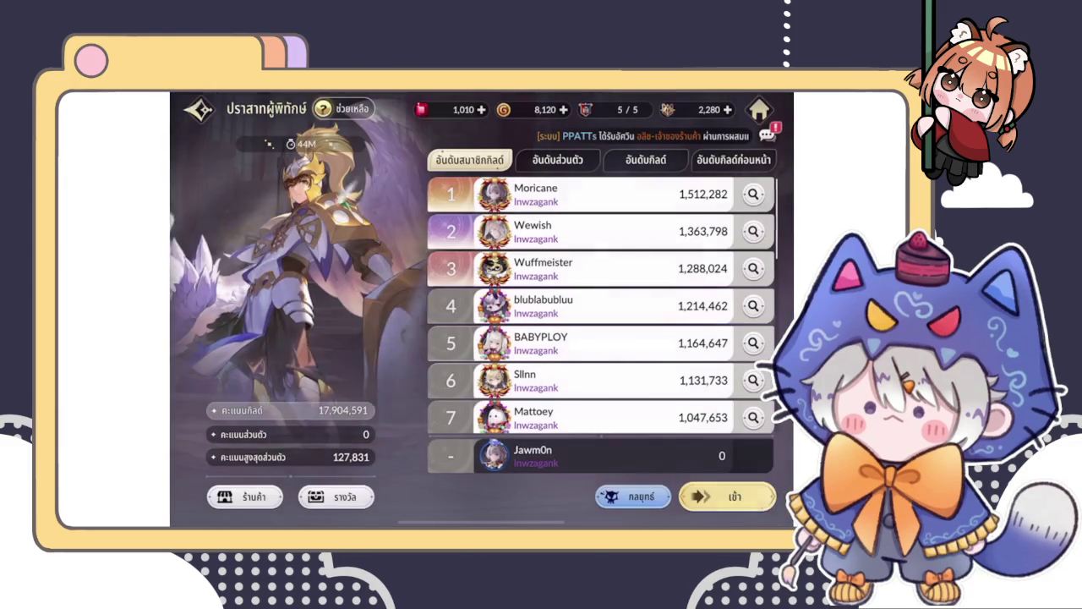
# Step: Compare ranked members' team lineups and the recommended strategy lineups
pyautogui.click(494, 194)
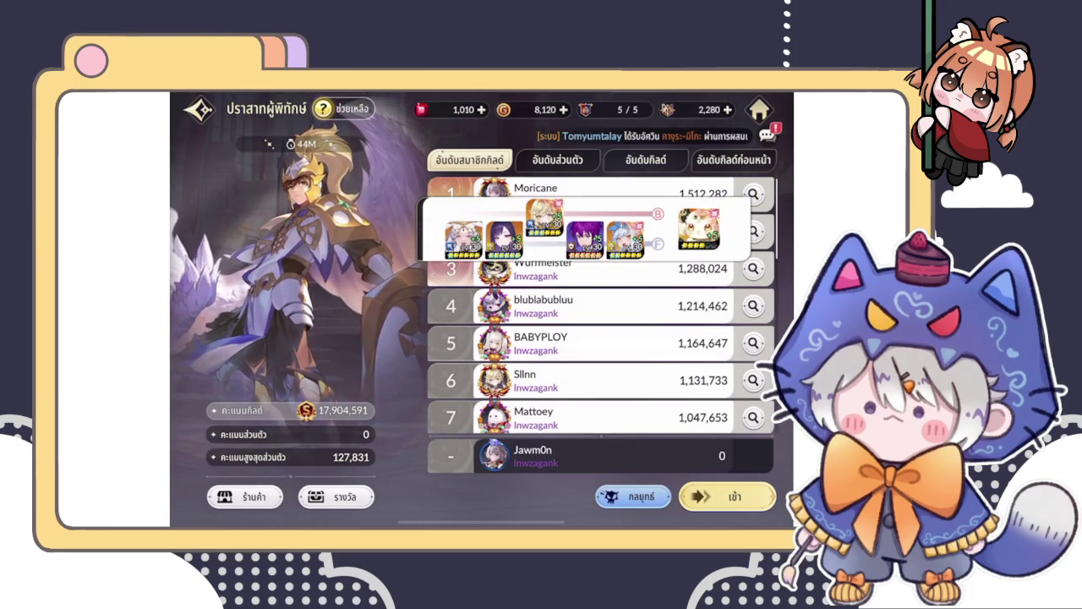
pyautogui.scroll(-5, 600, 304)
pyautogui.scroll(-3, 601, 304)
pyautogui.click(494, 253)
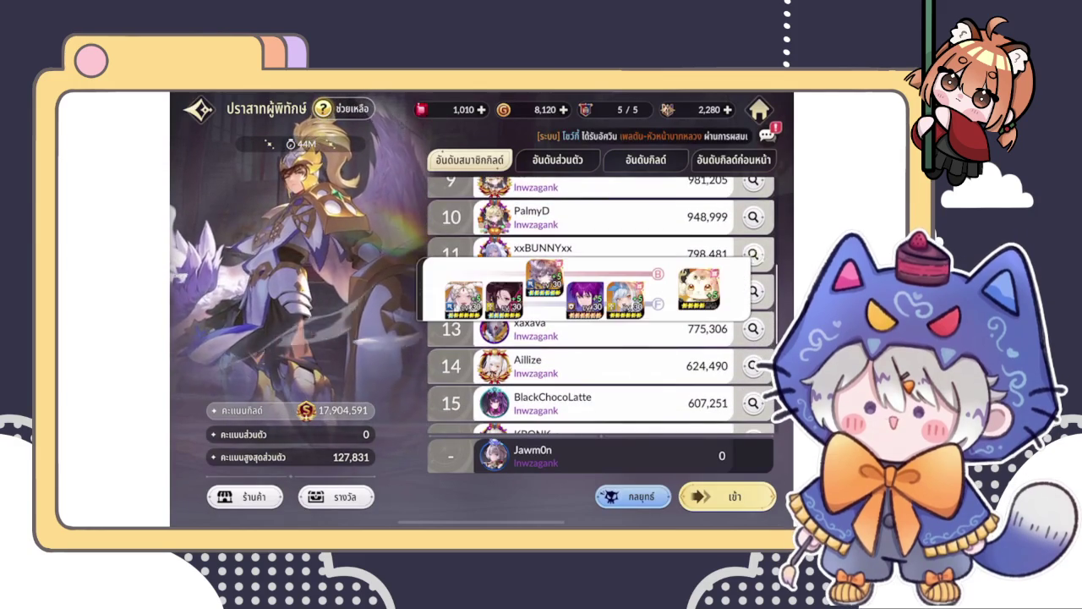
pyautogui.scroll(-5, 600, 304)
pyautogui.click(494, 304)
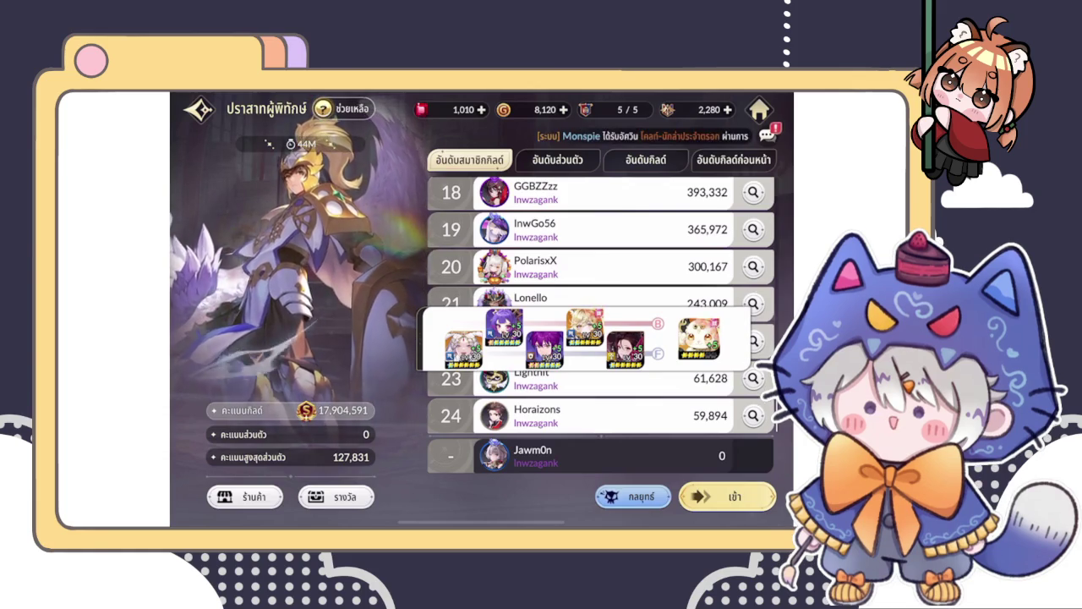
pyautogui.click(635, 496)
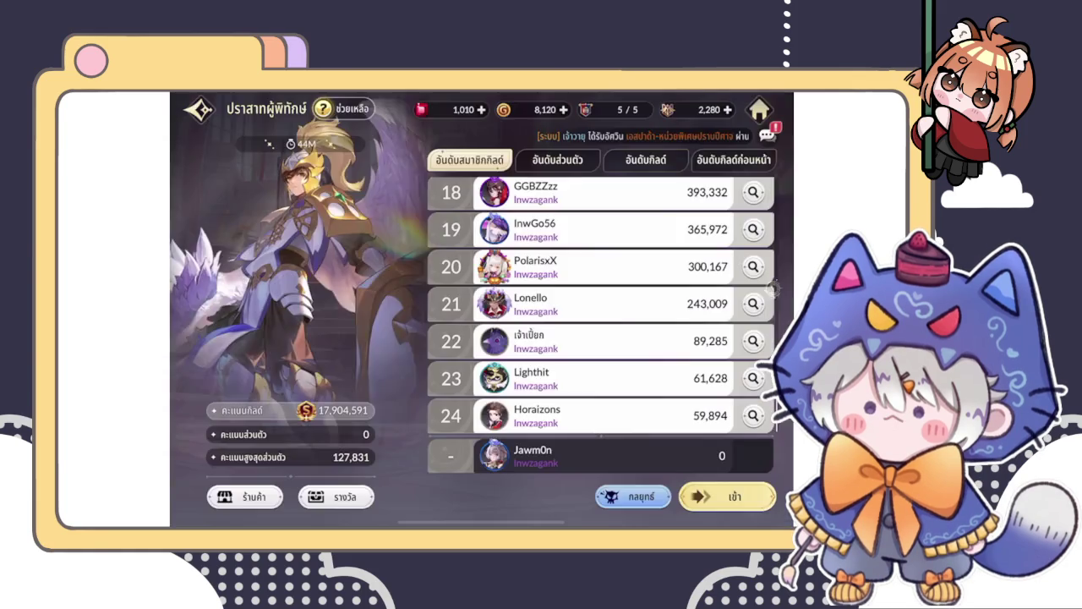
# Step: Enter the castle battle team setup, check the second hero, and start the battle
pyautogui.click(727, 497)
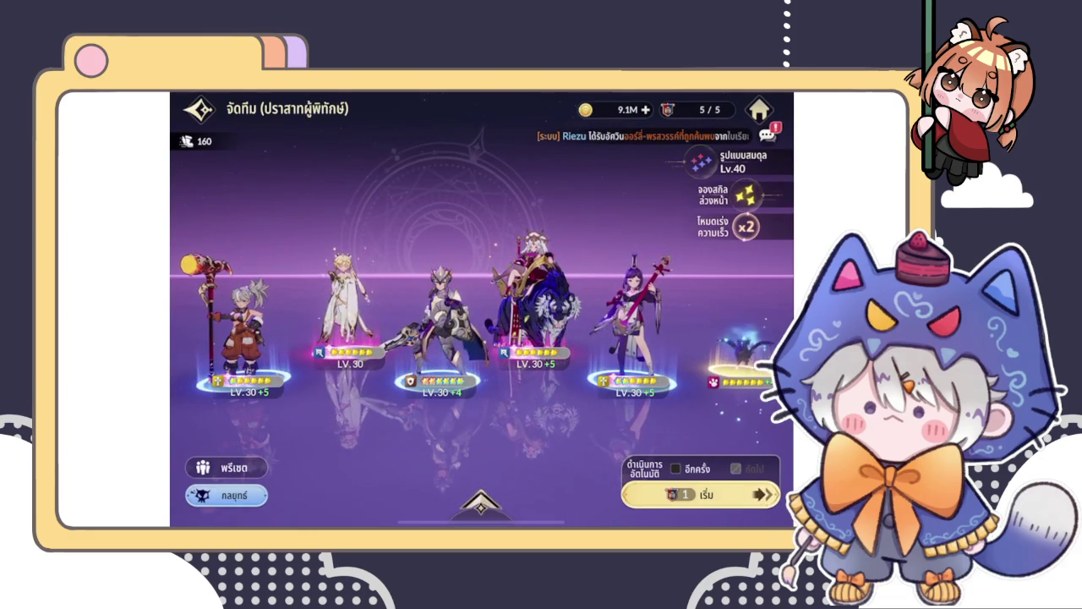
pyautogui.click(349, 296)
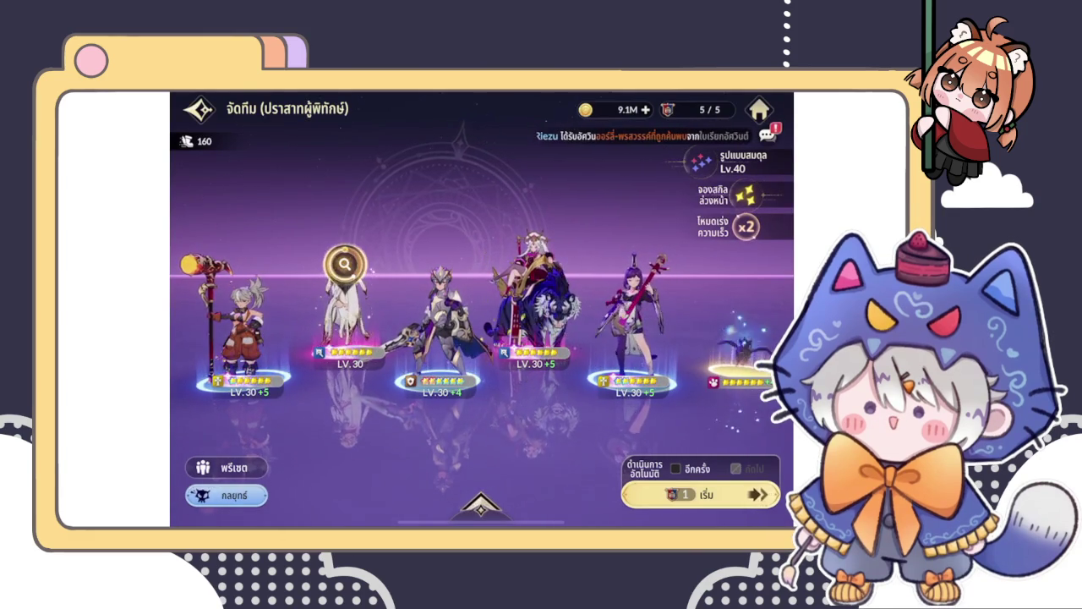
pyautogui.press('Escape')
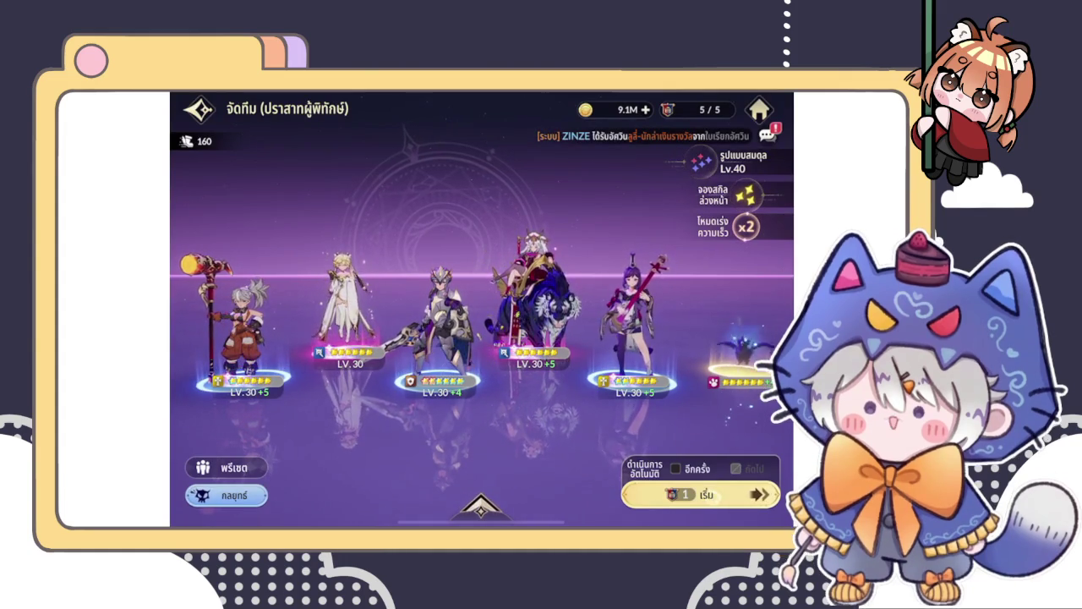
pyautogui.click(707, 494)
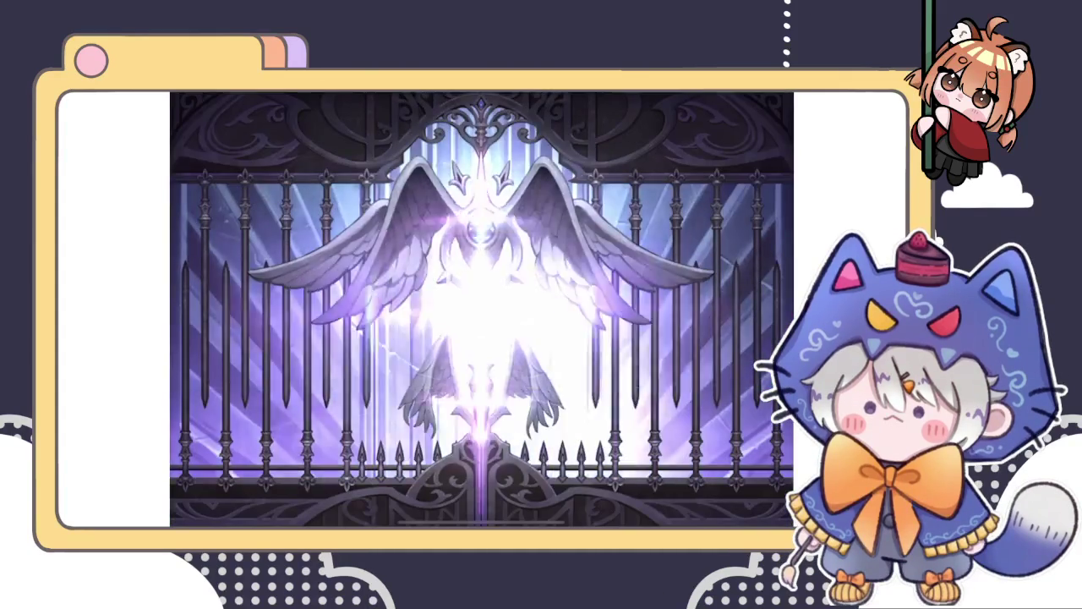